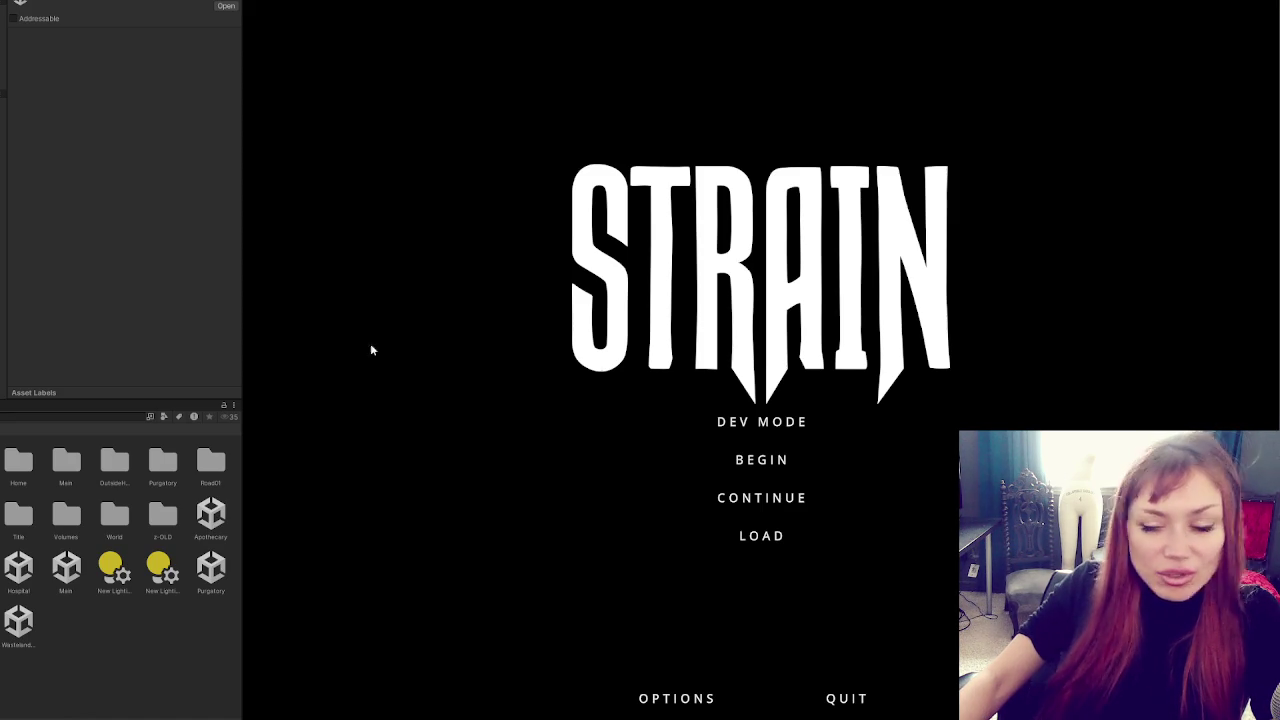
Playtest STRAIN in dev mode, walk to the chain-link fence, then pause and exit Play mode
click(745, 424)
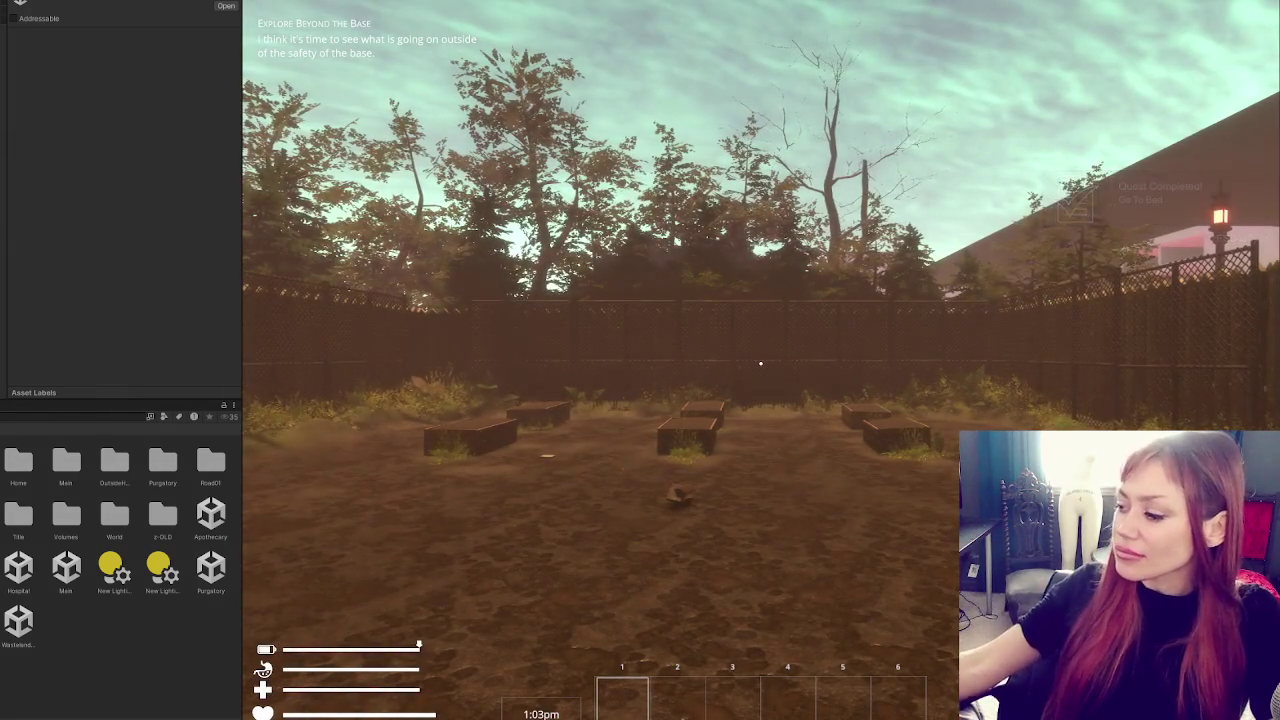
key(w)
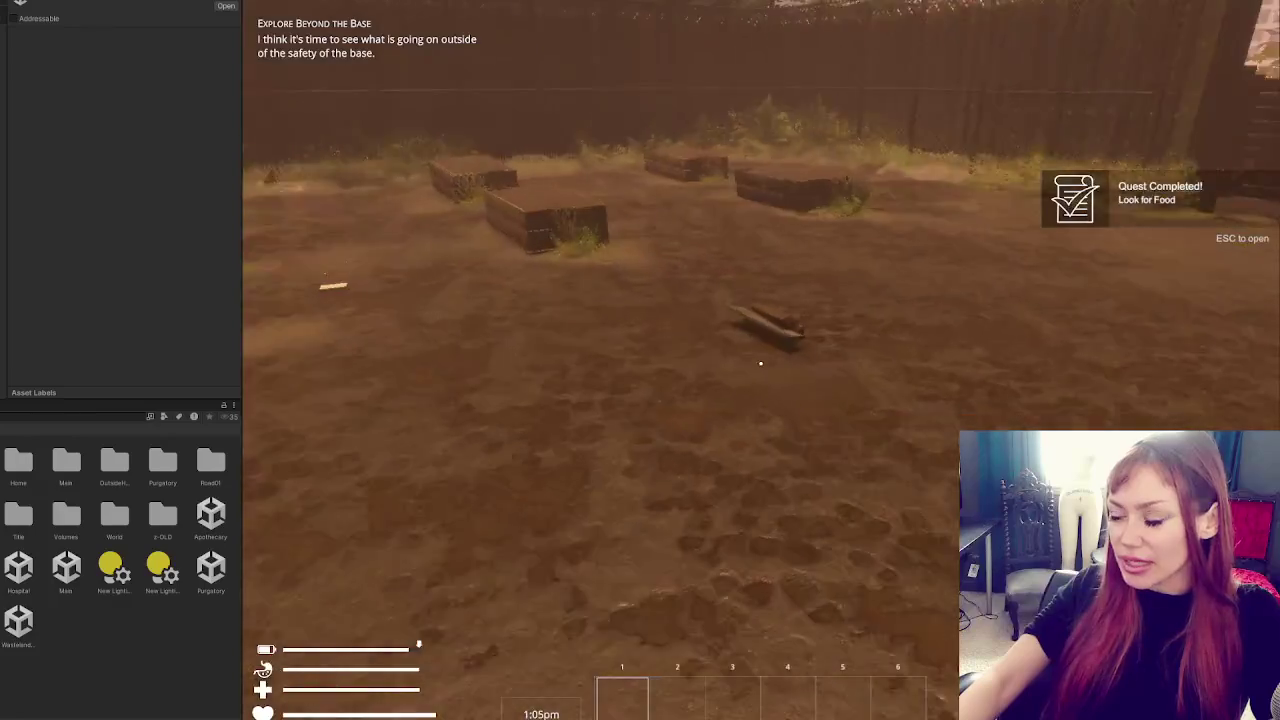
key(w)
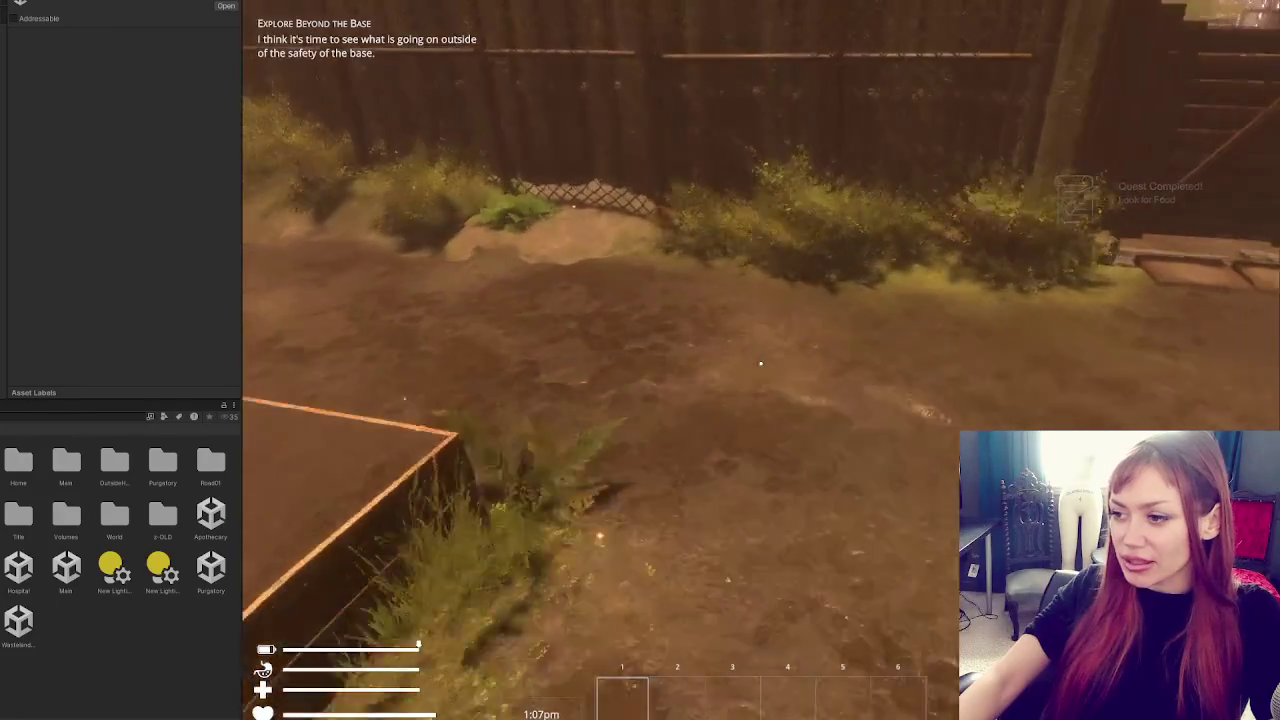
key(w)
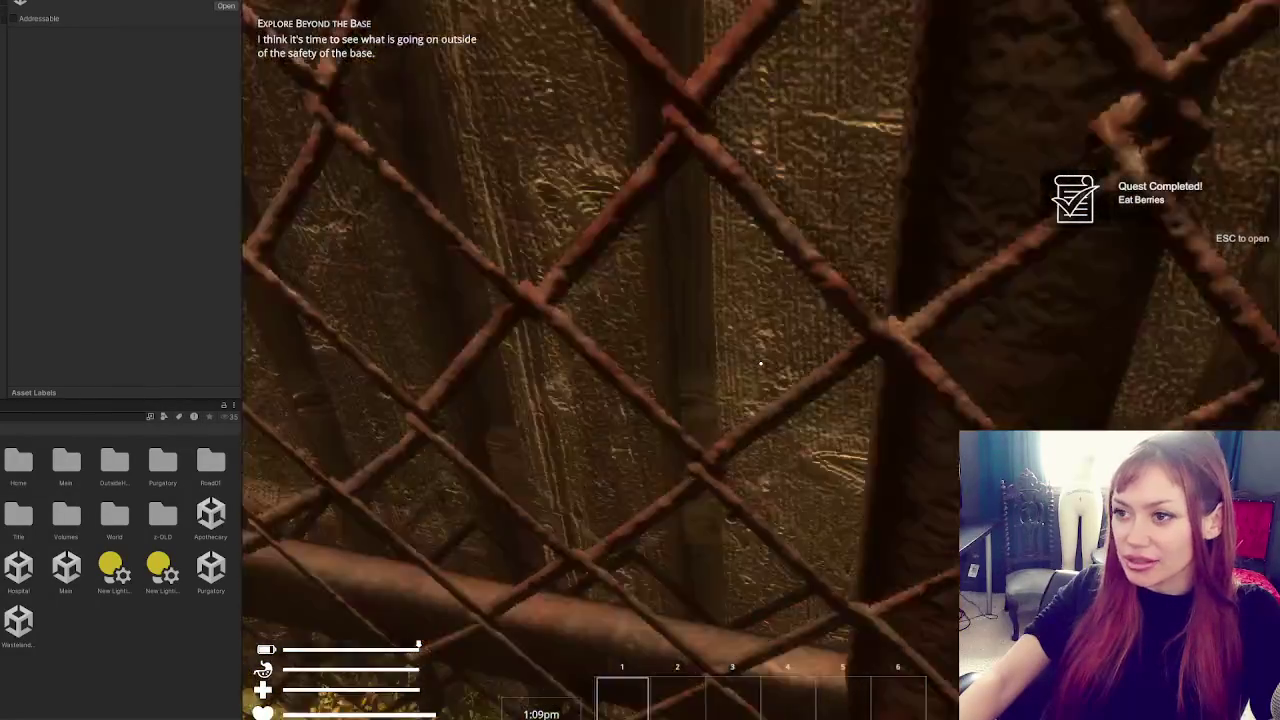
key(Escape)
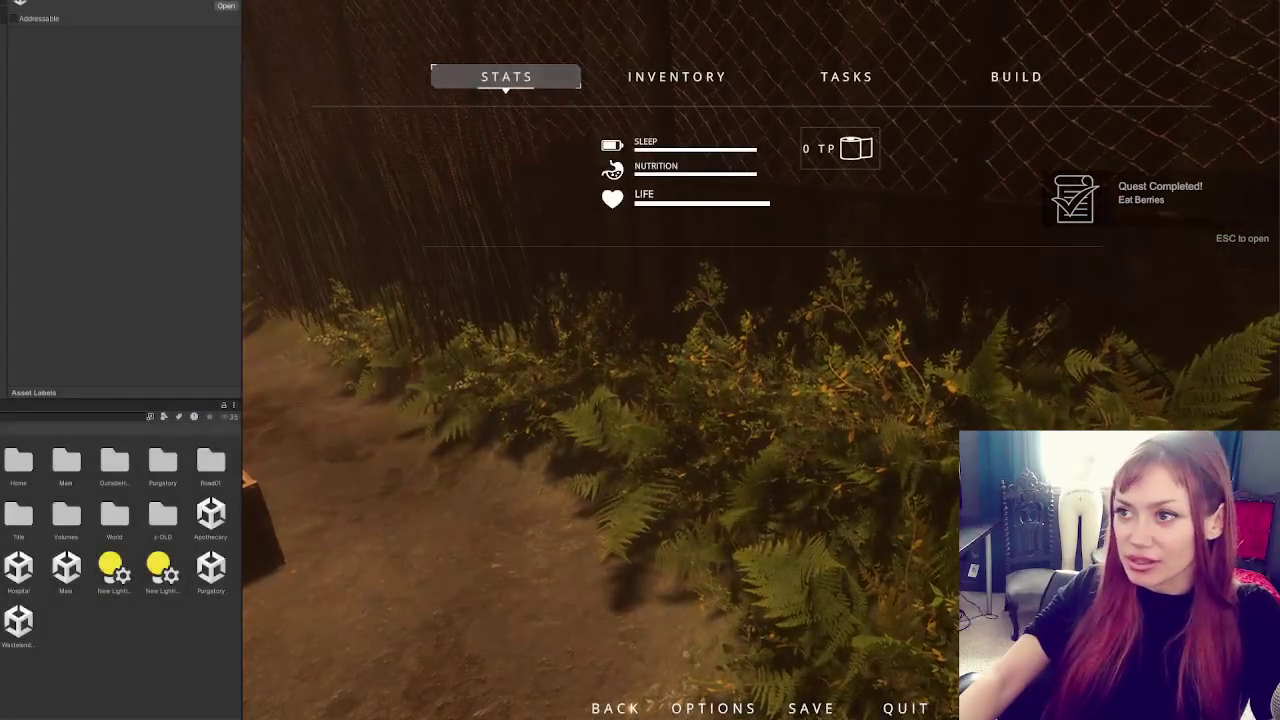
key(ctrl+p)
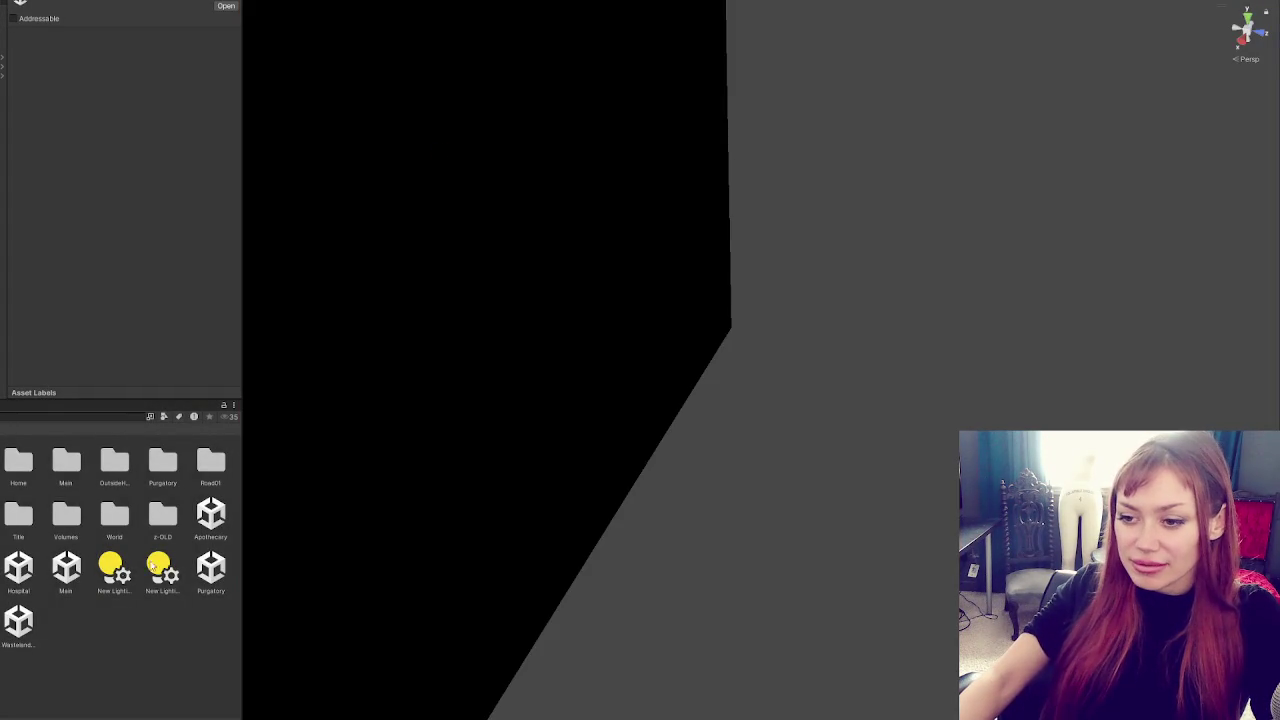
Open the Main scene and select the Player-Arms character, then its Arms mesh
double_click(68, 572)
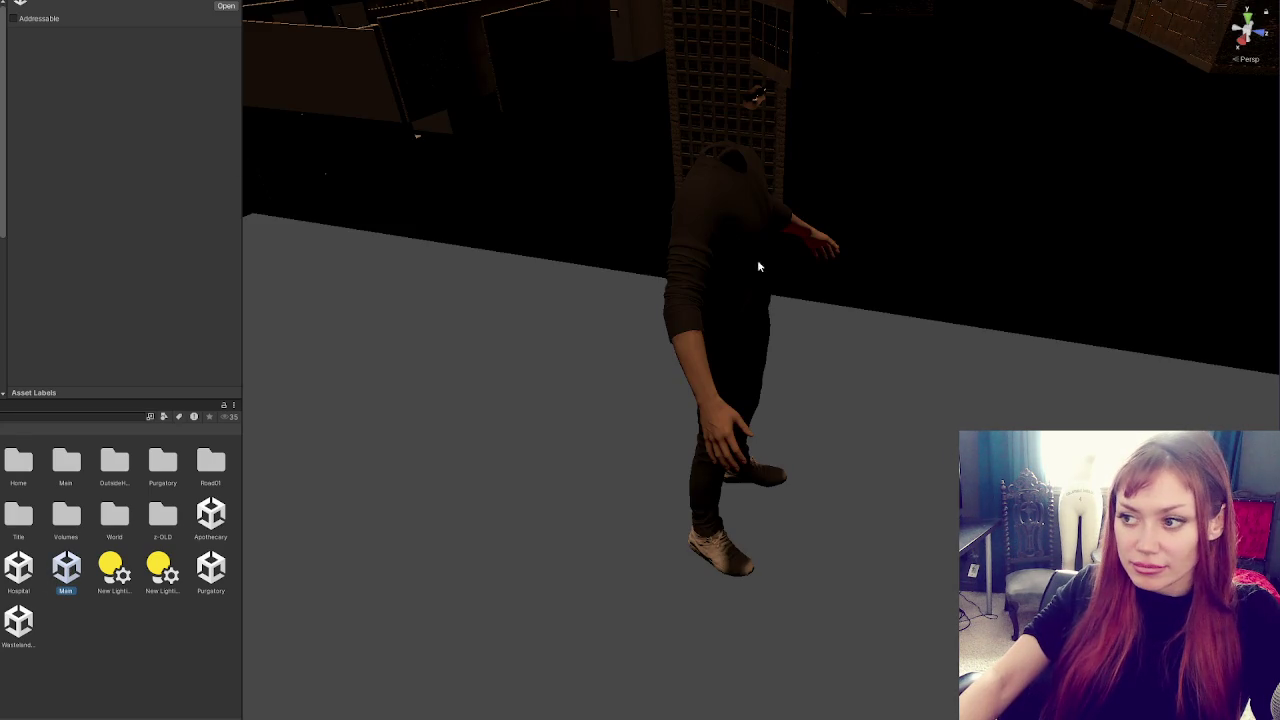
click(704, 290)
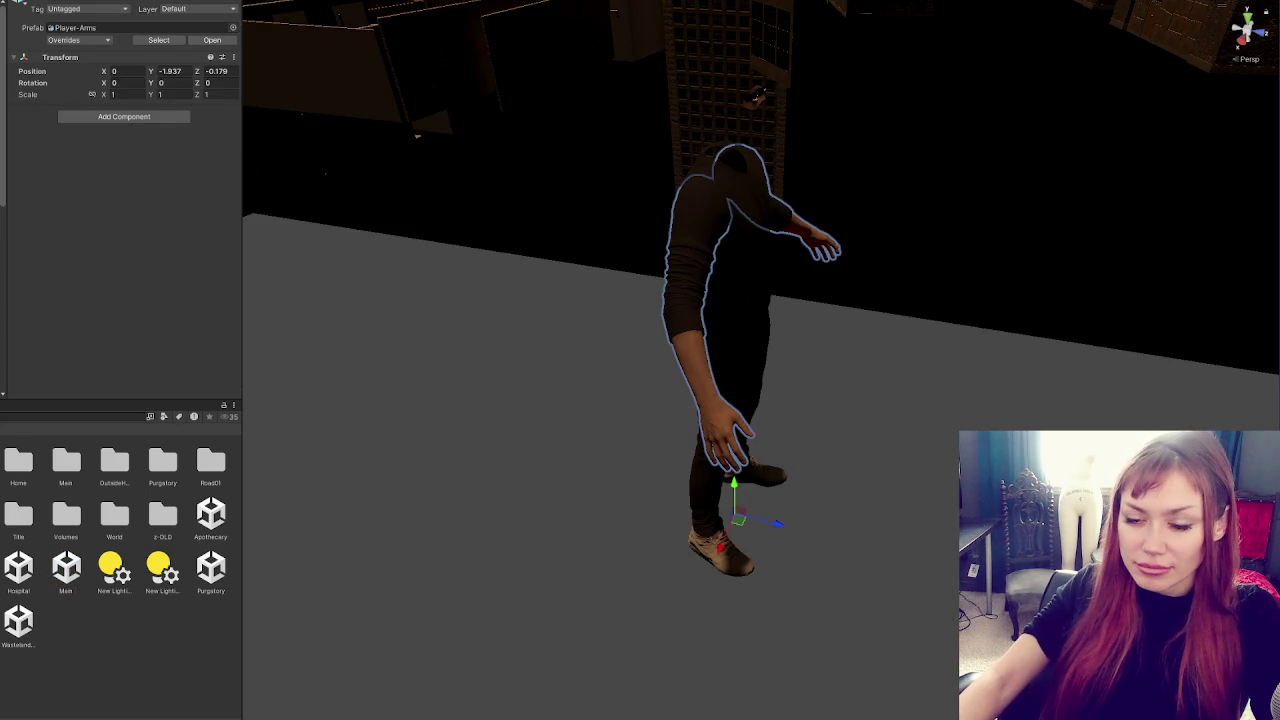
click(704, 290)
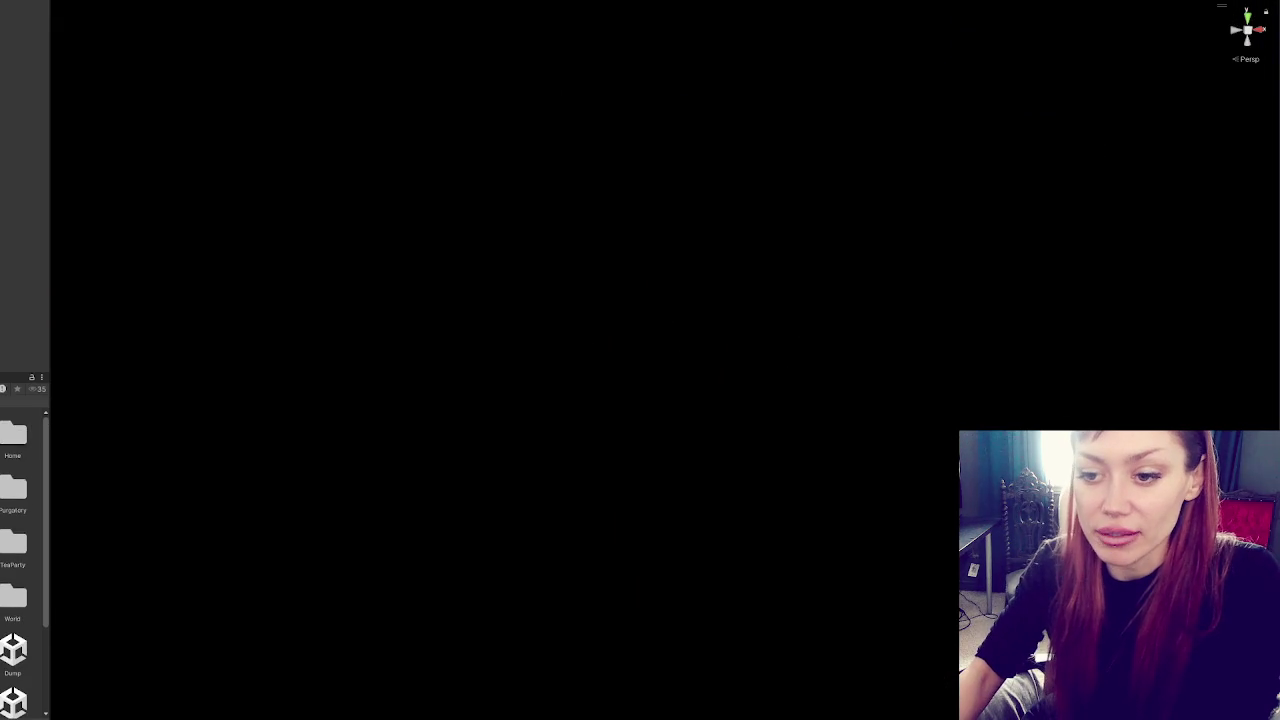
Widen the Project asset list to show two columns
drag(48, 441, 92, 437)
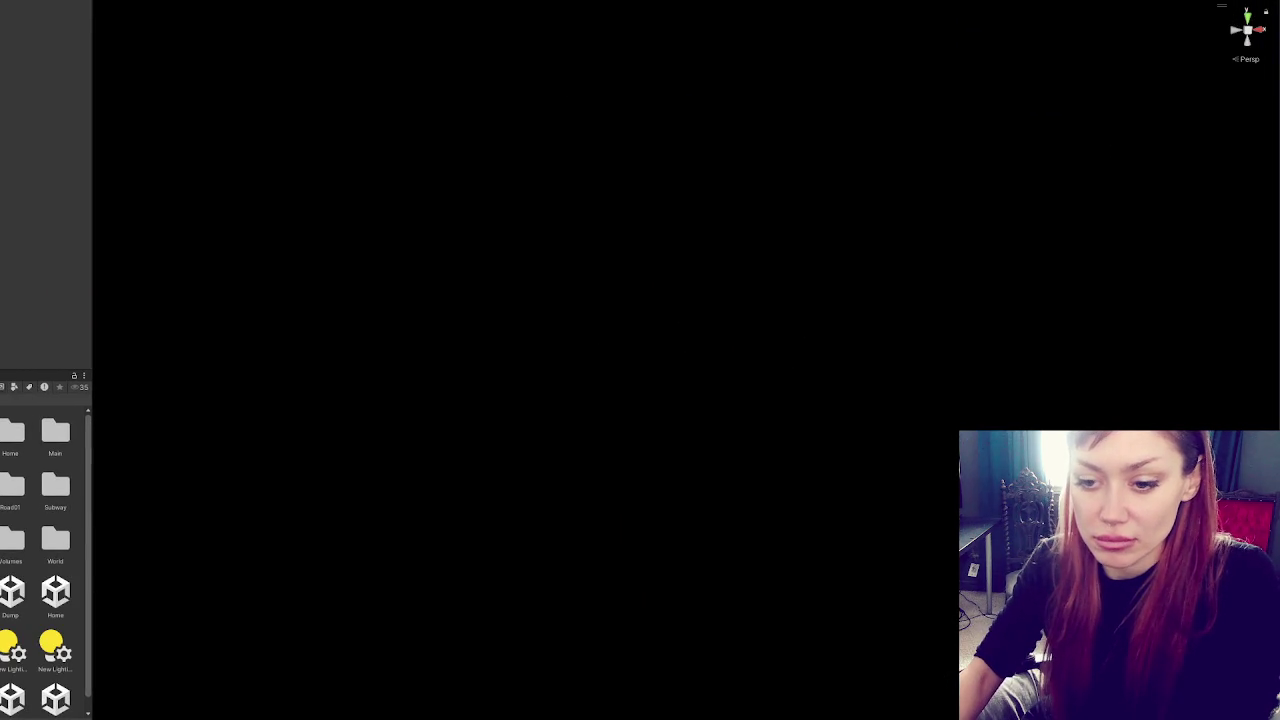
Make the Project asset list wider and taller, then open the Home scene
scroll(45, 560, down, 1)
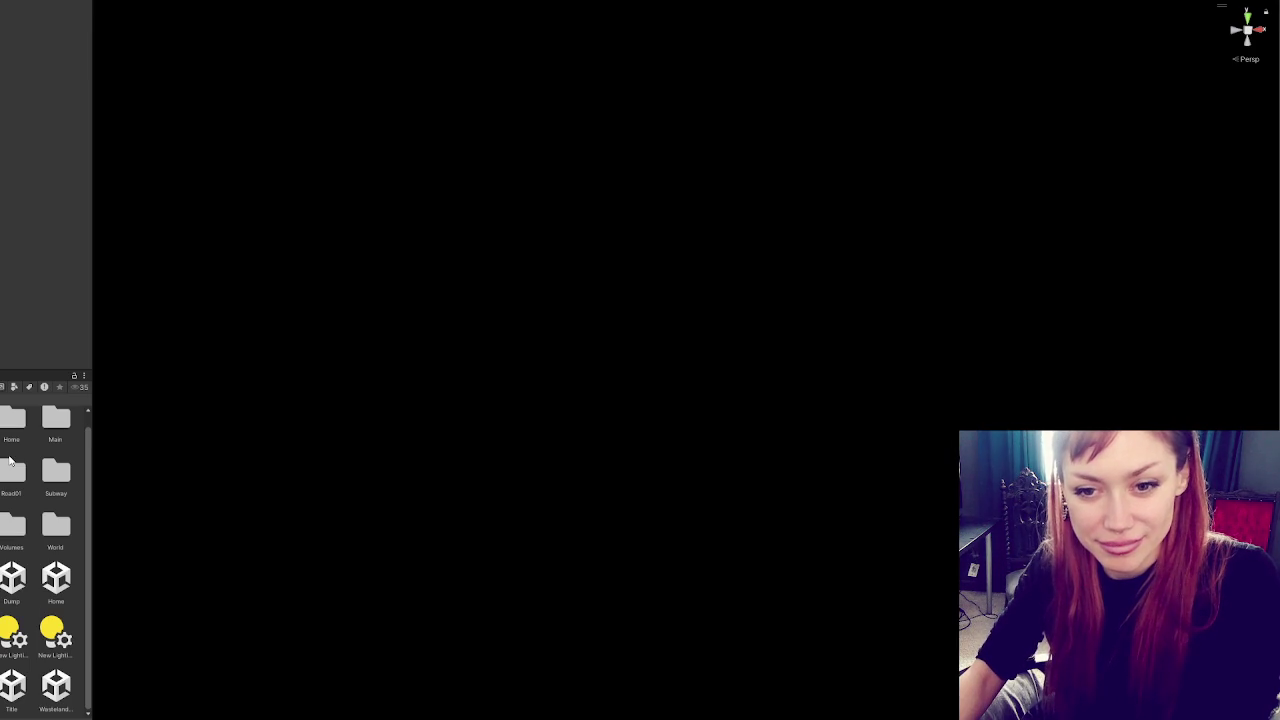
drag(92, 447, 110, 446)
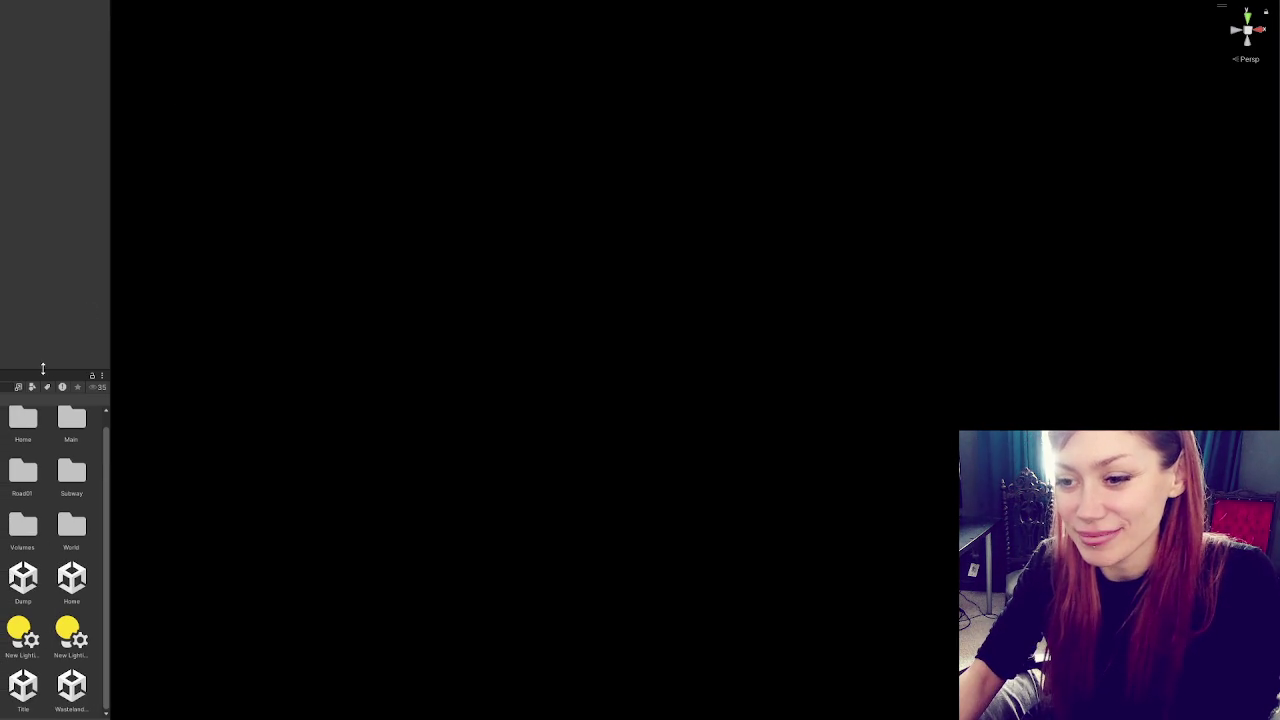
drag(43, 369, 29, 260)
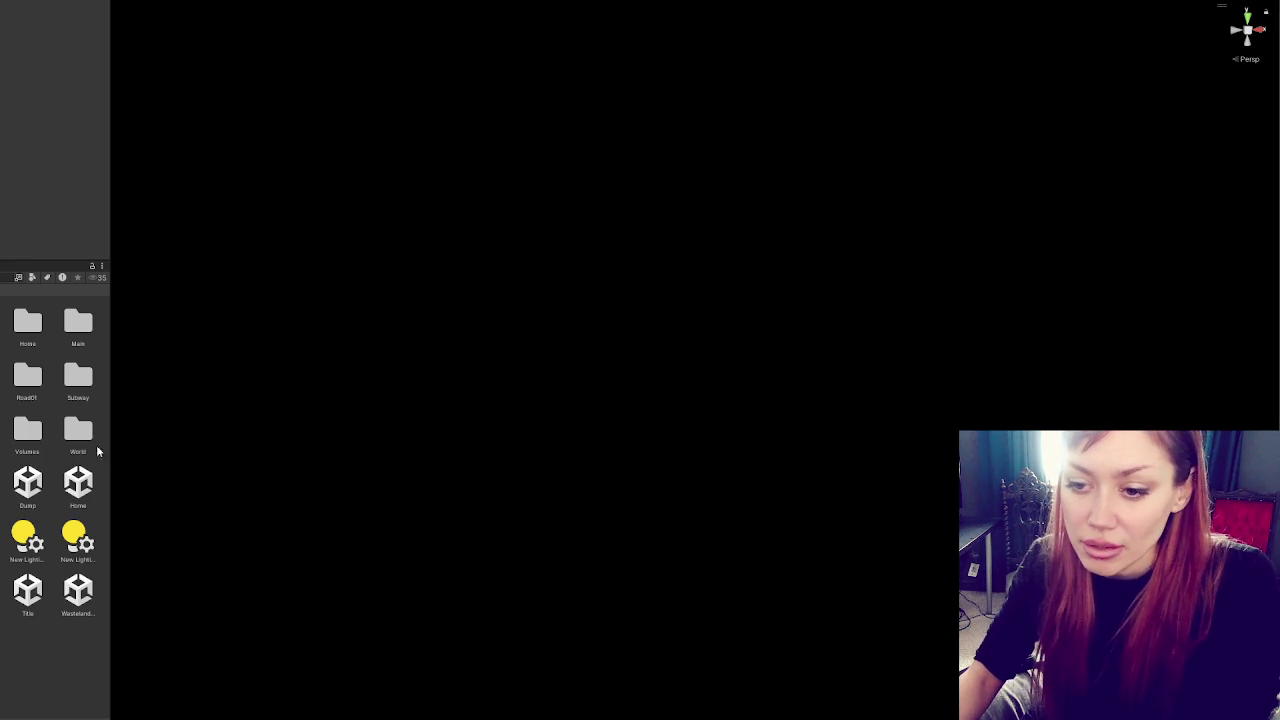
double_click(80, 478)
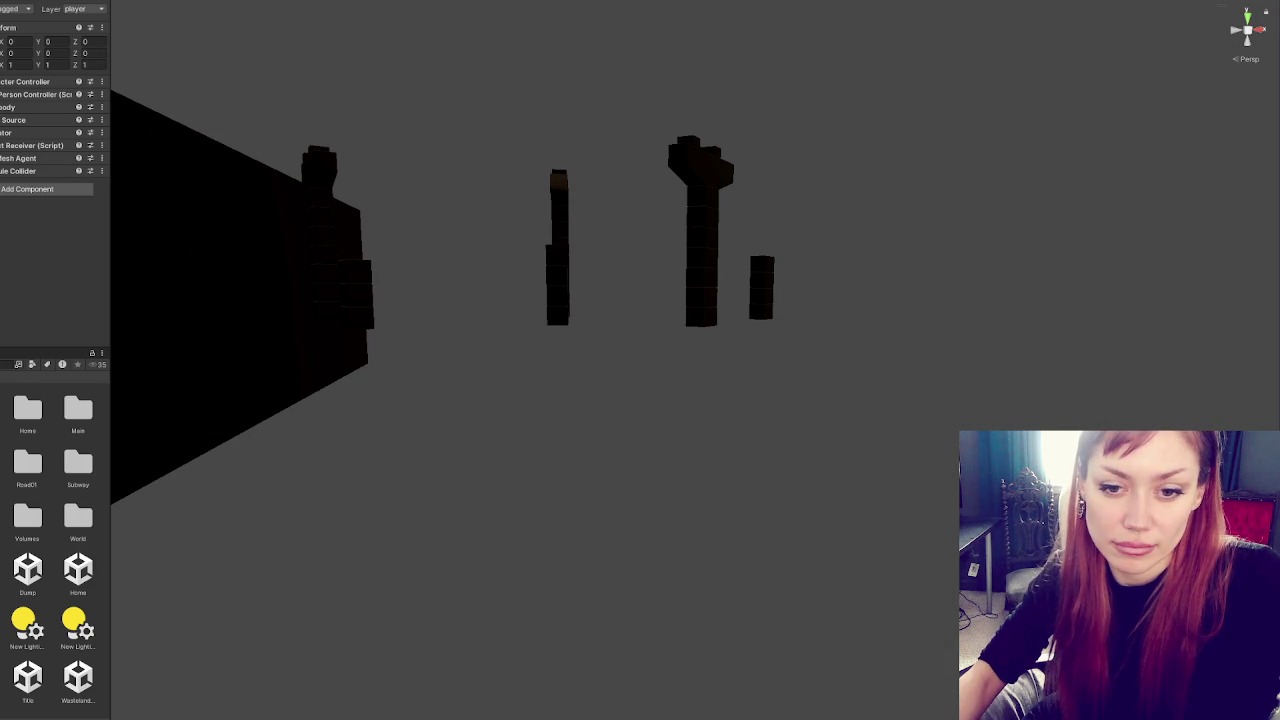
key(Down)
key(Down)
key(Down)
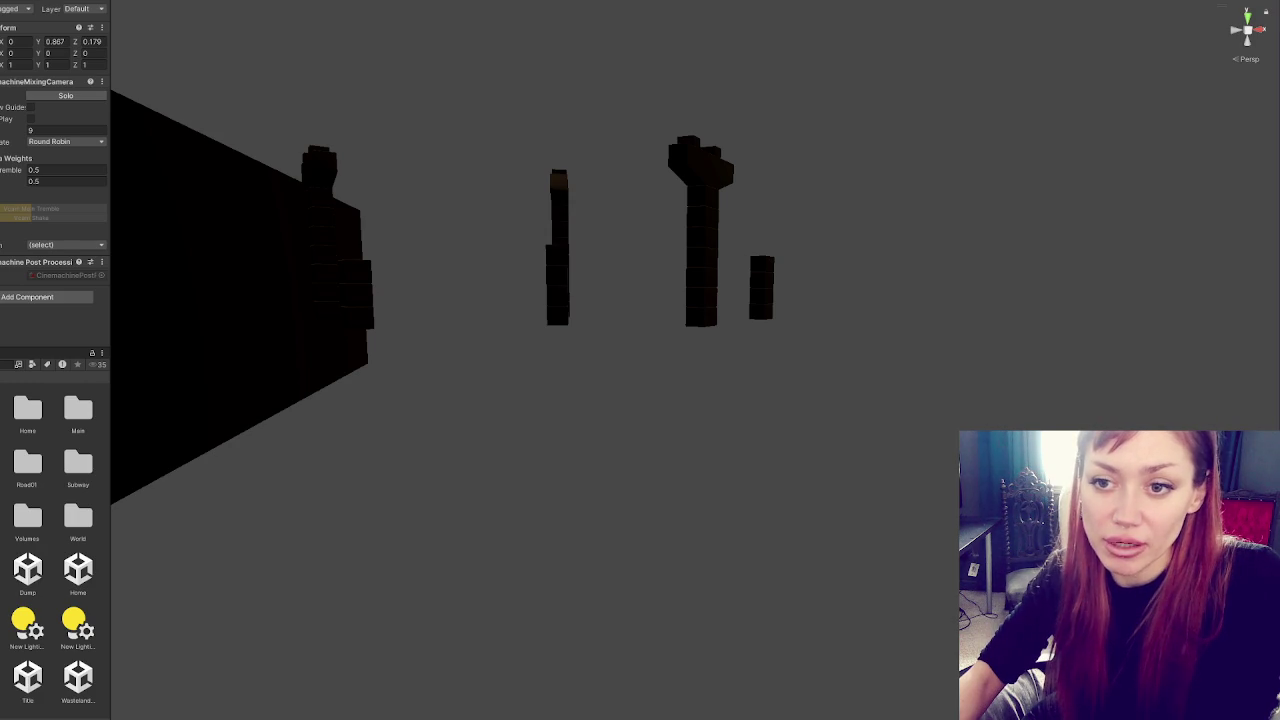
key(Down)
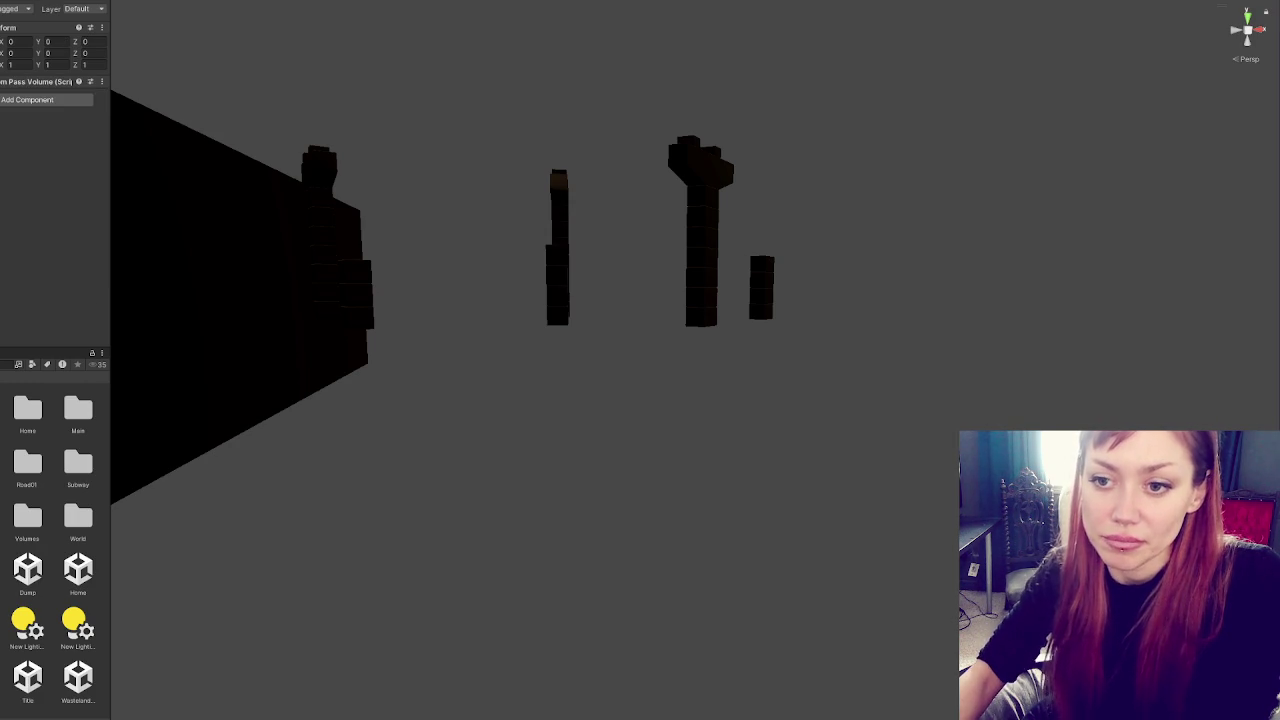
key(Down)
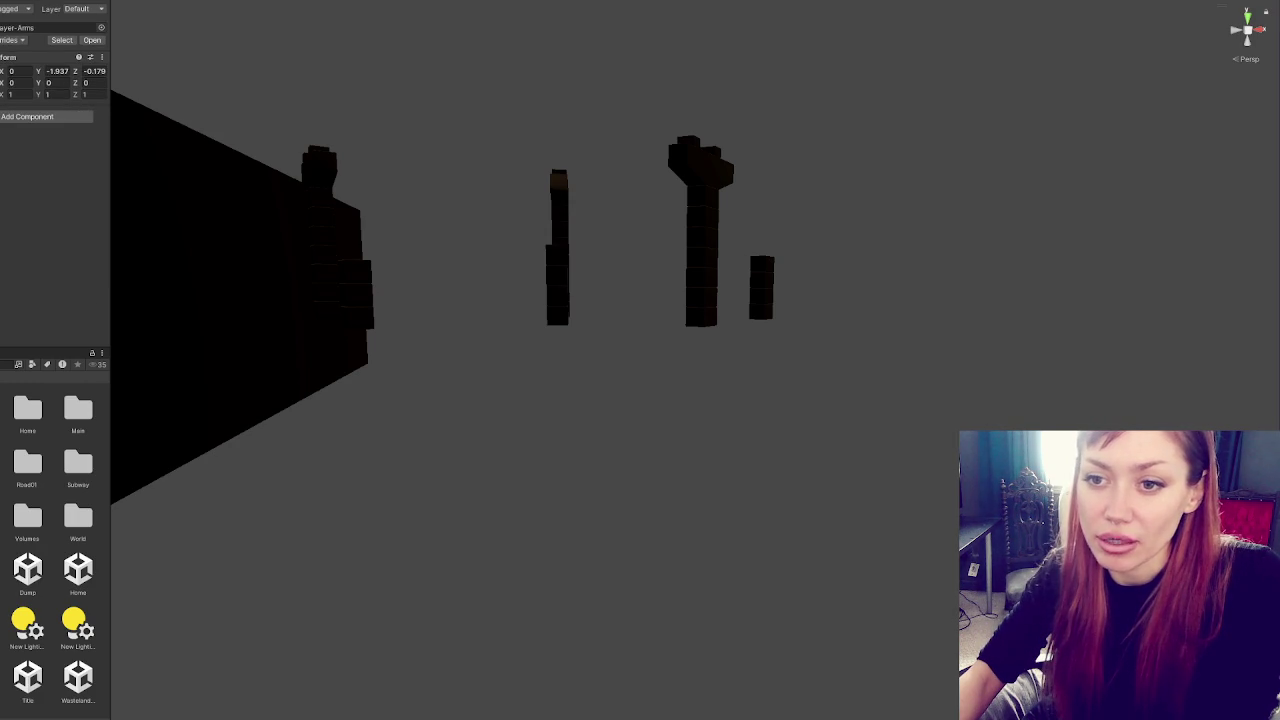
key(Down)
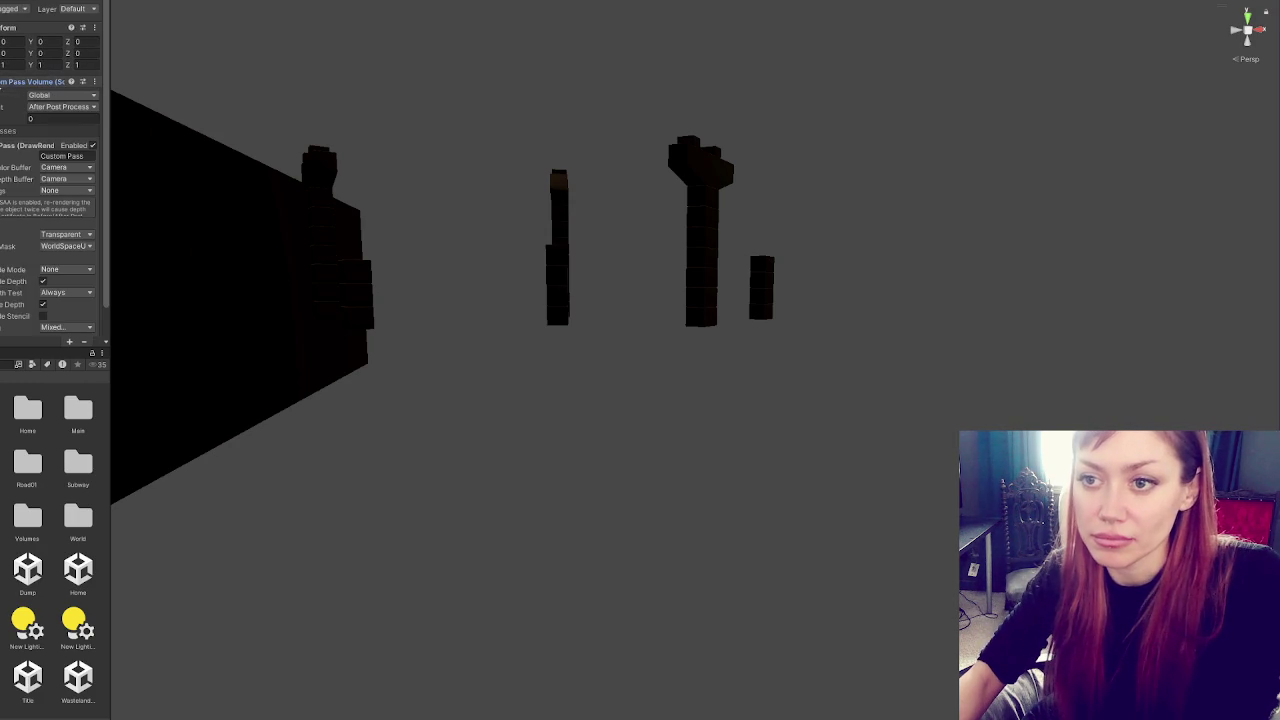
scroll(55, 173, down, 2)
key(Up)
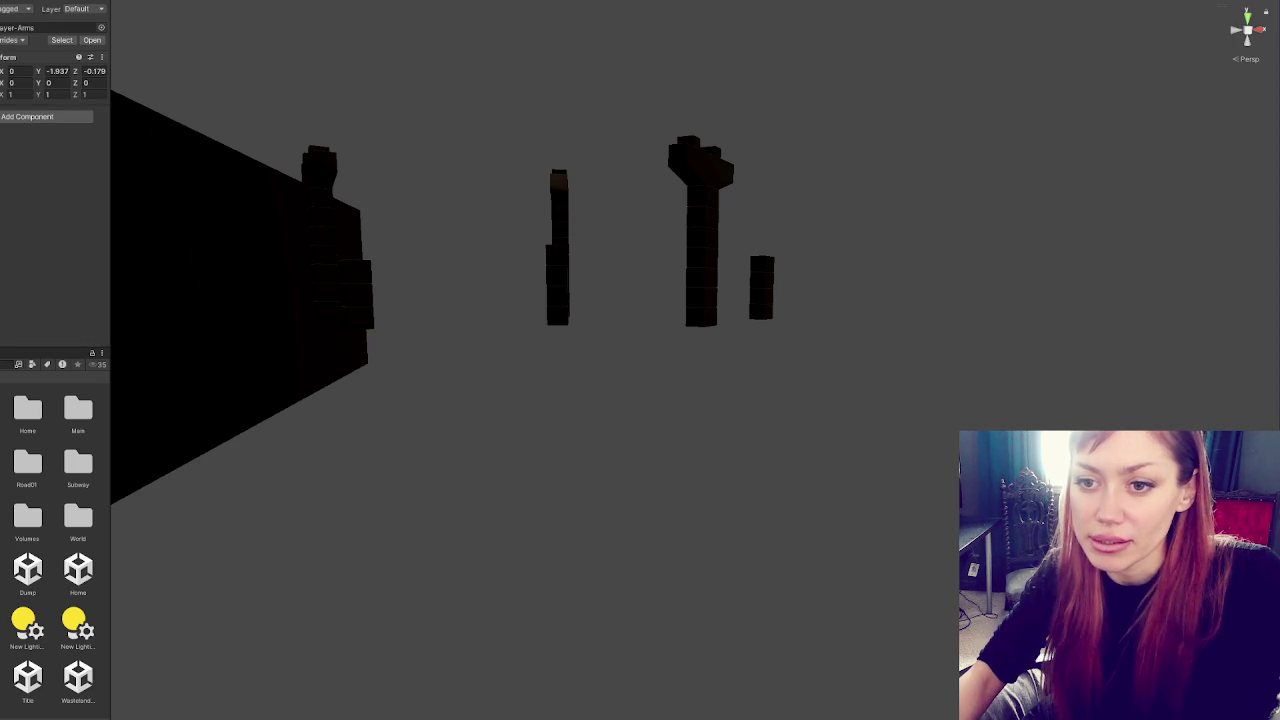
key(Down)
key(Down)
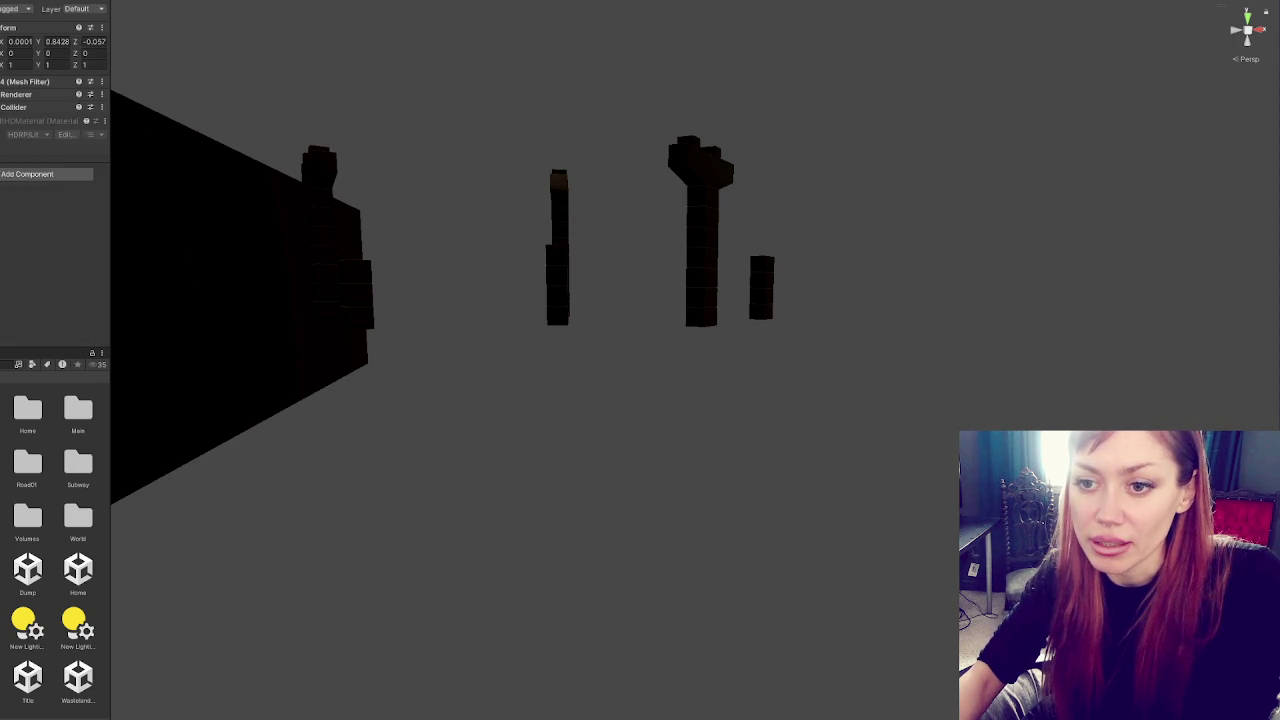
key(Up)
key(Up)
Search the component list and add an empty Animator component to Player-Arms
click(9, 119)
text(animation)
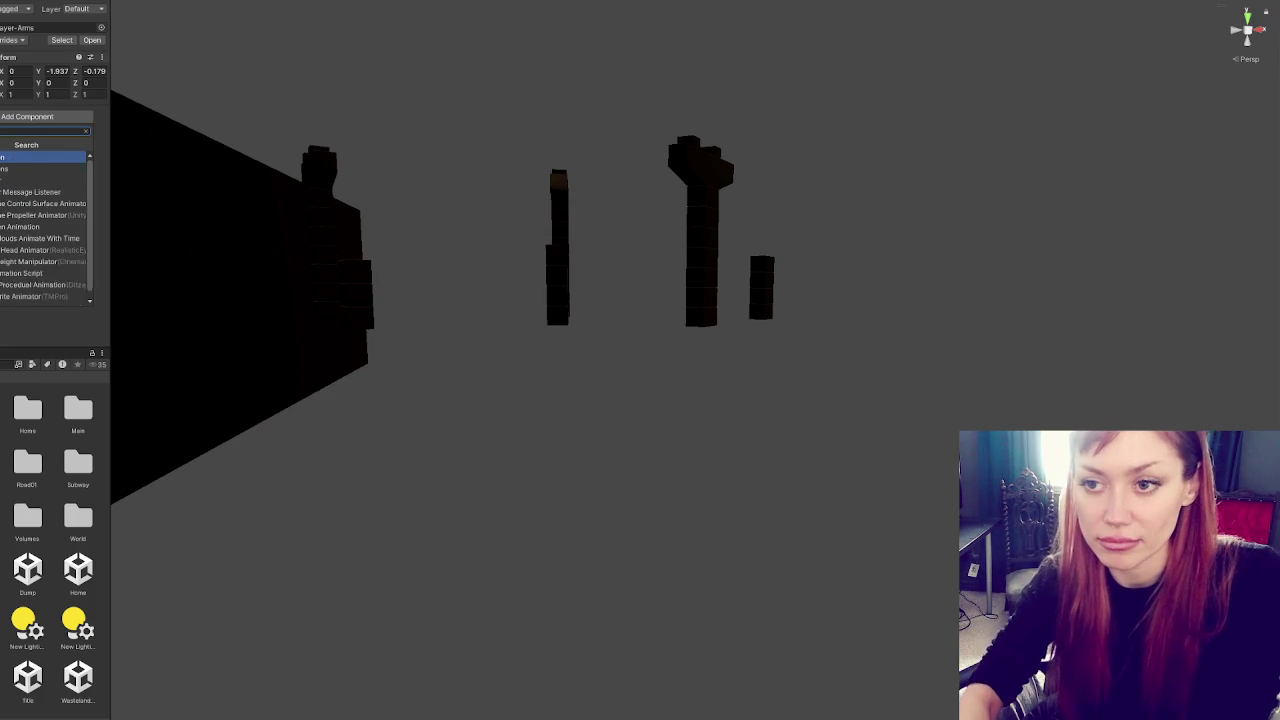
text( sc)
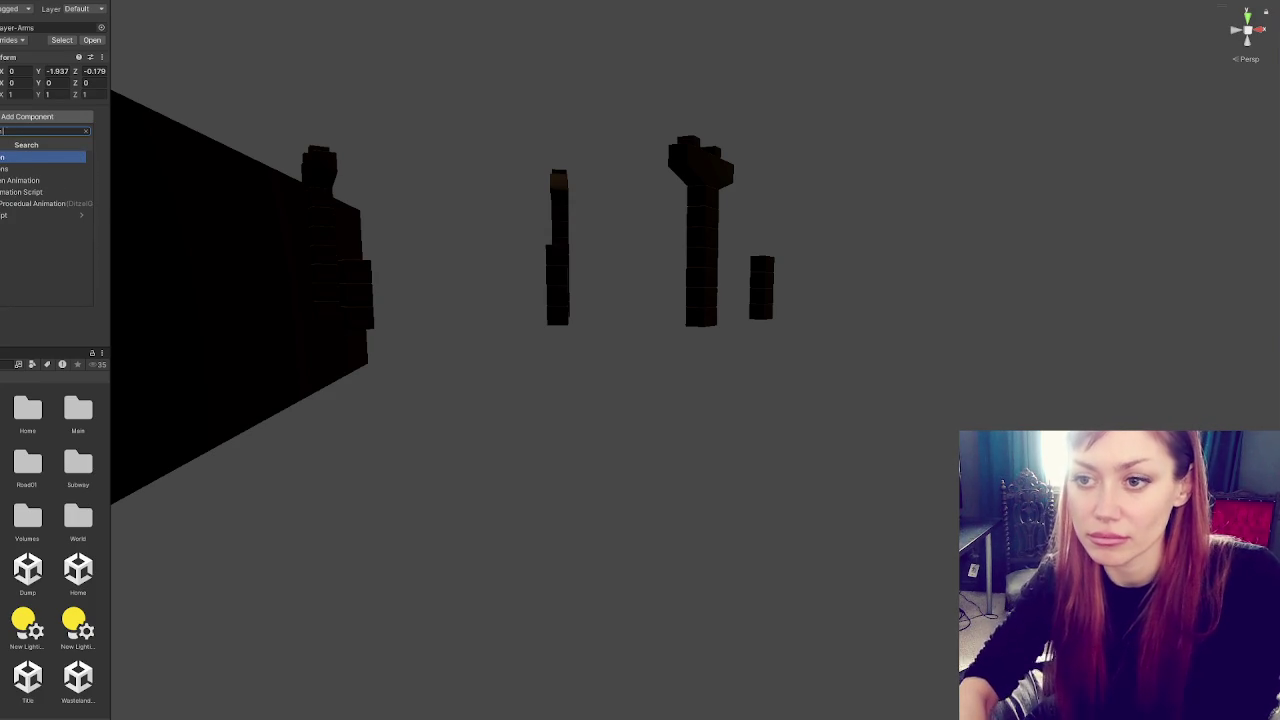
text(on)
key(BackSpace)
key(BackSpace)
key(BackSpace)
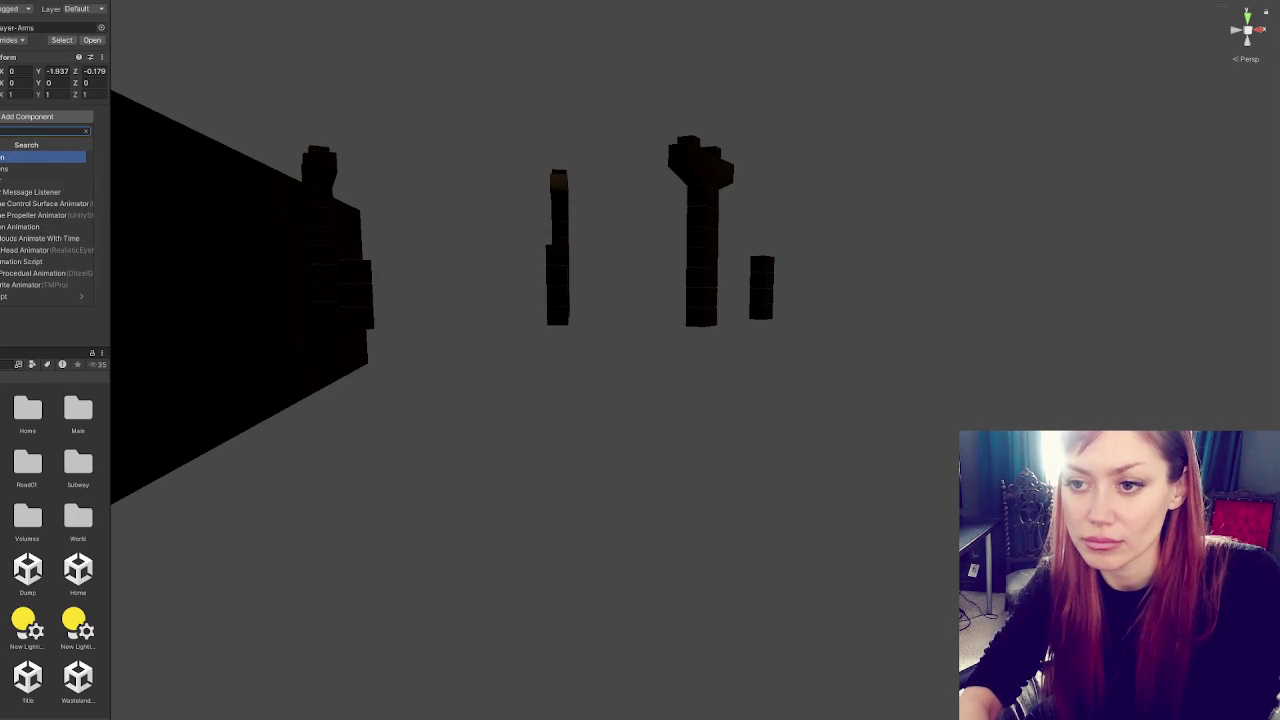
key(Down)
key(Down)
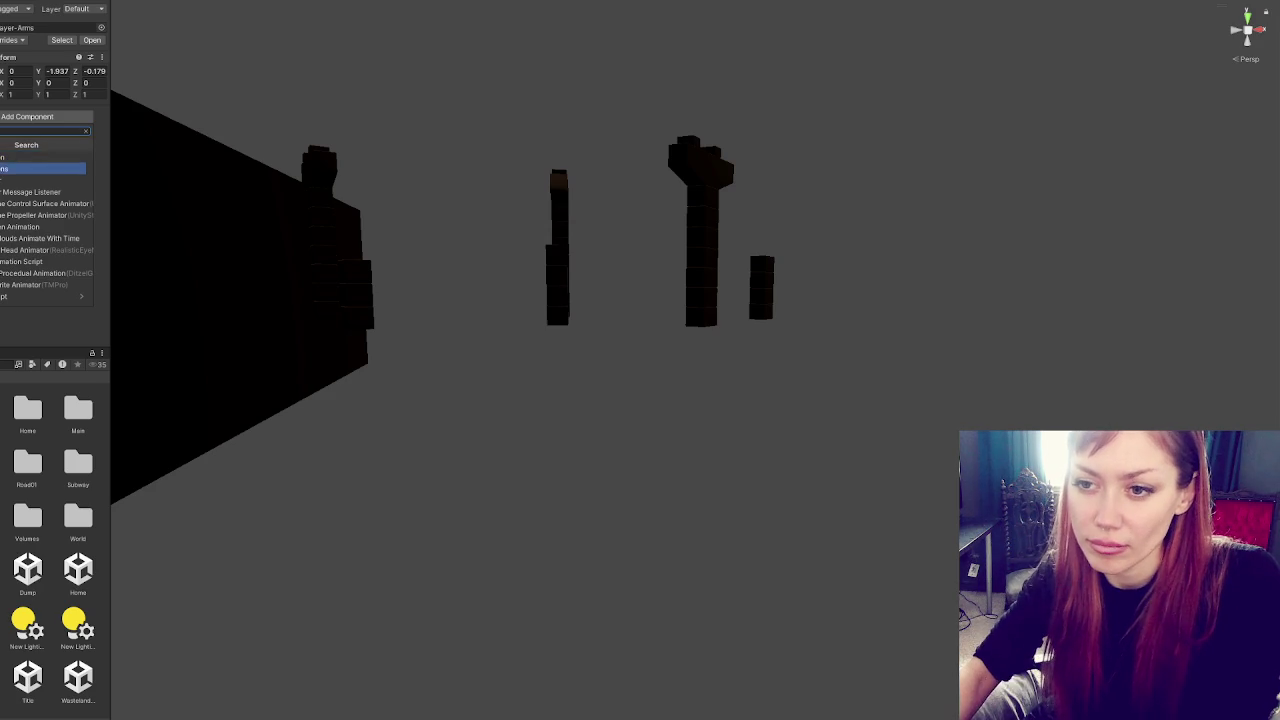
key(Return)
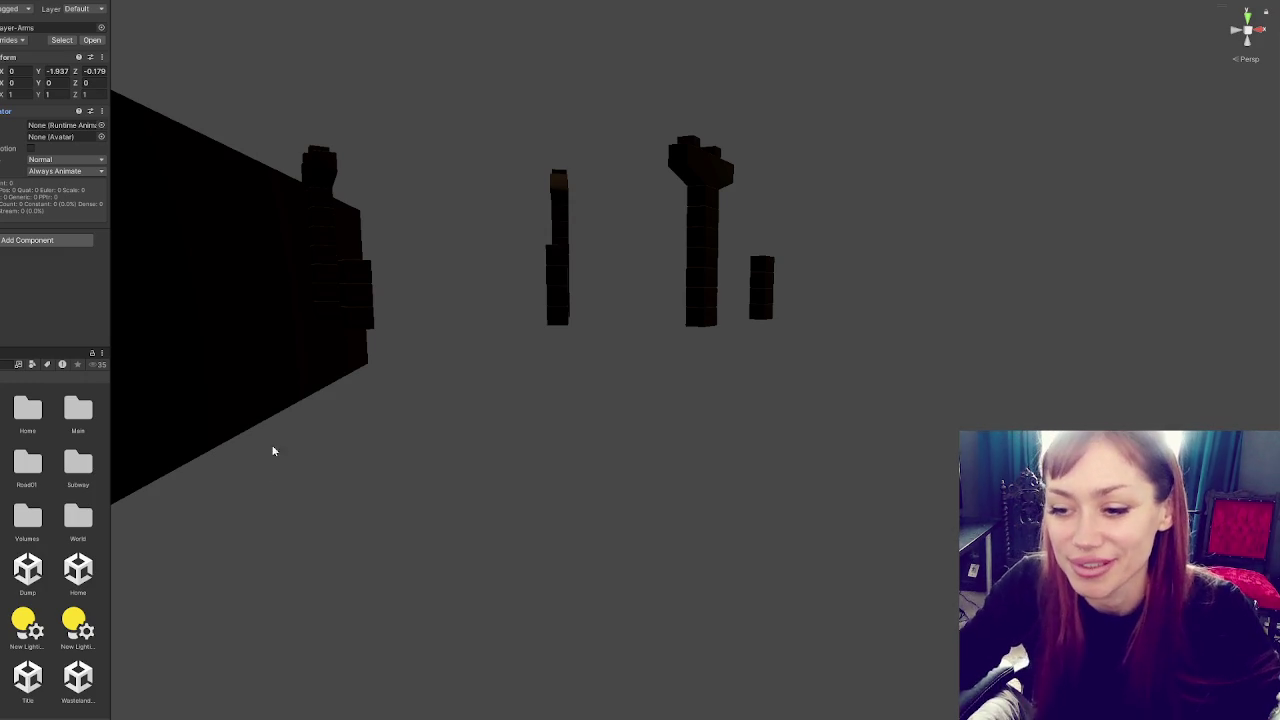
Widen the Inspector, target the Animator's empty controller slot, then view the Player object's components
mouse_move(107, 497)
mouse_down()
mouse_move(209, 503)
mouse_move(157, 506)
mouse_up()
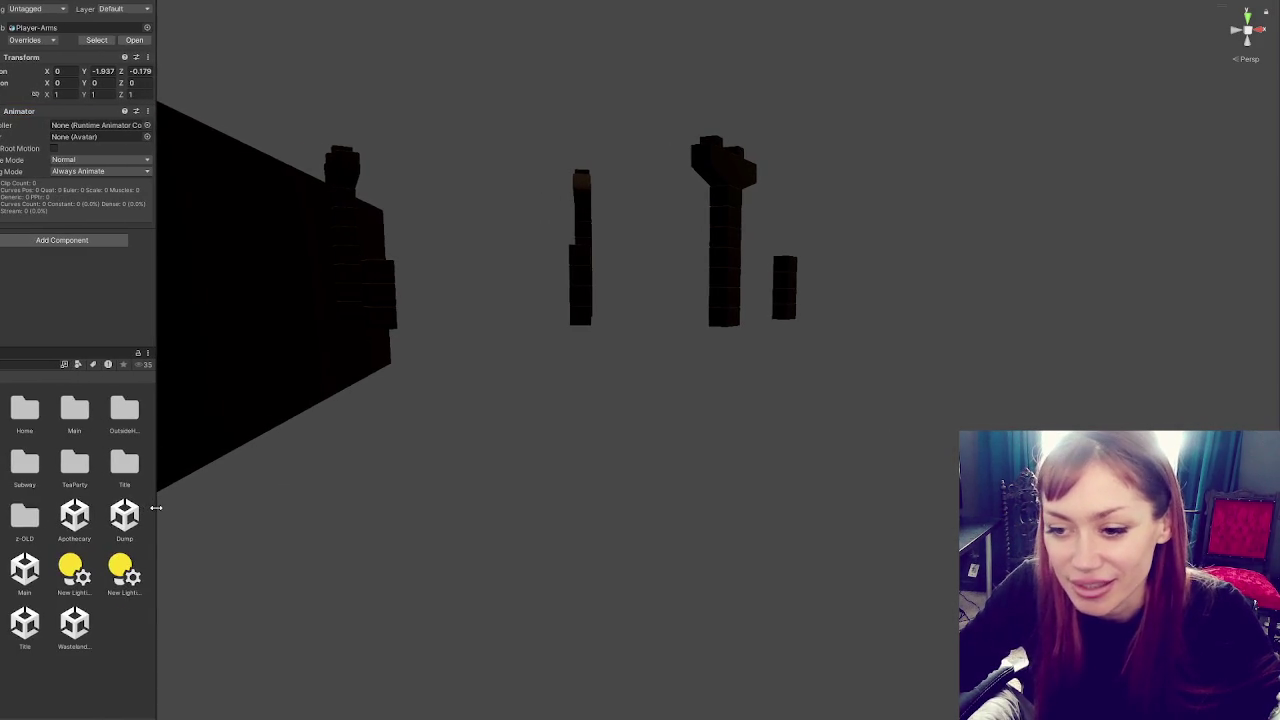
click(33, 365)
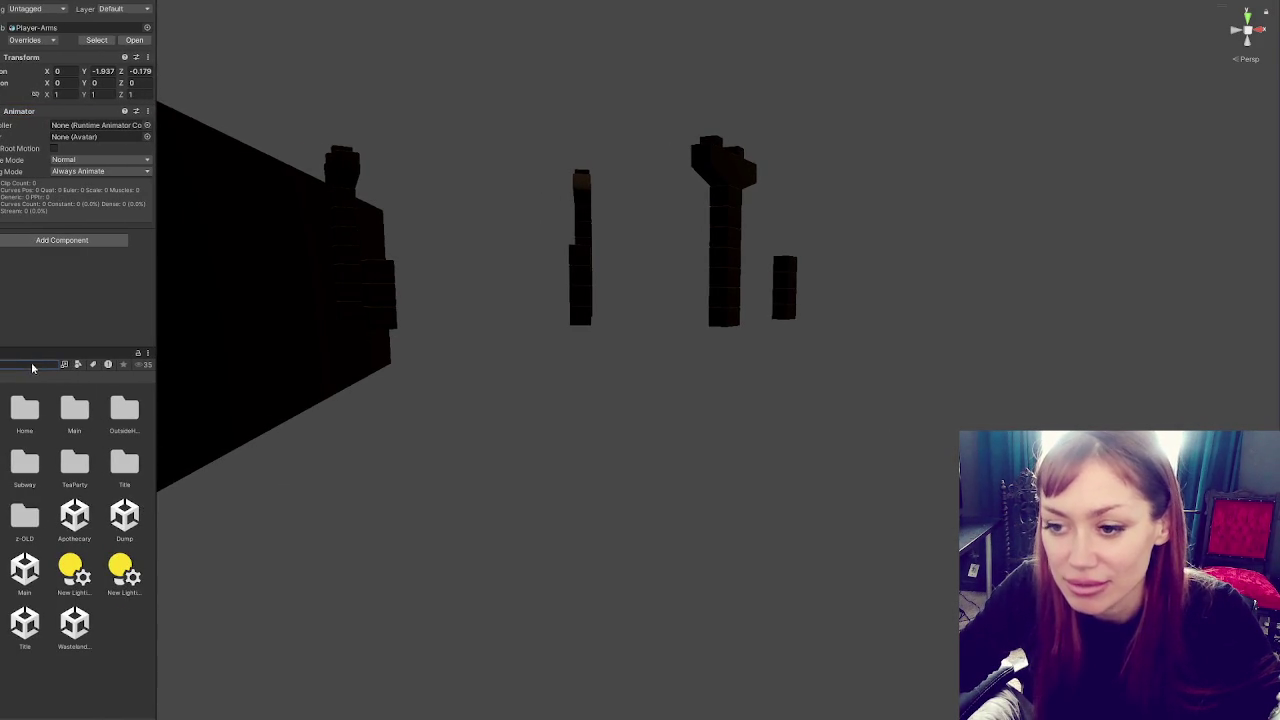
key(Escape)
click(72, 125)
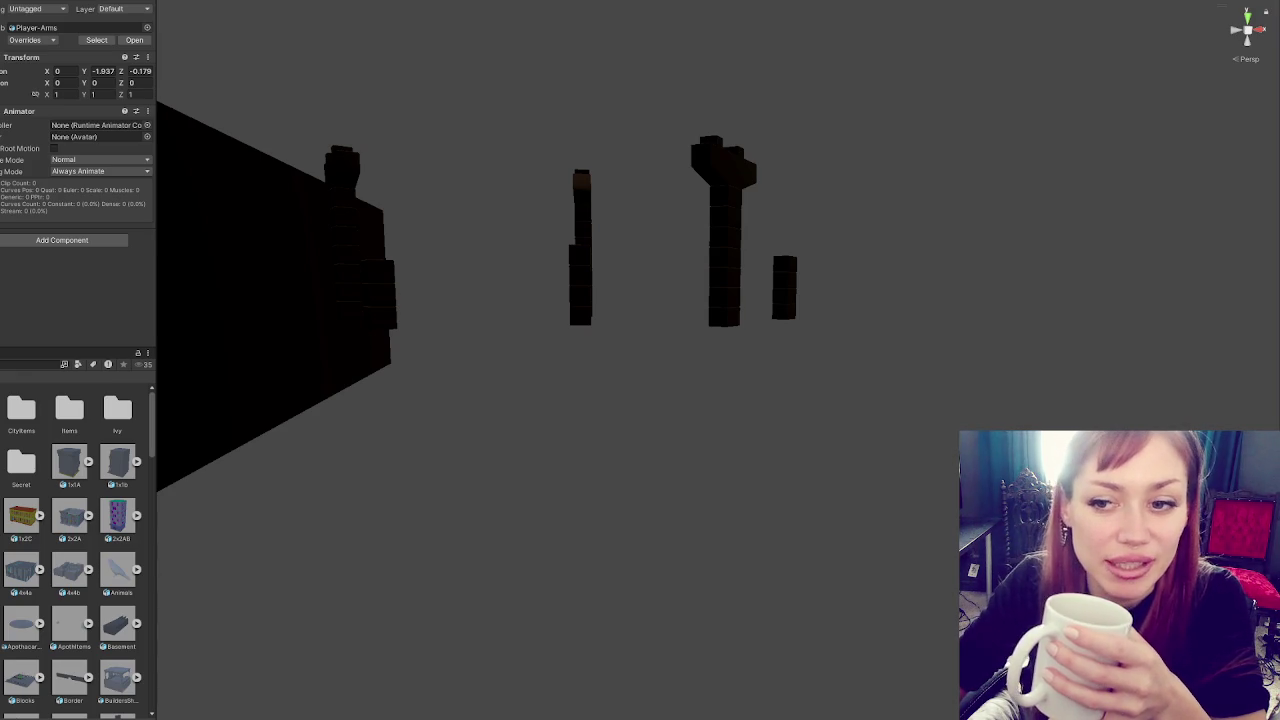
key(Up)
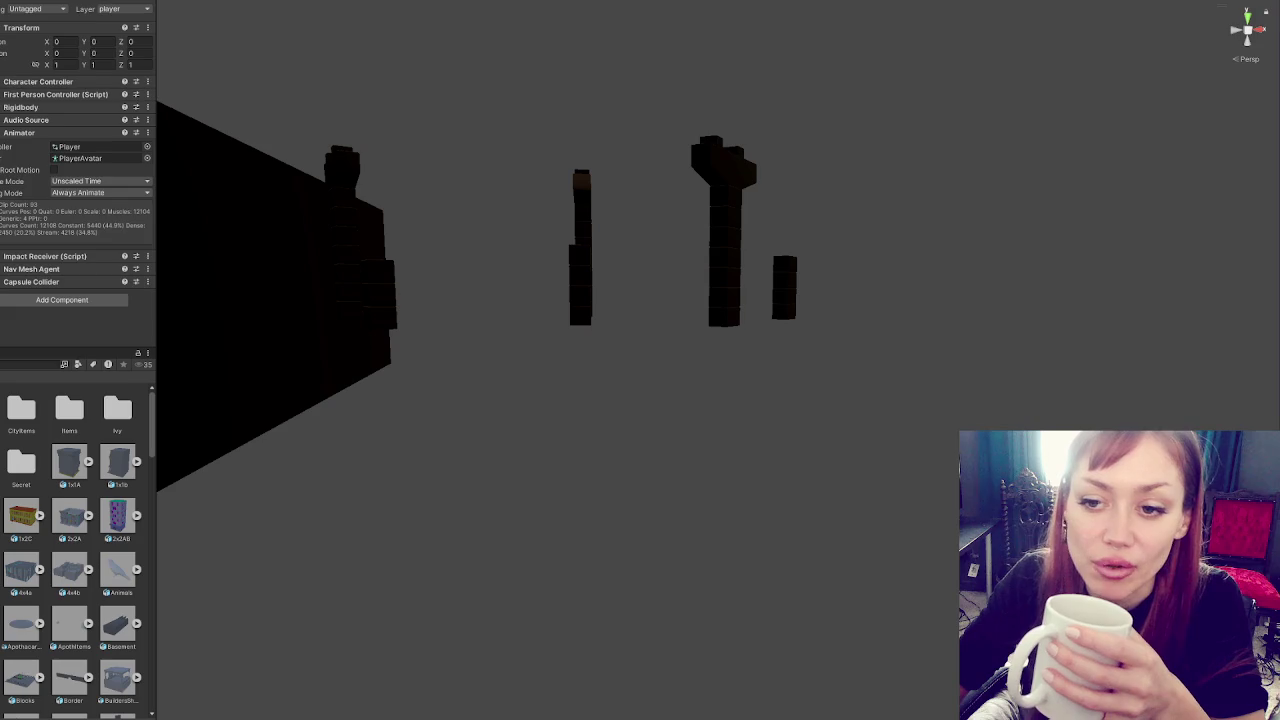
Toggle between Player-Arms and a Transform-only object, enlarge the panels, and select the 1x1A model
key(Down)
key(Down)
key(Up)
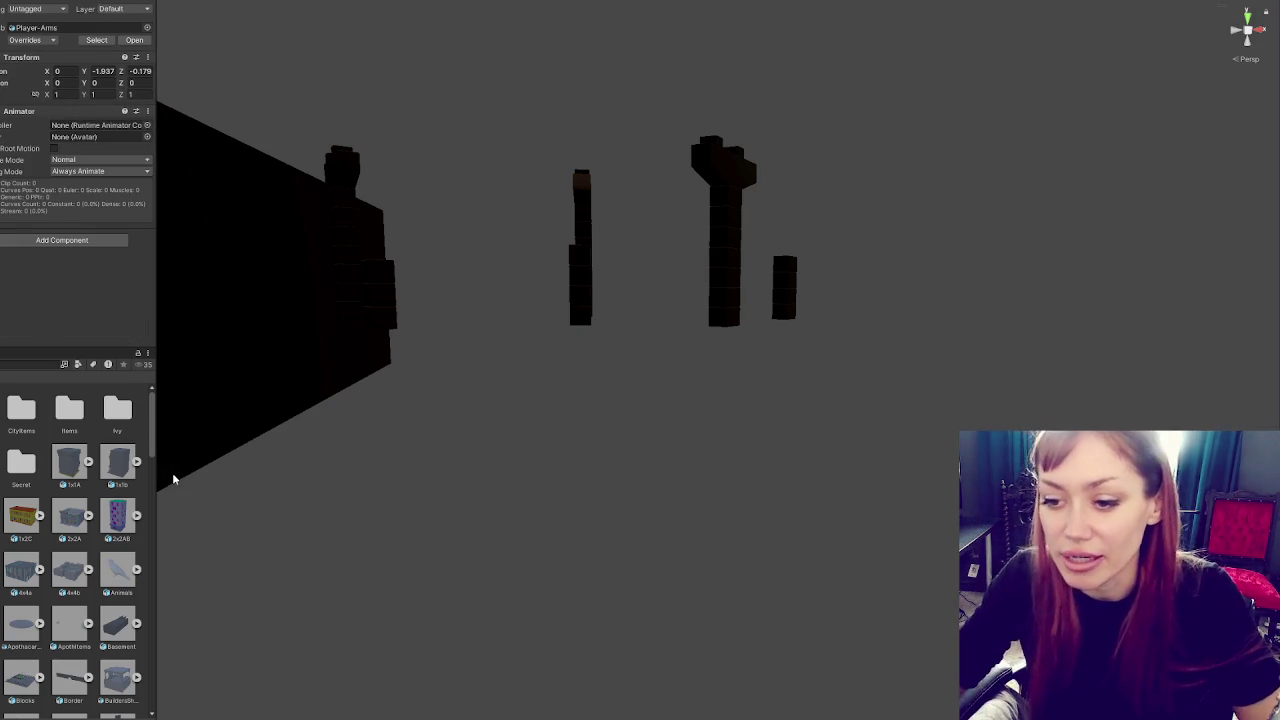
drag(160, 476, 207, 484)
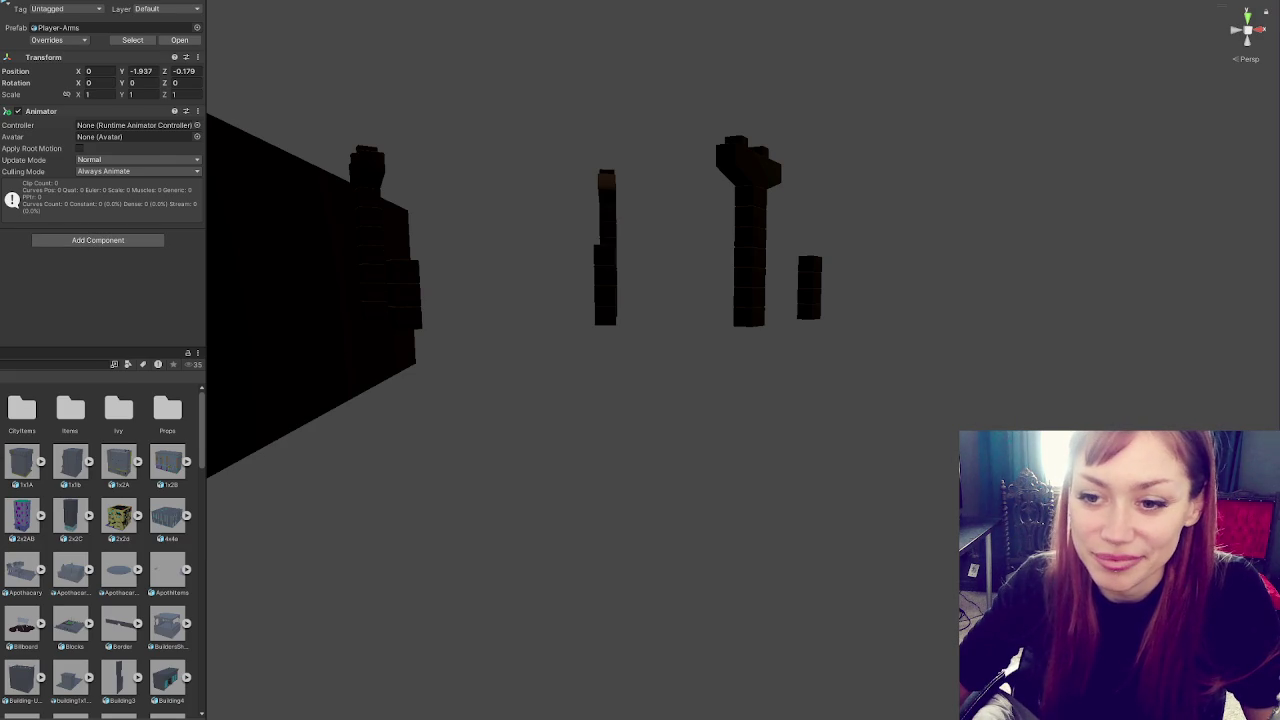
key(Down)
key(Down)
key(Up)
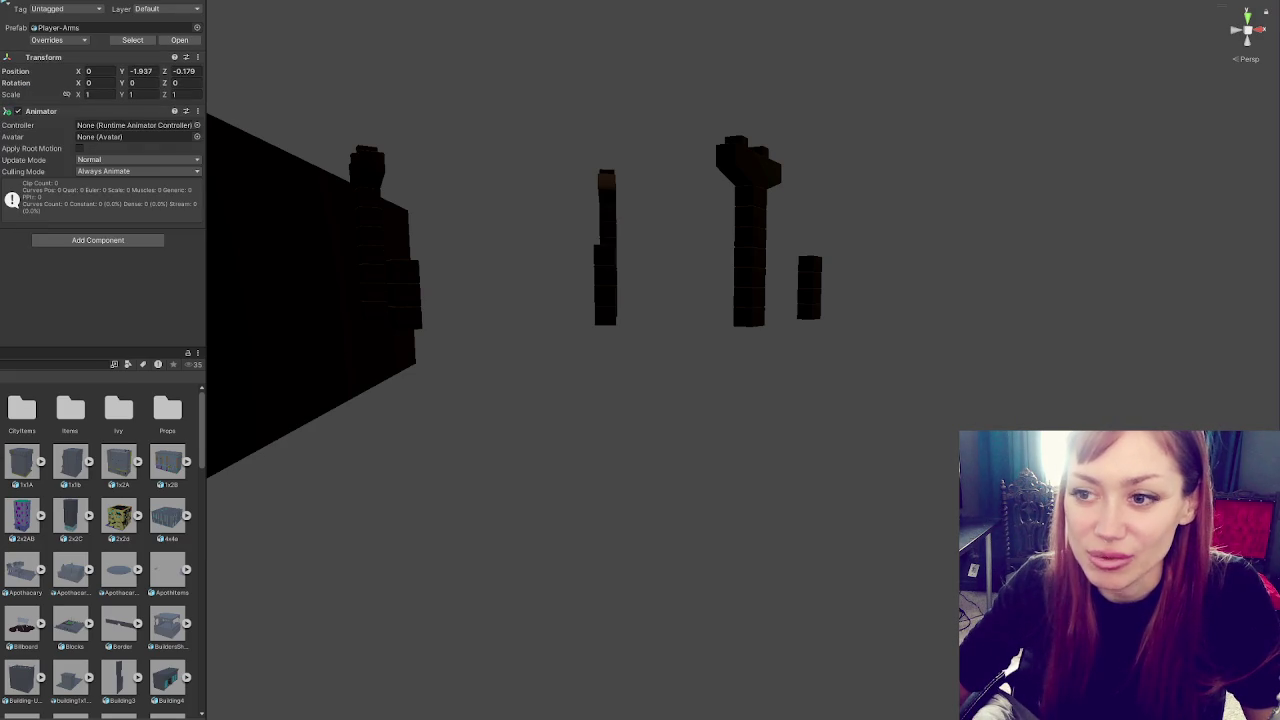
mouse_move(33, 346)
mouse_down()
mouse_move(50, 292)
mouse_move(64, 306)
mouse_up()
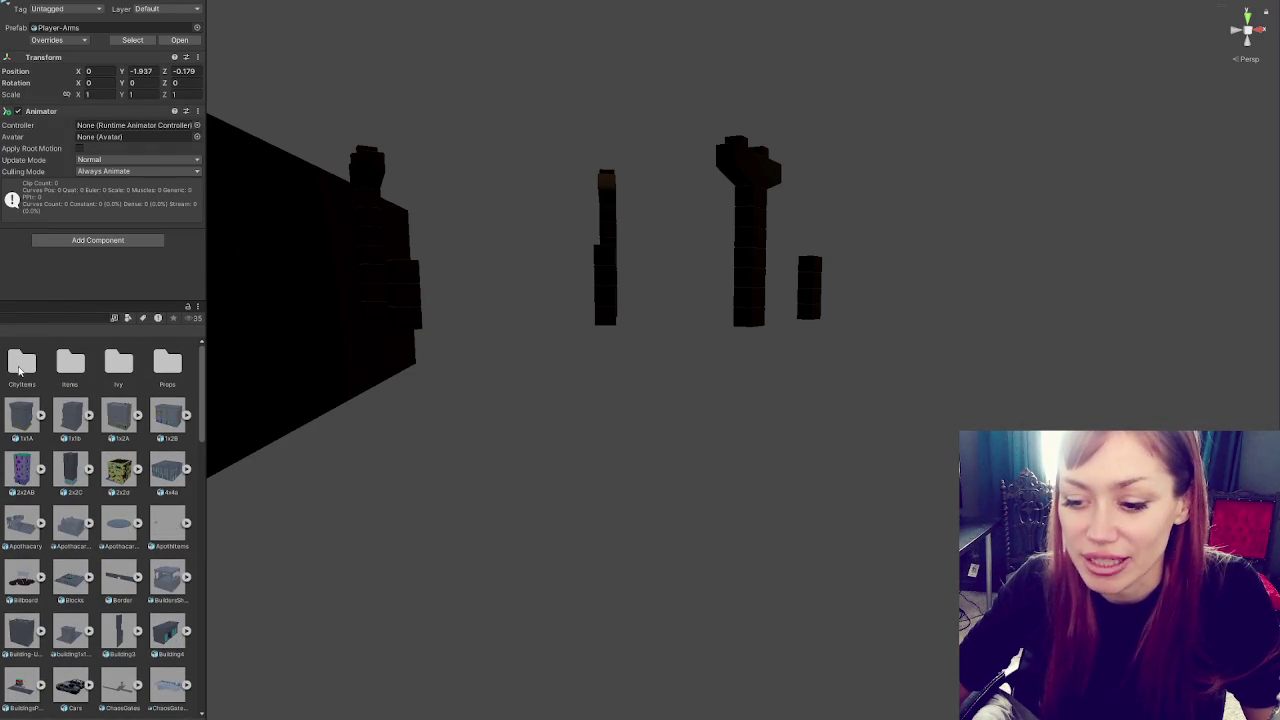
click(22, 418)
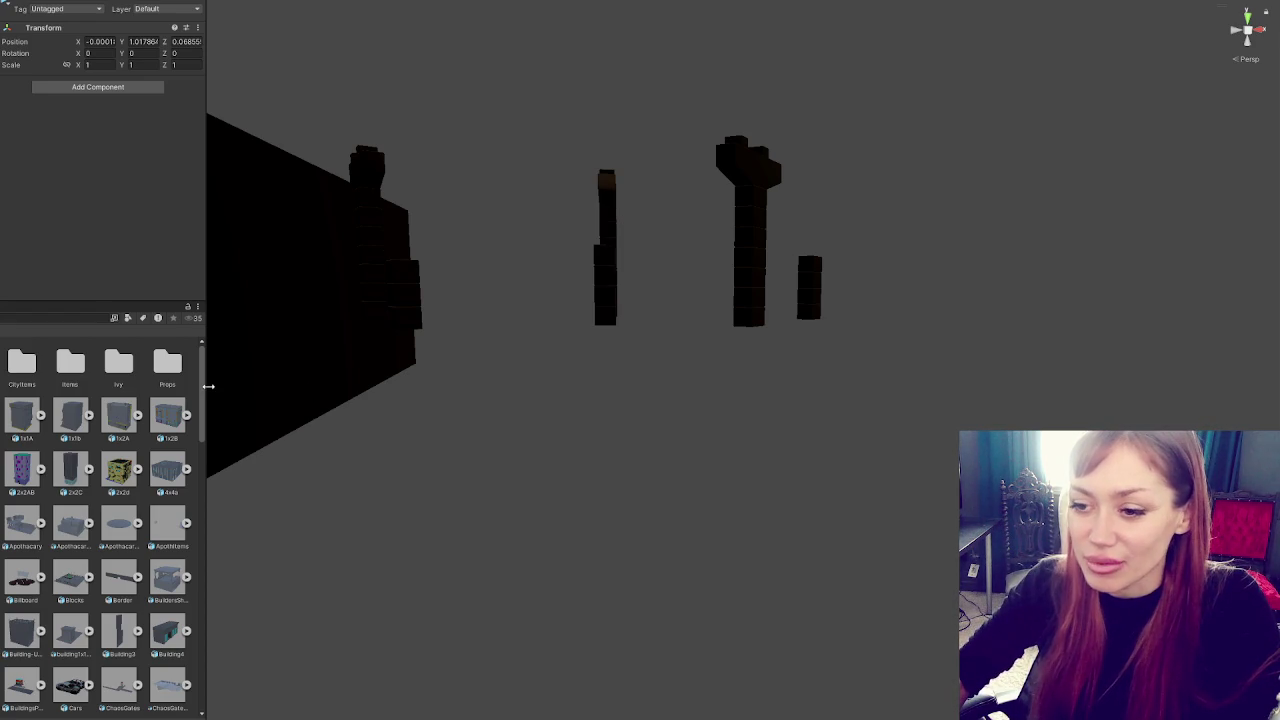
Widen the Inspector and Project panels further
drag(208, 385, 250, 385)
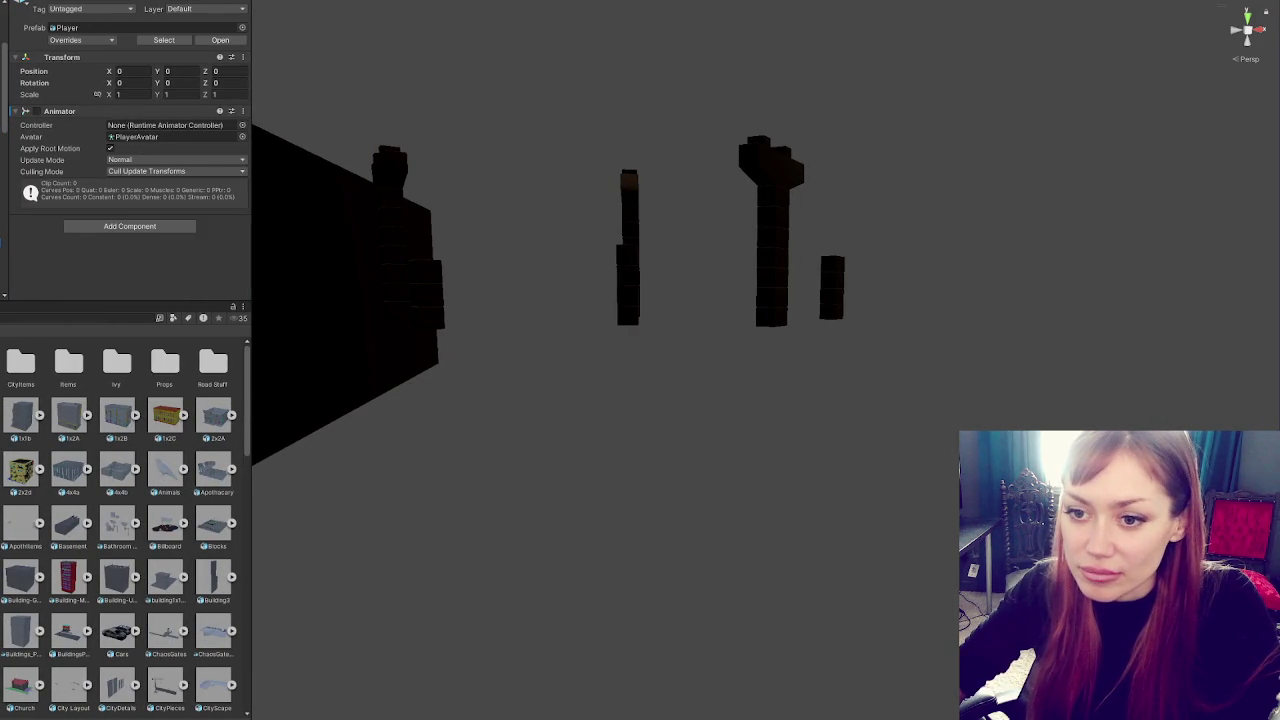
Ping the Player controller assigned to Player-Male-New's Animator in the Project window
click(140, 125)
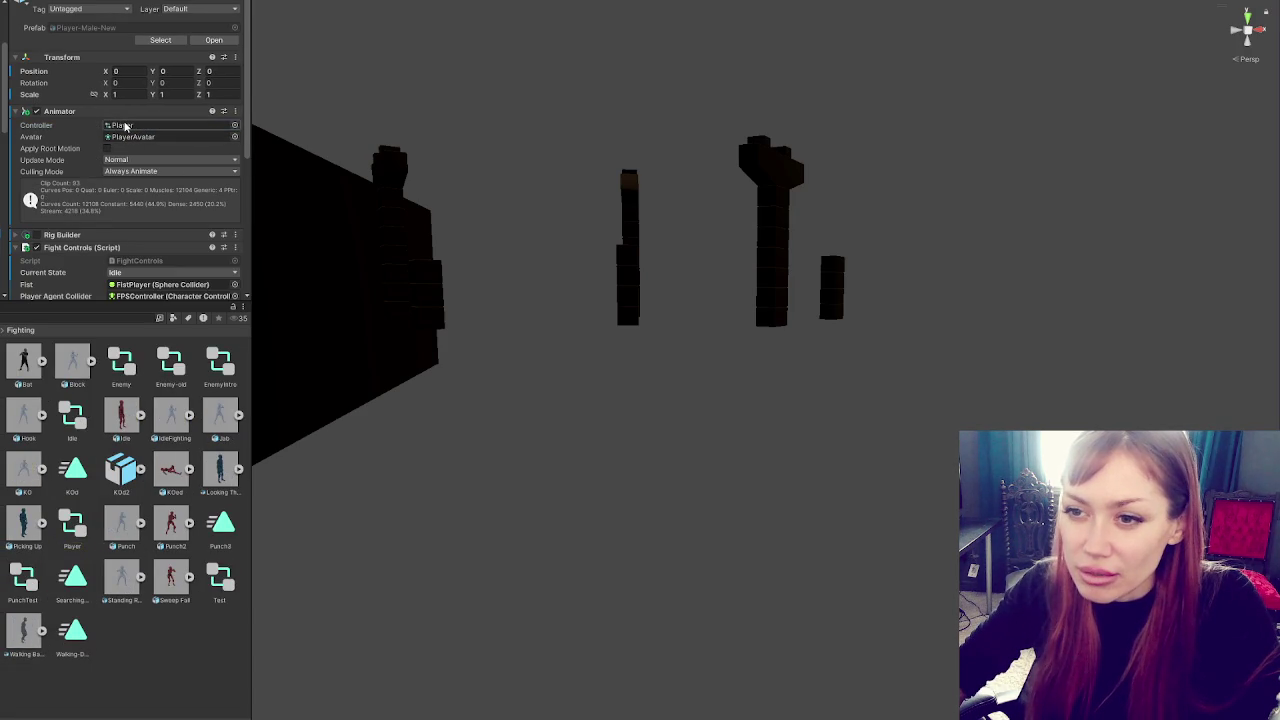
Undo back to the Player-Arms prefab with its unassigned Animator
key(ctrl+z)
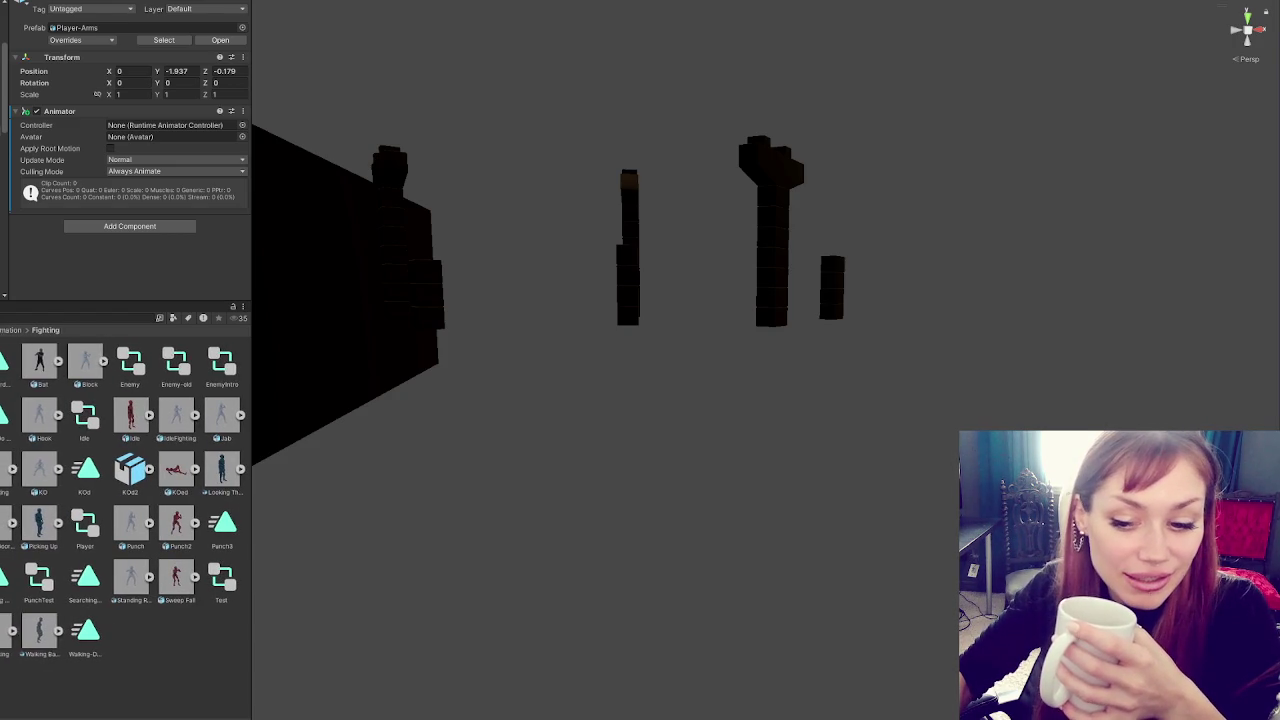
Check the Player object's Animator (Player controller, PlayerAvatar), then view the Custom Pass Volume's Global, After Post Process settings
mouse_move(250, 601)
mouse_down()
mouse_move(229, 599)
mouse_move(244, 597)
mouse_up()
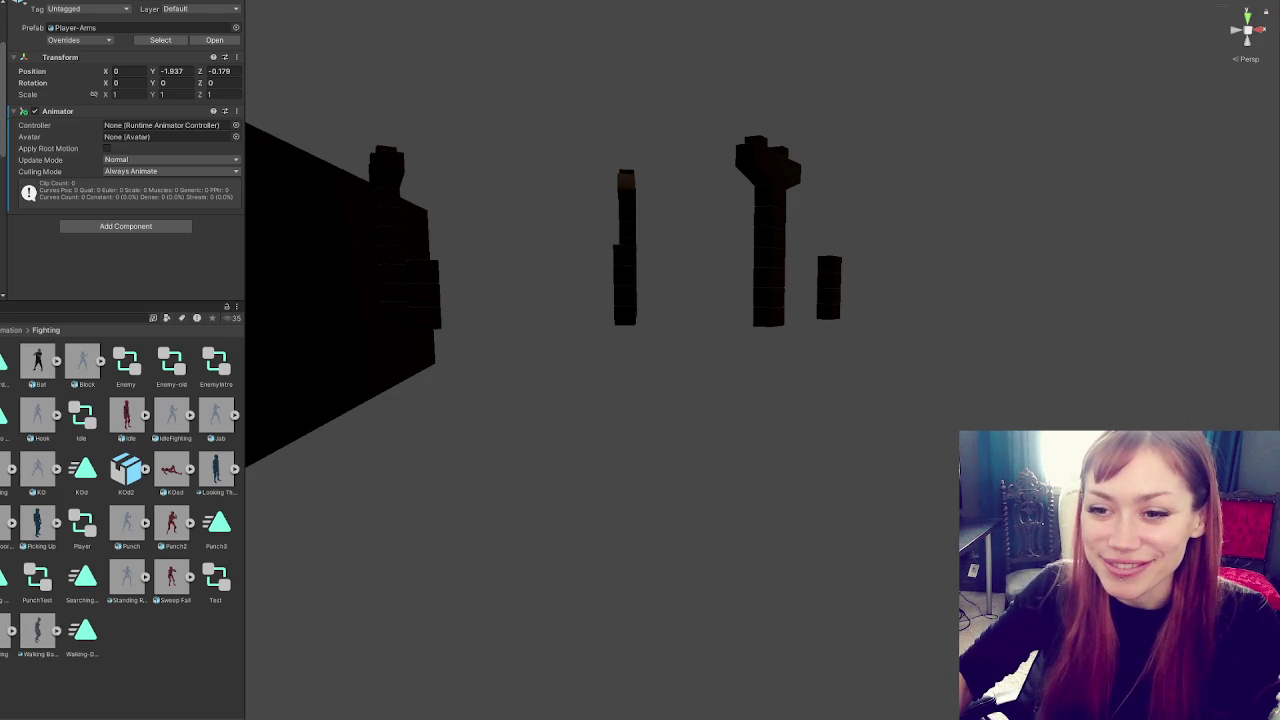
key(Up)
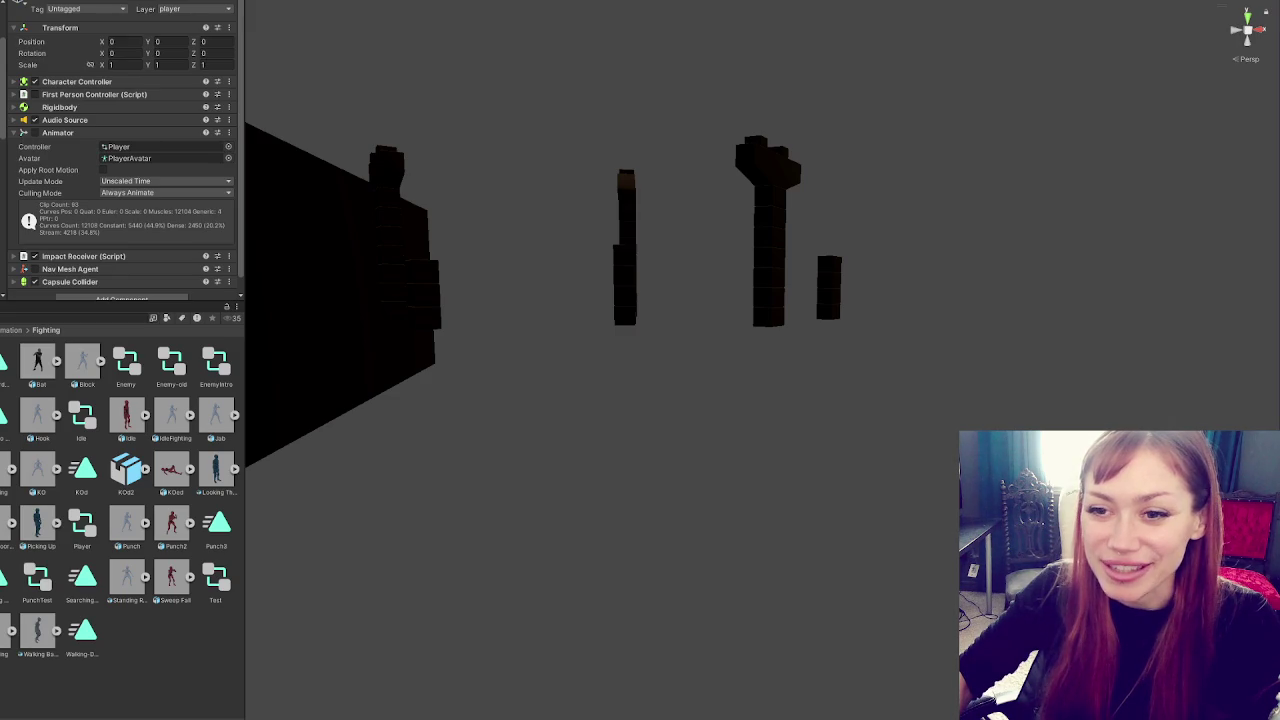
key(Up)
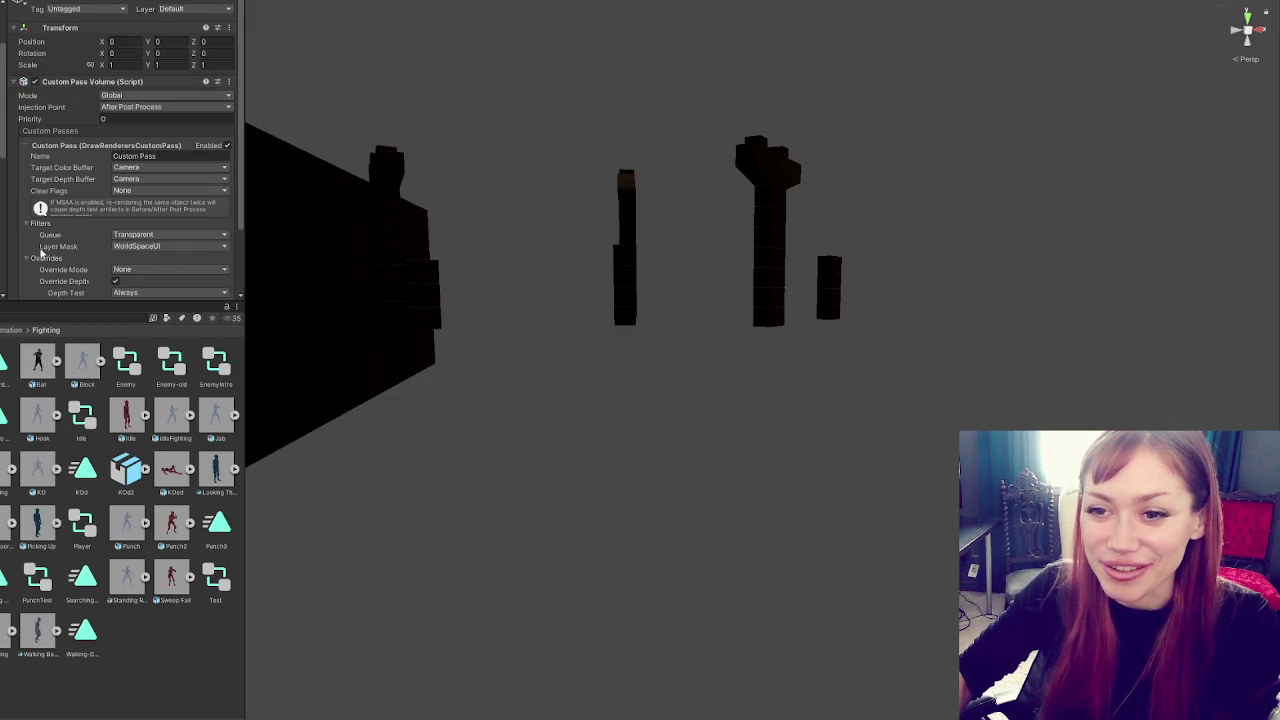
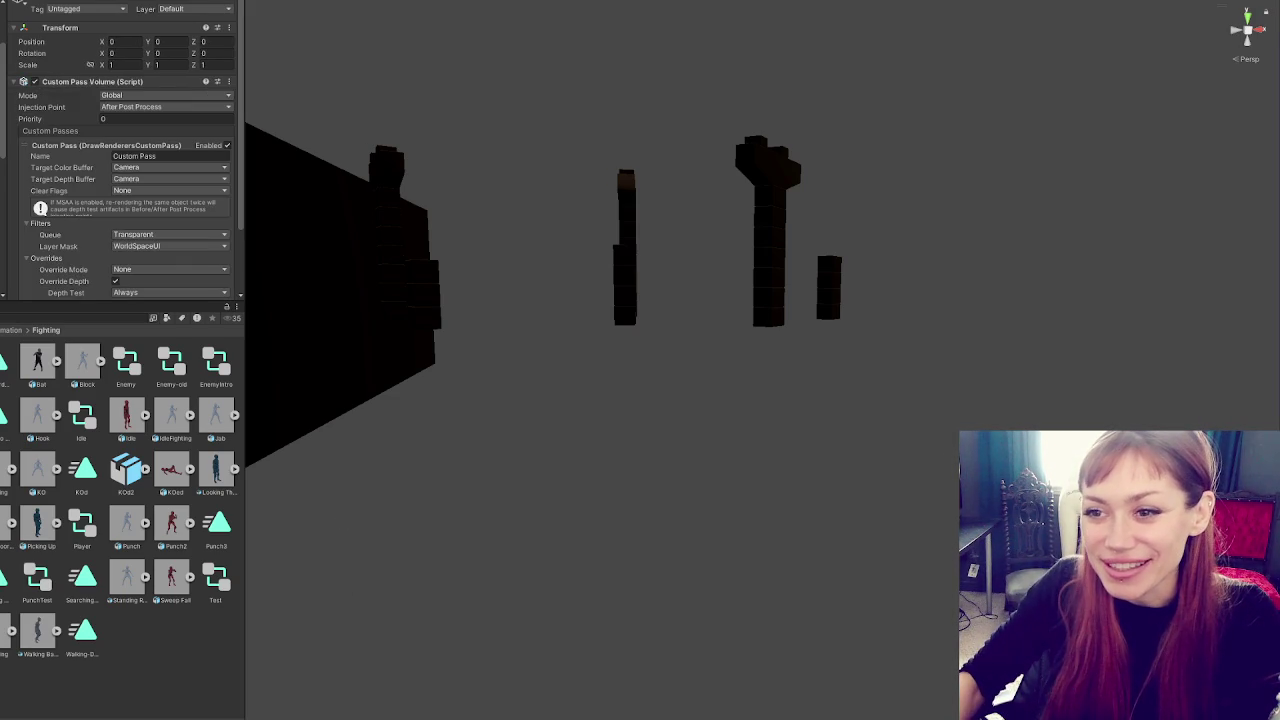
Collapse the Custom Pass Volume component in the Inspector
click(90, 83)
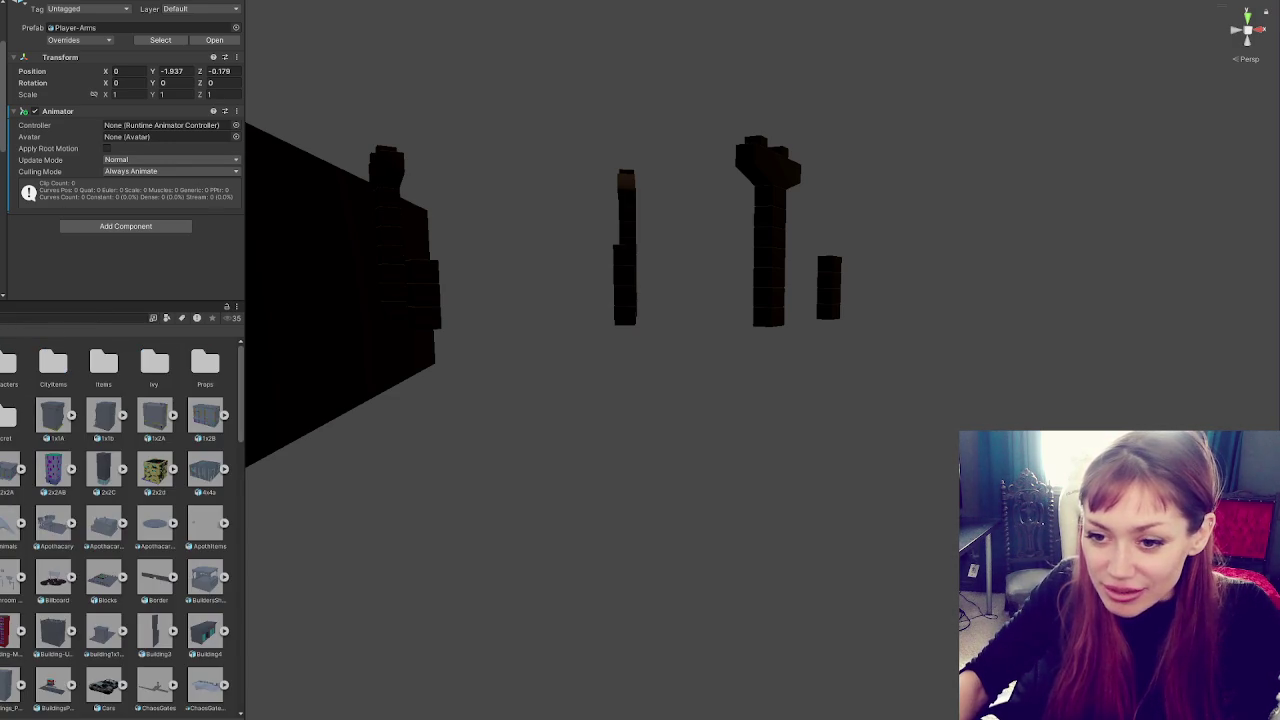
Create a new Animator Controller asset in the Animation > Player folder
scroll(120, 528, down, 10)
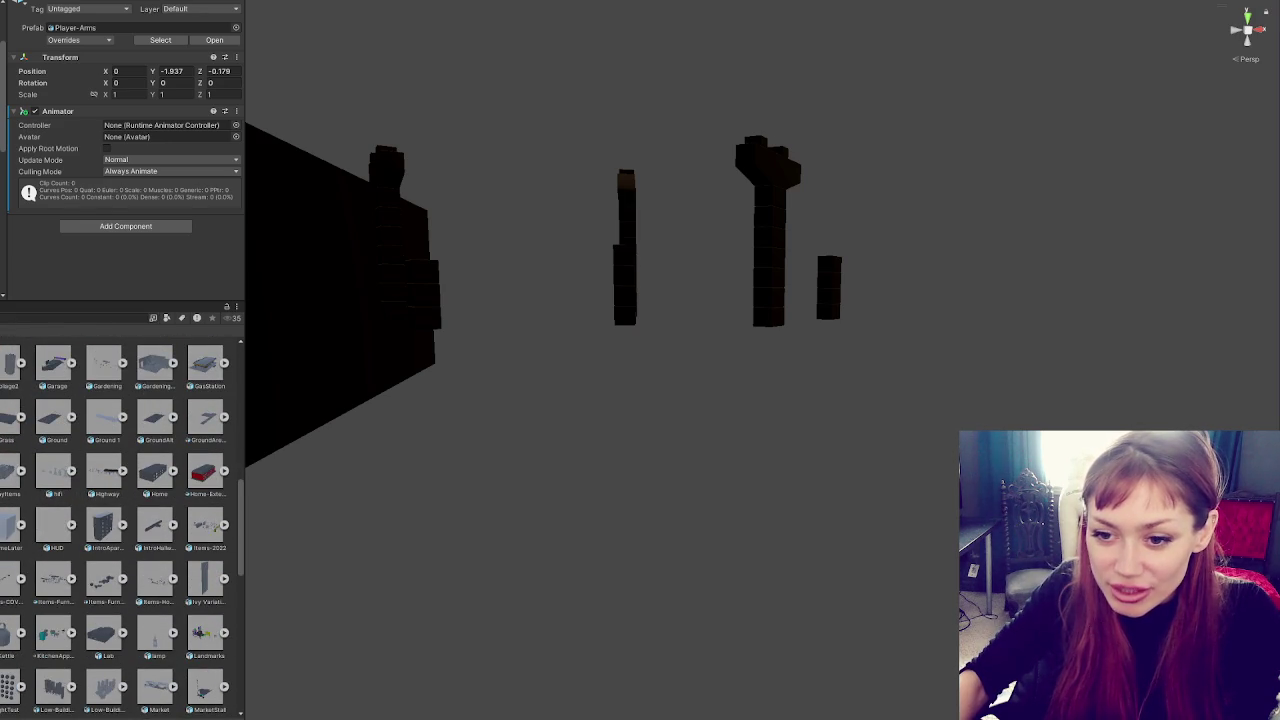
scroll(120, 528, down, 5)
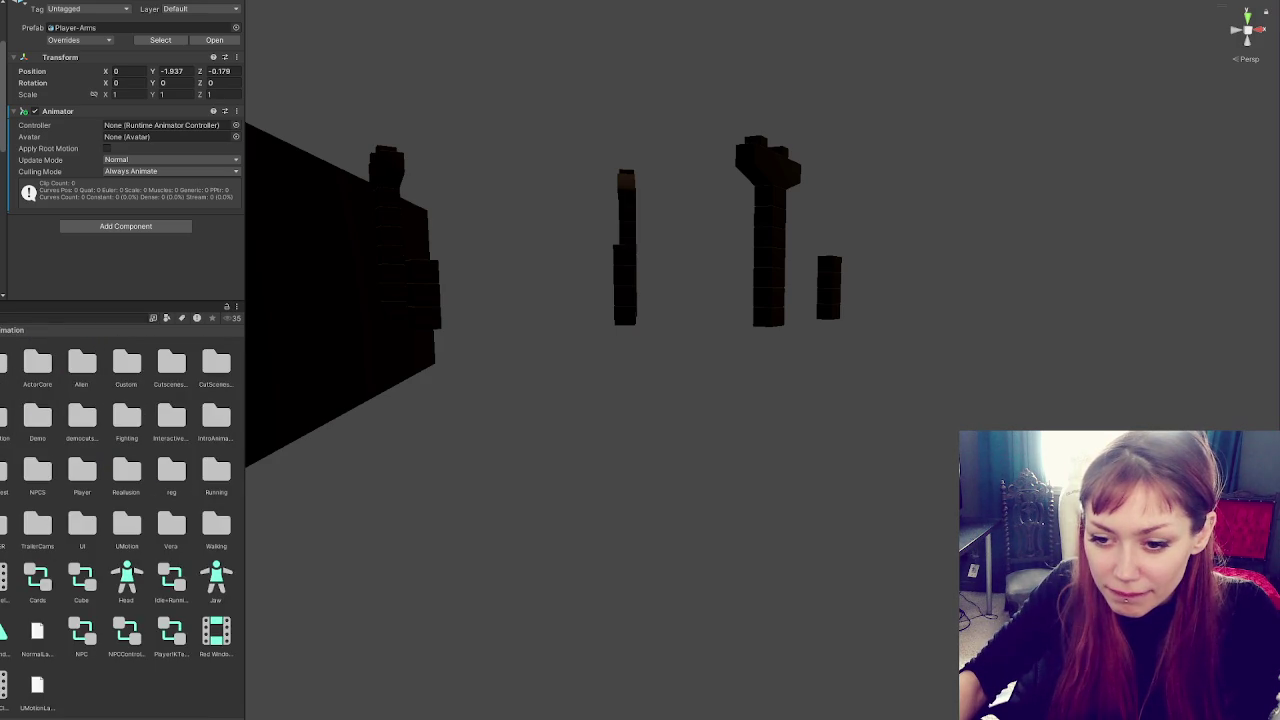
right_click(26, 124)
mouse_move(177, 131)
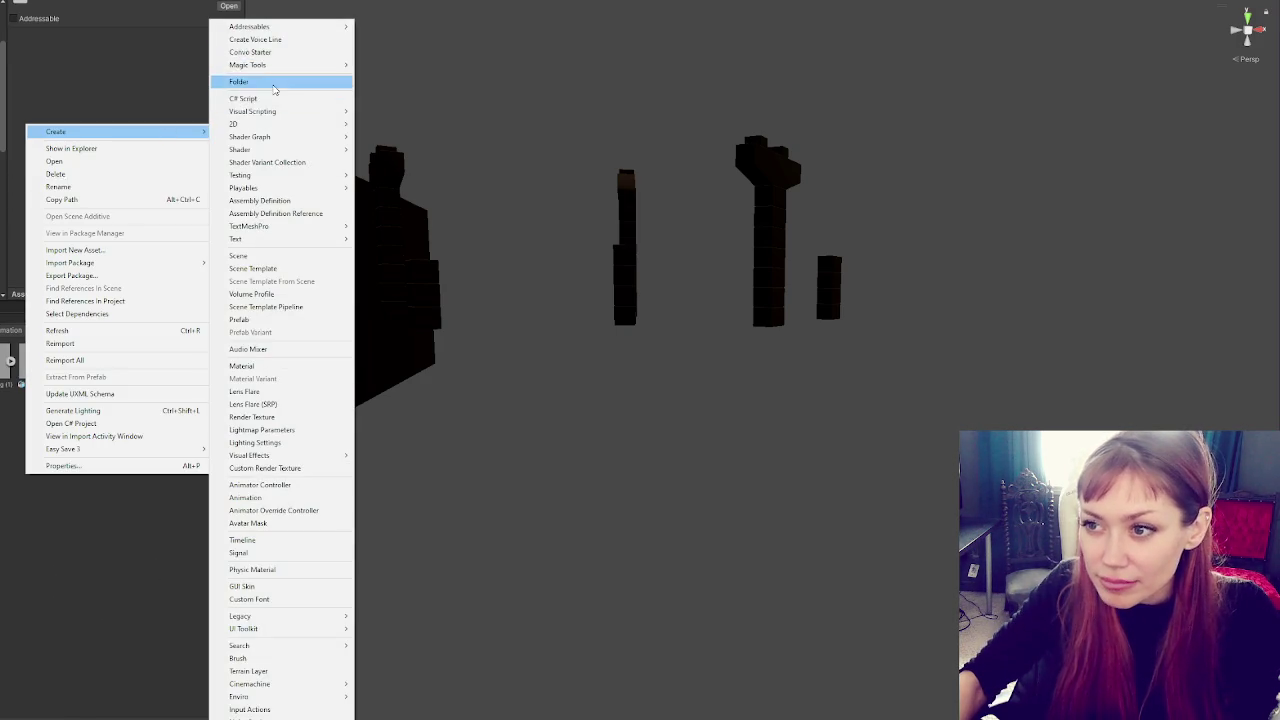
click(273, 84)
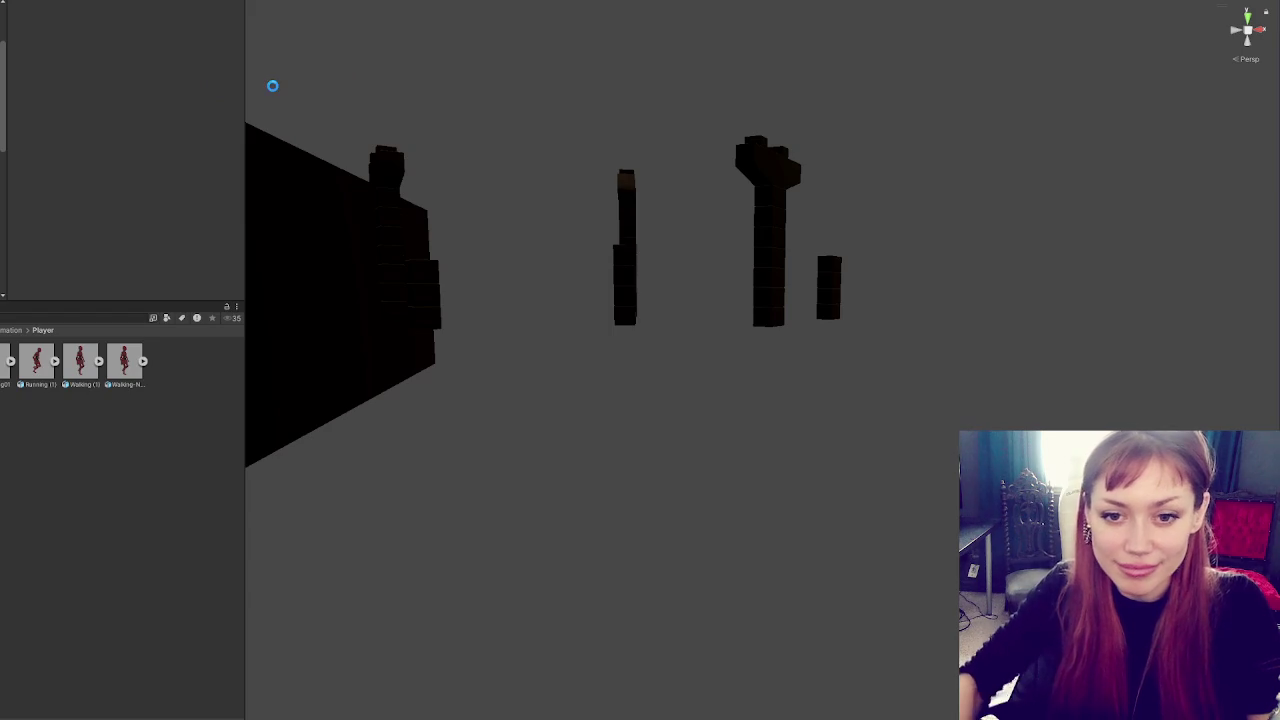
shift+click(2, 366)
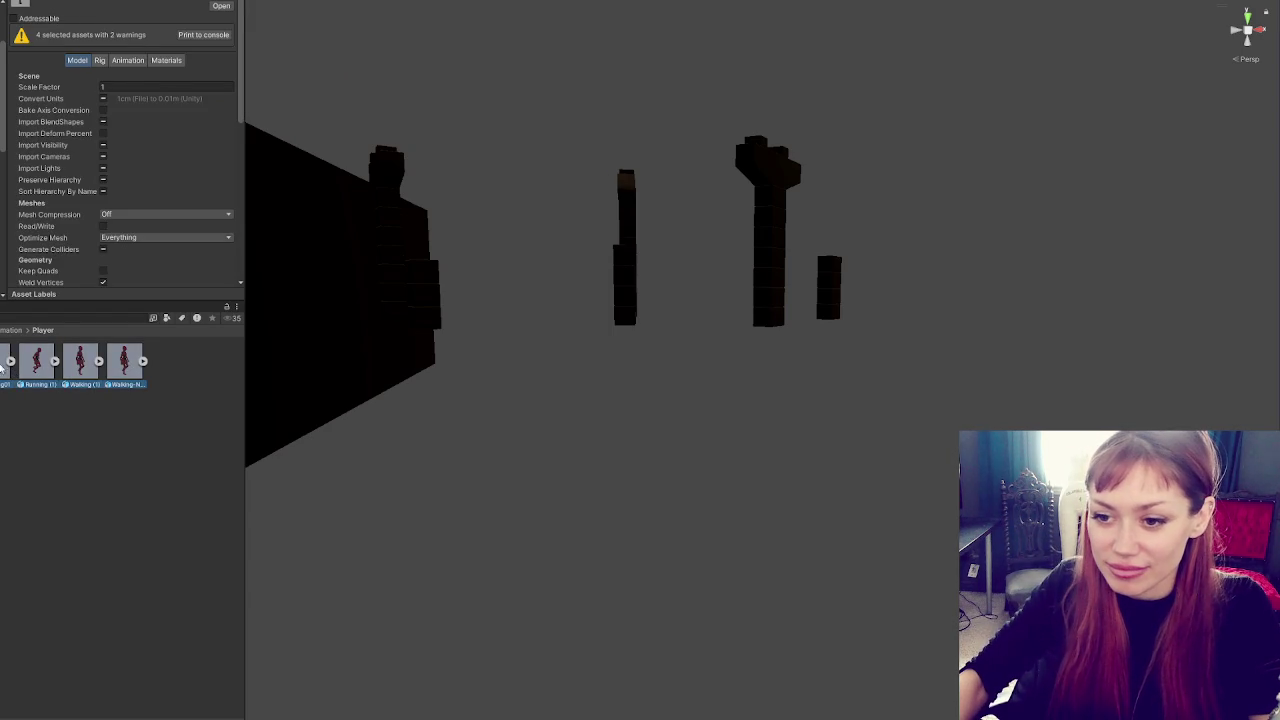
right_click(57, 391)
mouse_move(150, 45)
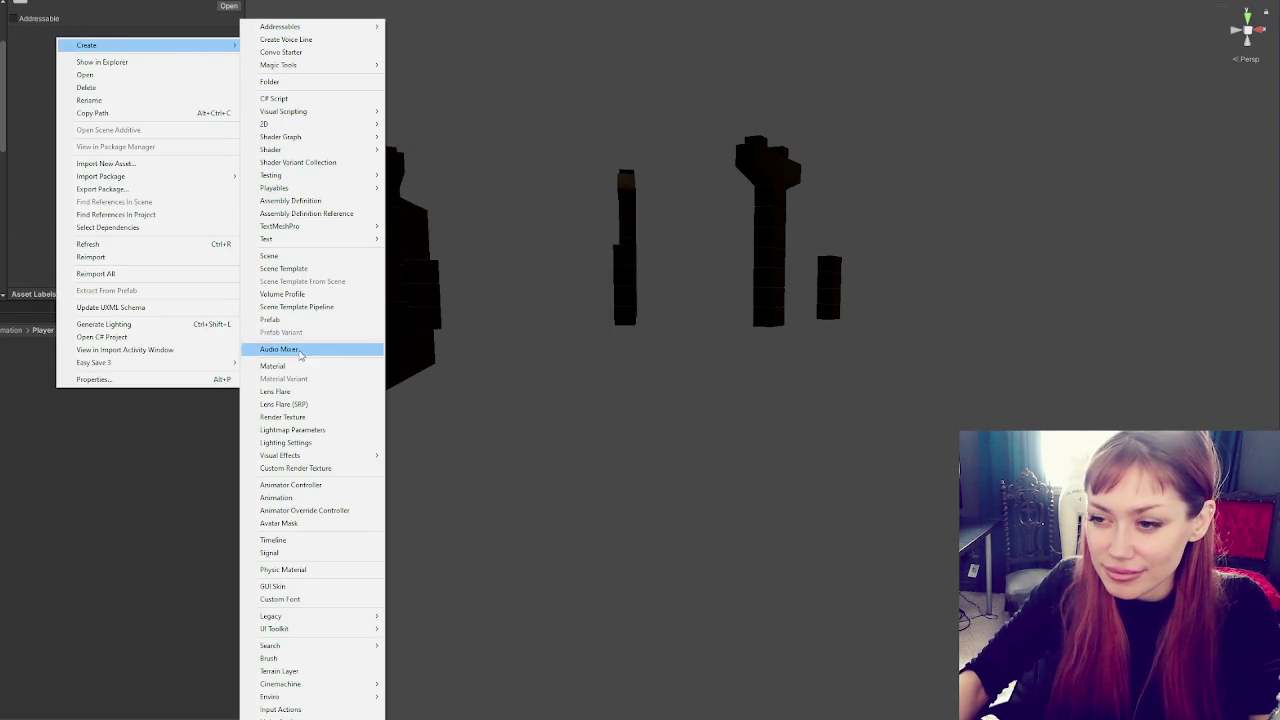
click(316, 485)
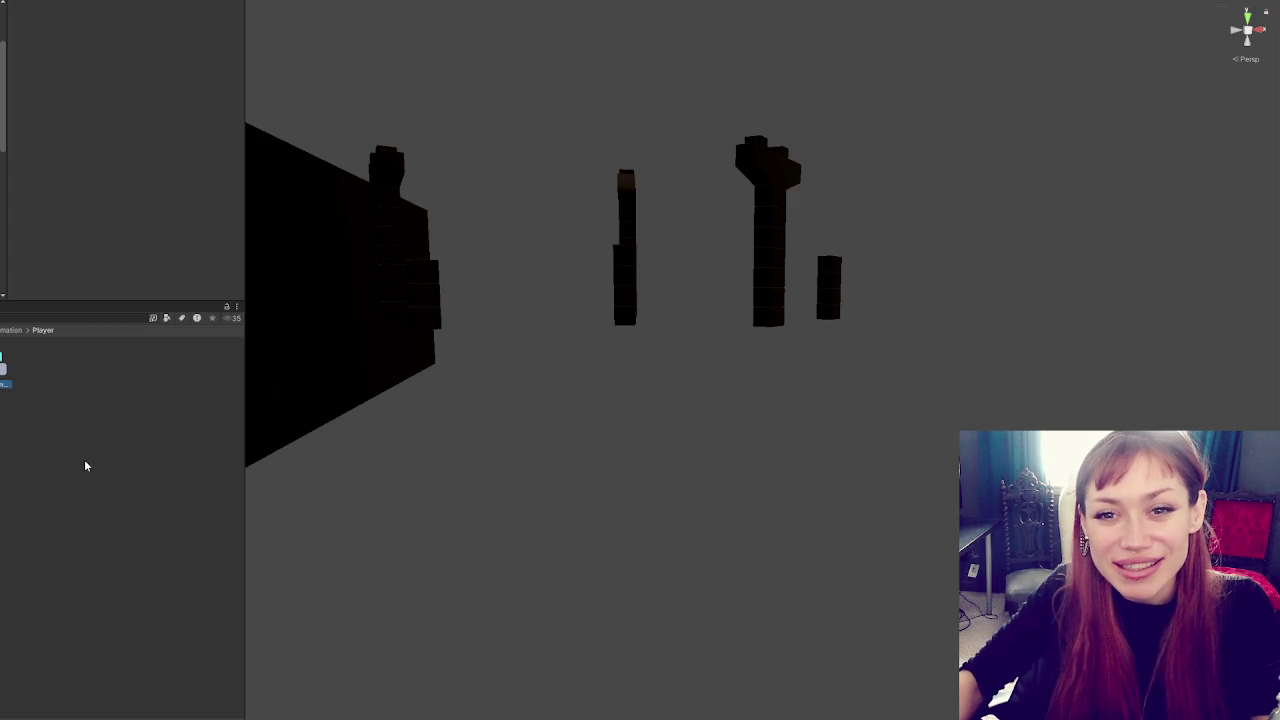
Rename the new Animator Controller asset, typing 'Speed' as its name
click(51, 439)
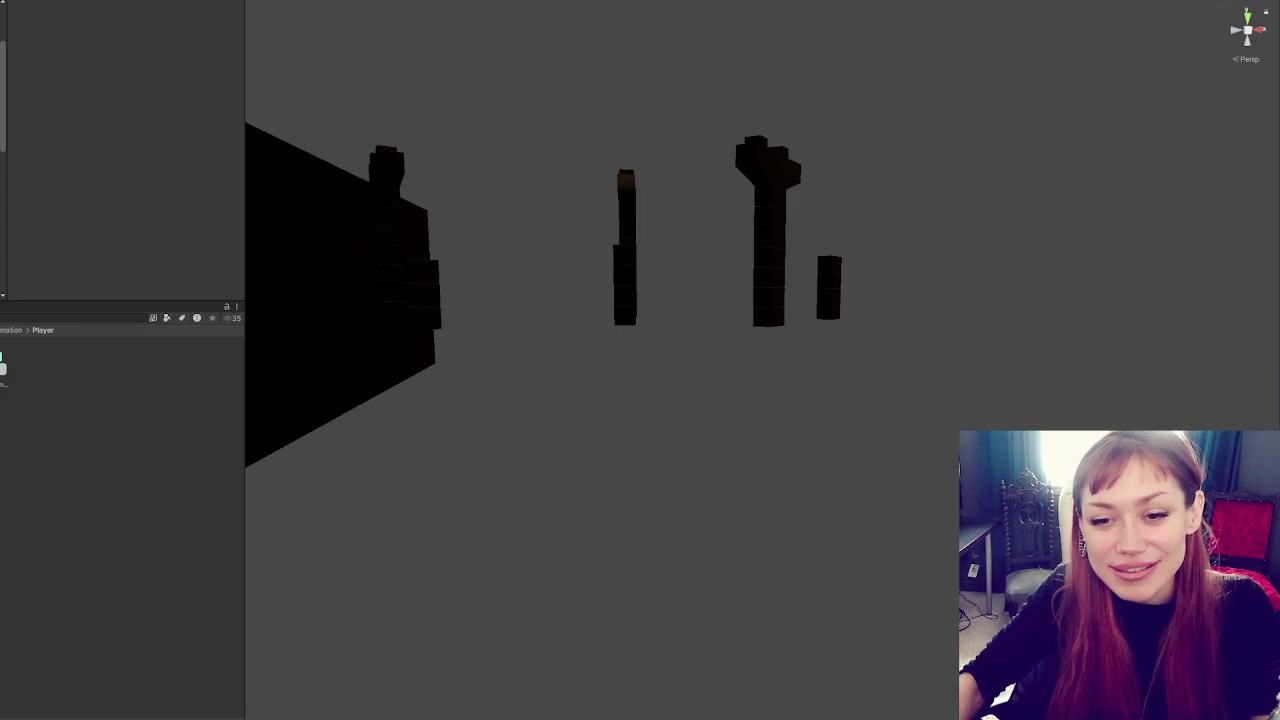
click(4, 378)
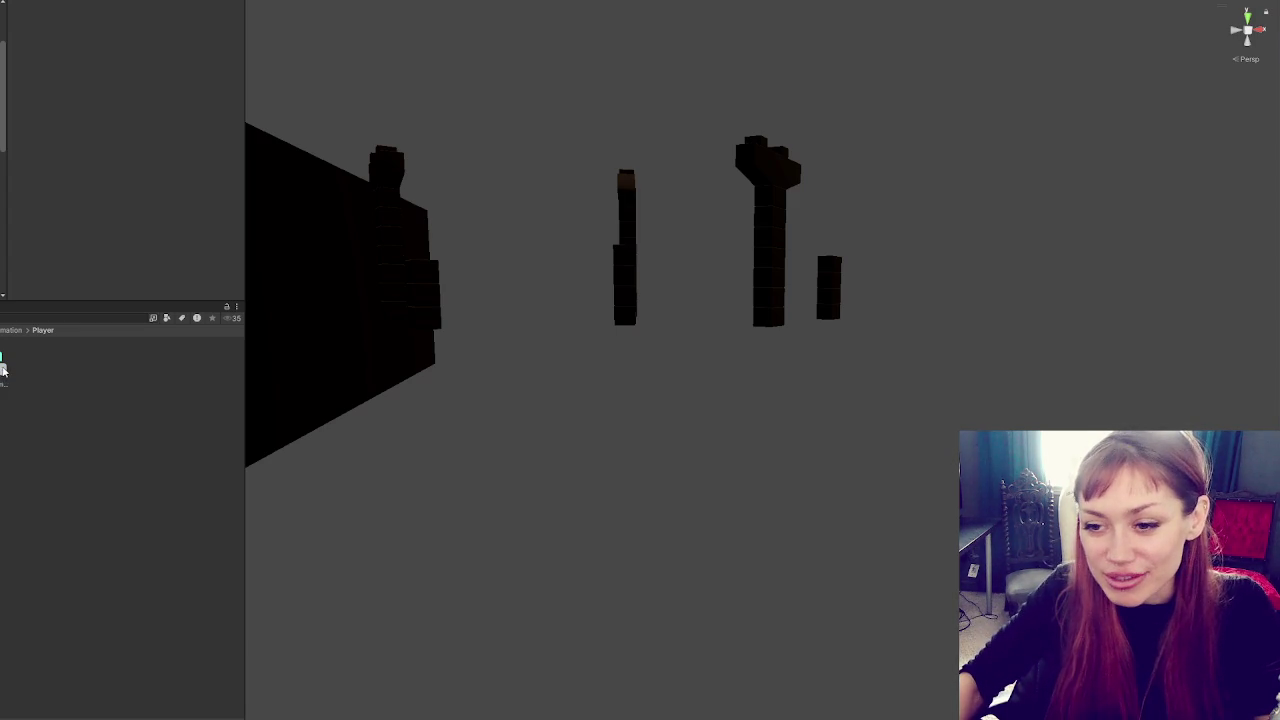
click(8, 386)
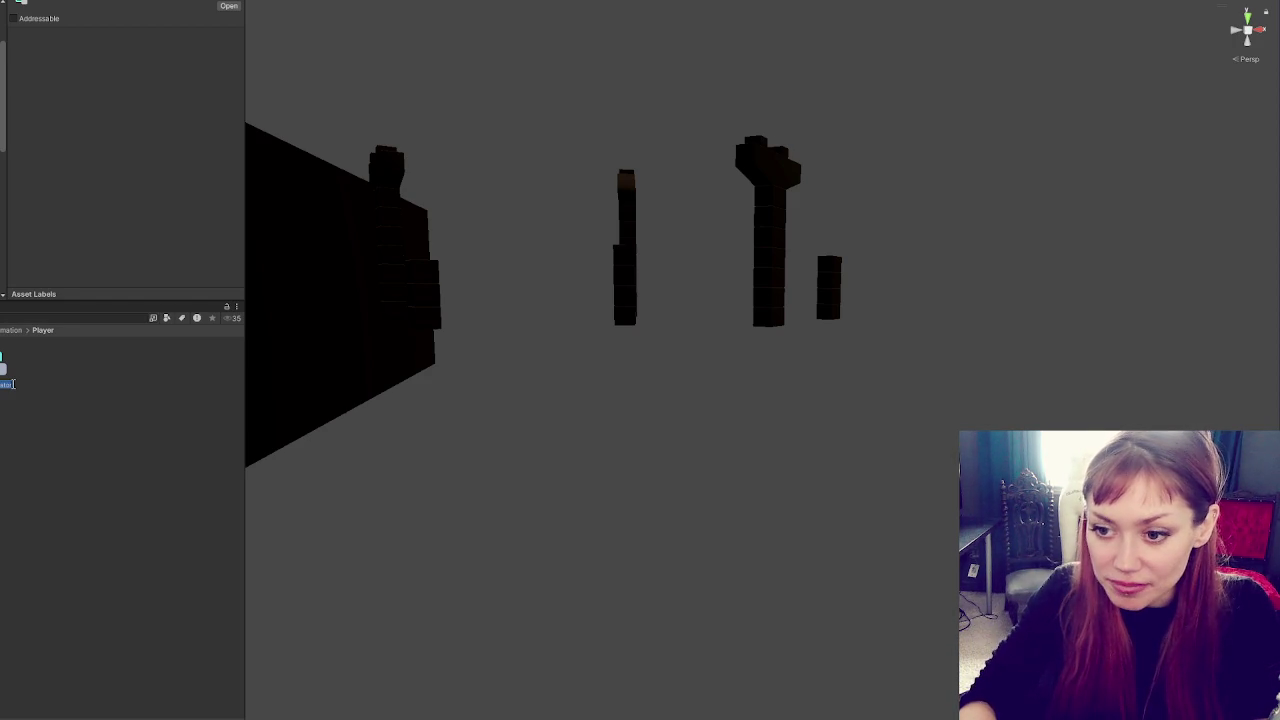
key(BackSpace)
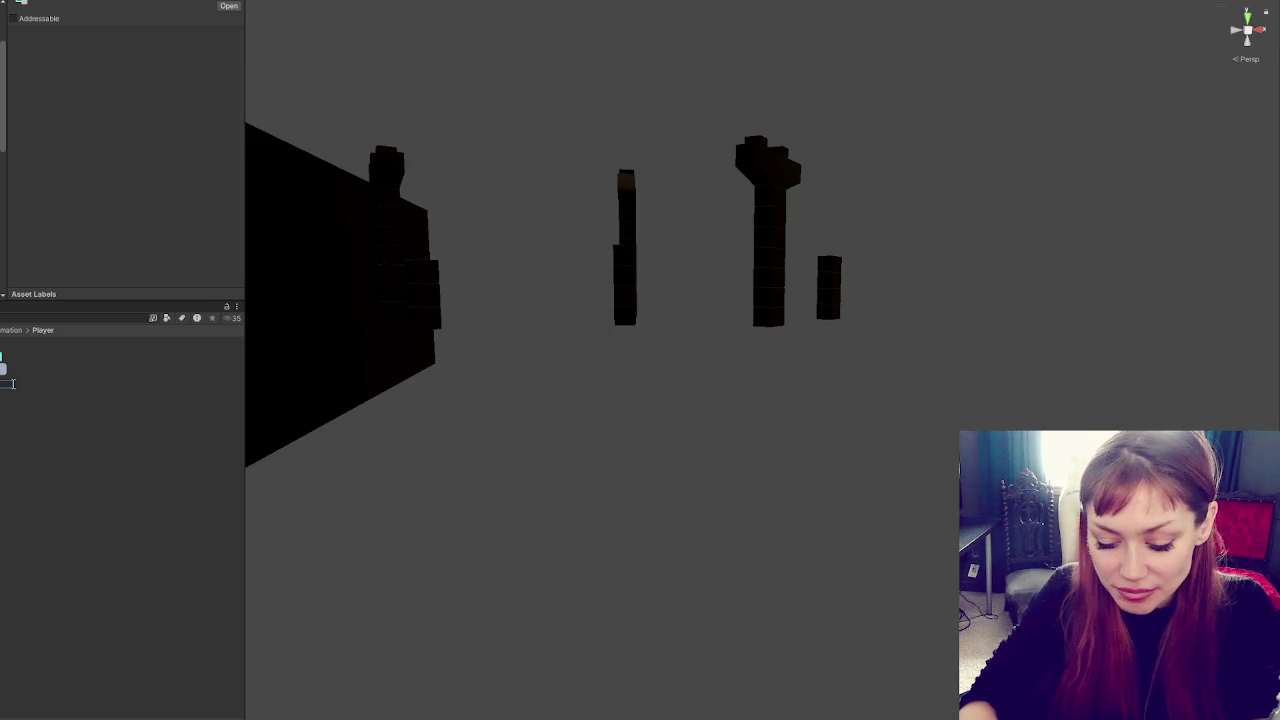
text(Speed)
key(Return)
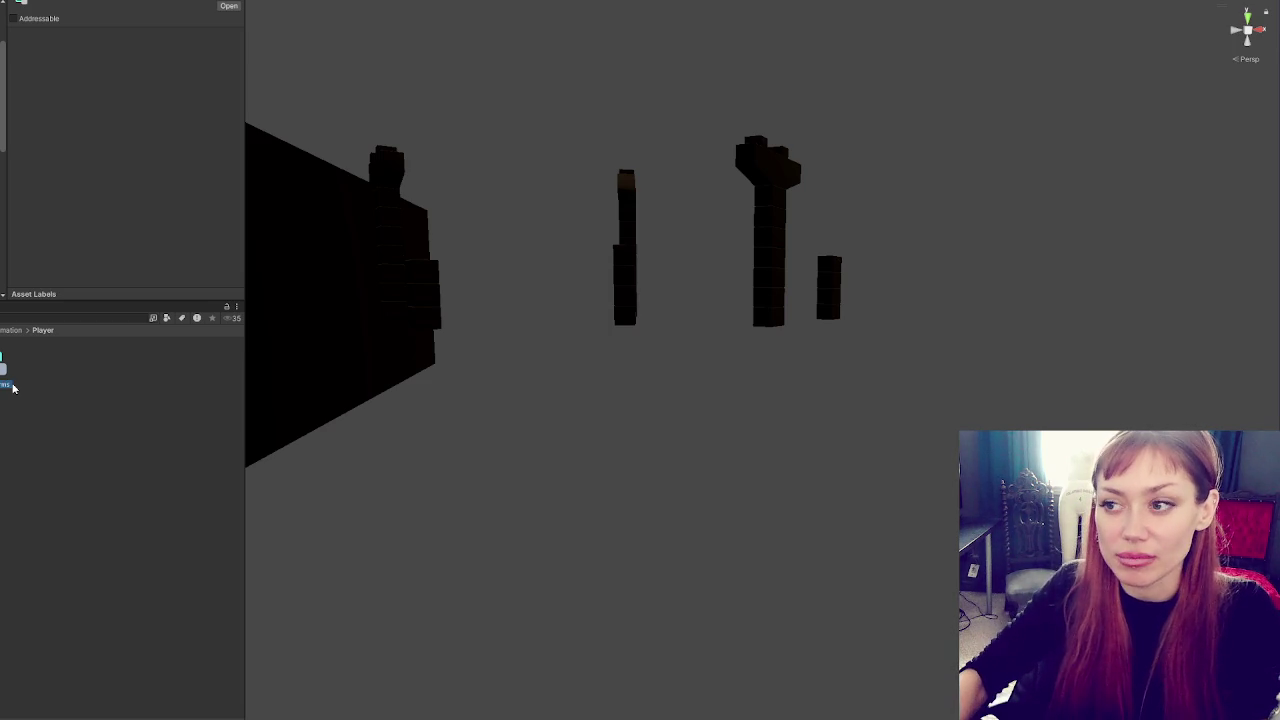
Assign the controller to the Player-Arms object's Animator Controller field
click(1, 388)
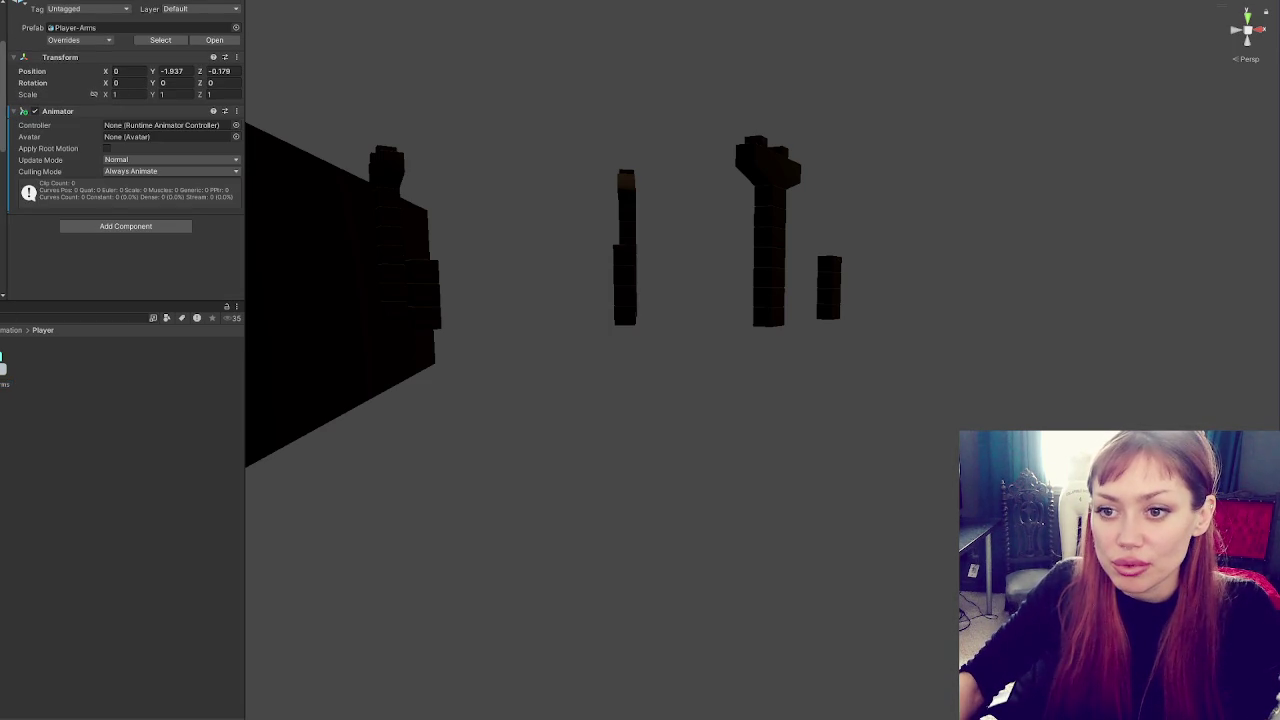
mouse_move(28, 368)
mouse_down()
mouse_move(180, 72)
mouse_move(170, 126)
mouse_up()
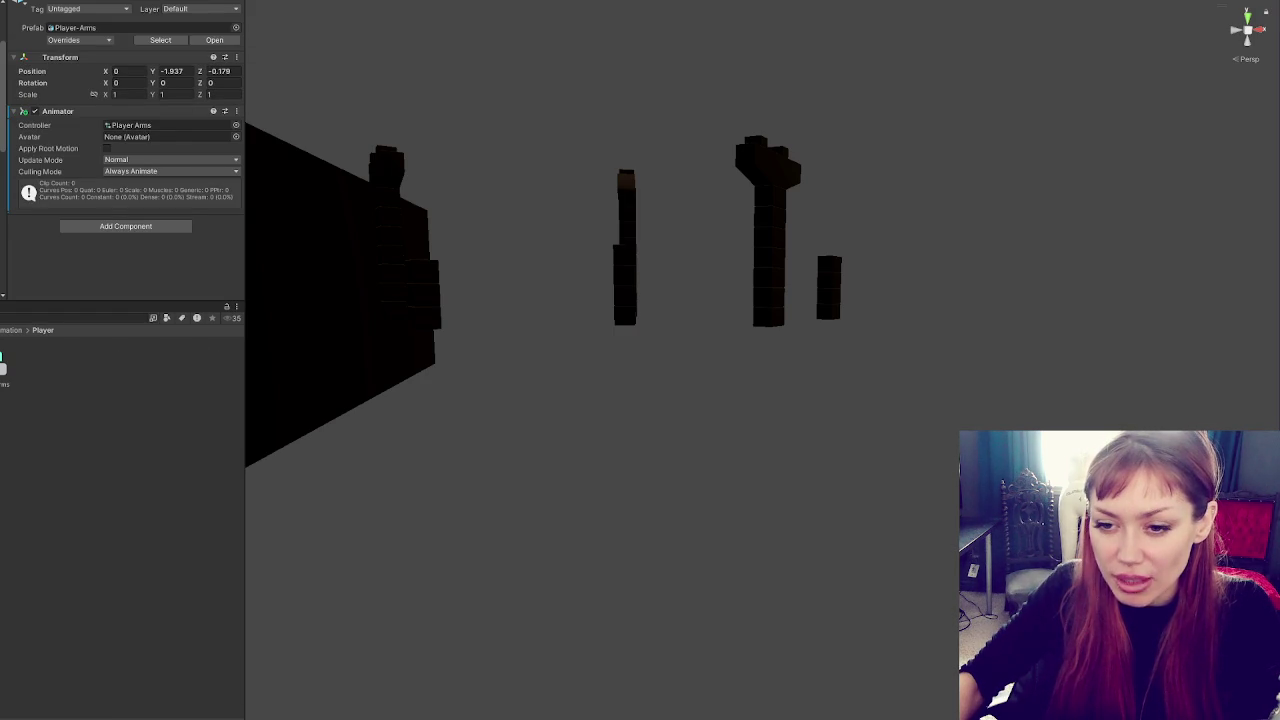
click(5, 330)
scroll(135, 487, down, 3)
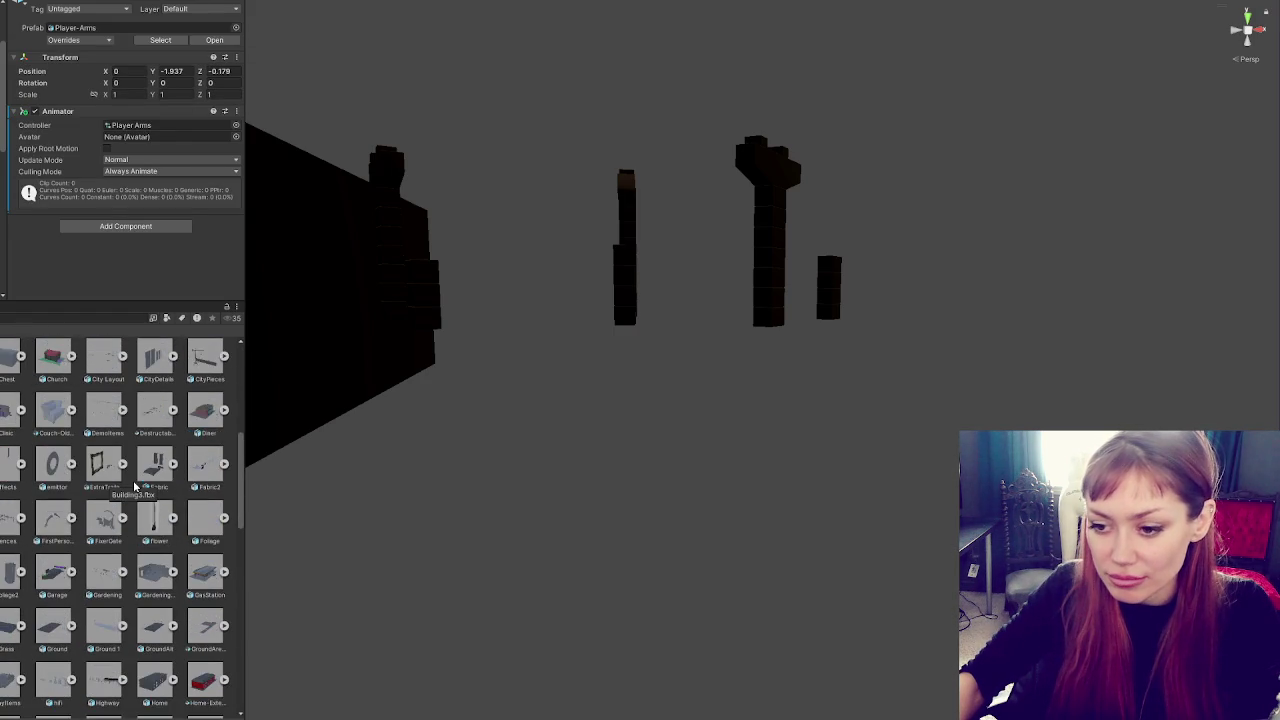
scroll(135, 487, down, 6)
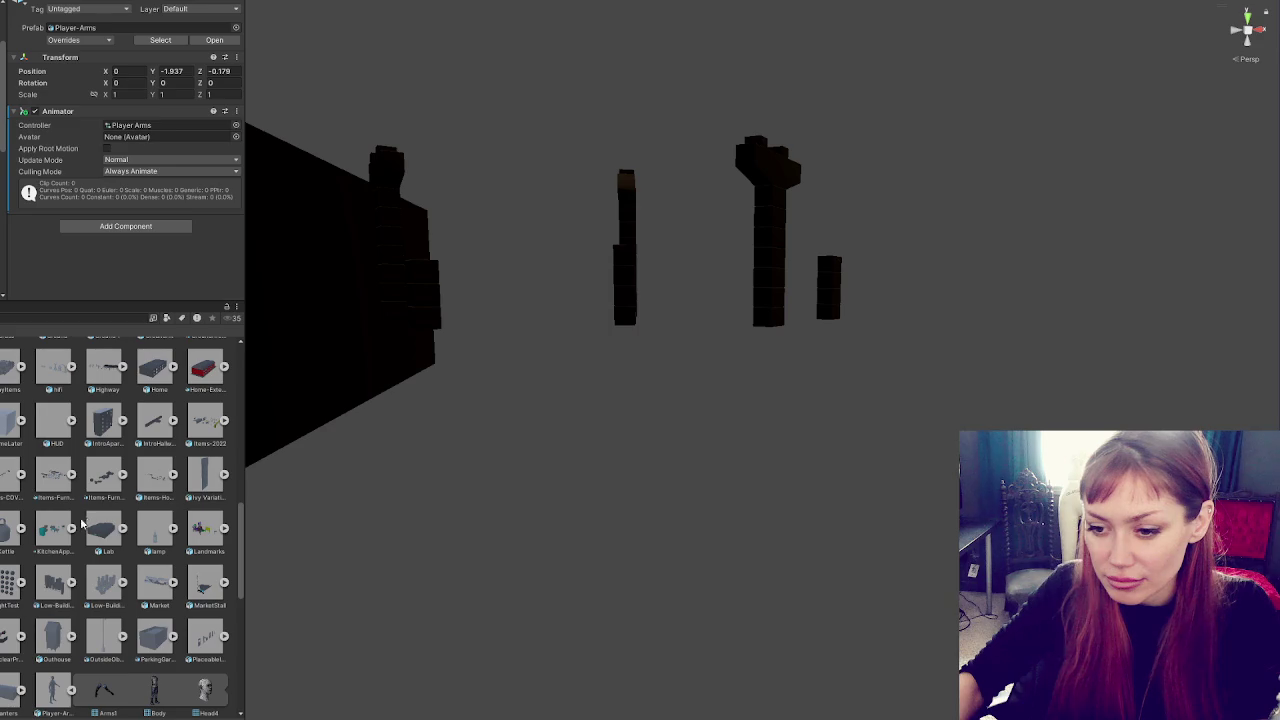
scroll(104, 642, down, 2)
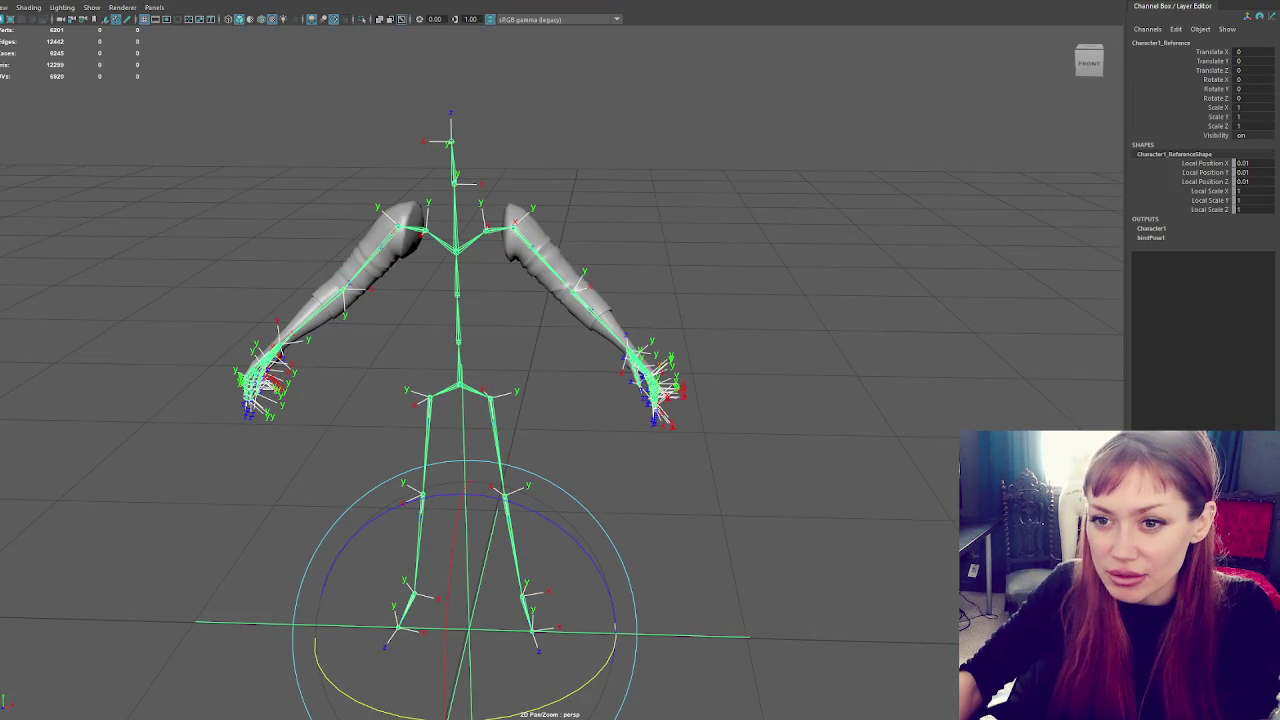
click(298, 262)
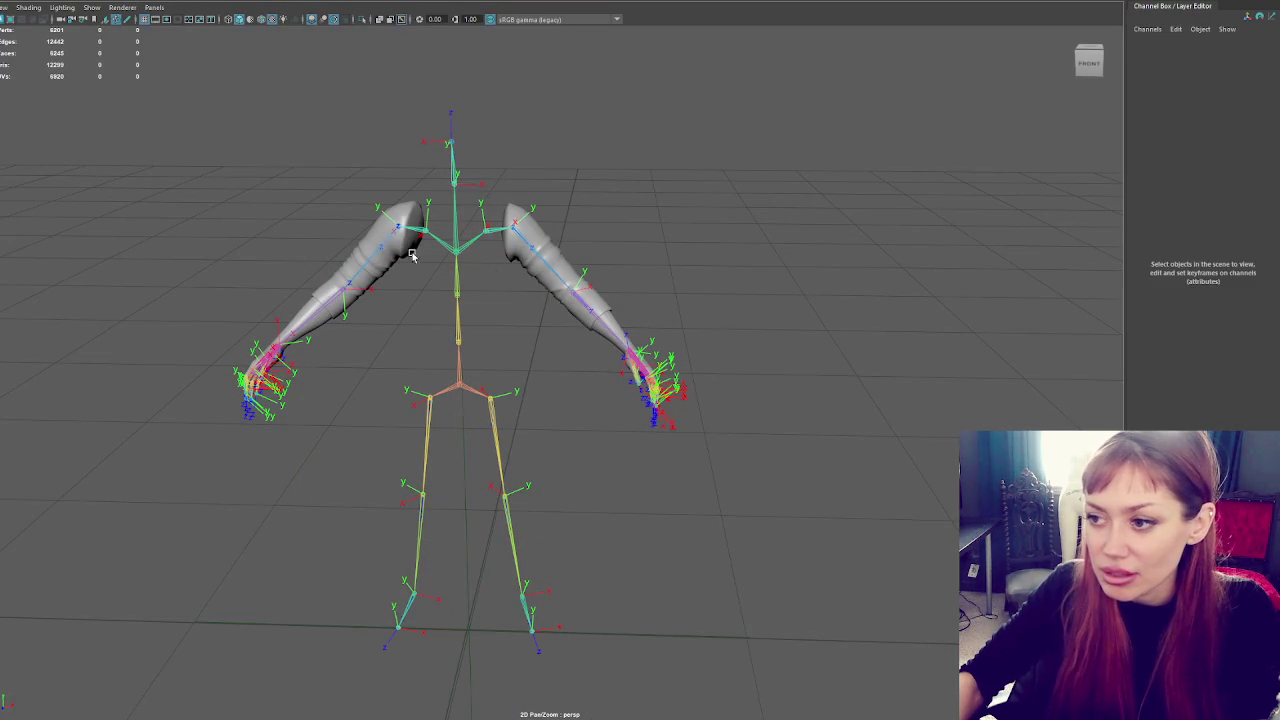
click(530, 262)
mouse_move(617, 286)
mouse_down()
mouse_move(646, 286)
mouse_move(614, 337)
mouse_up()
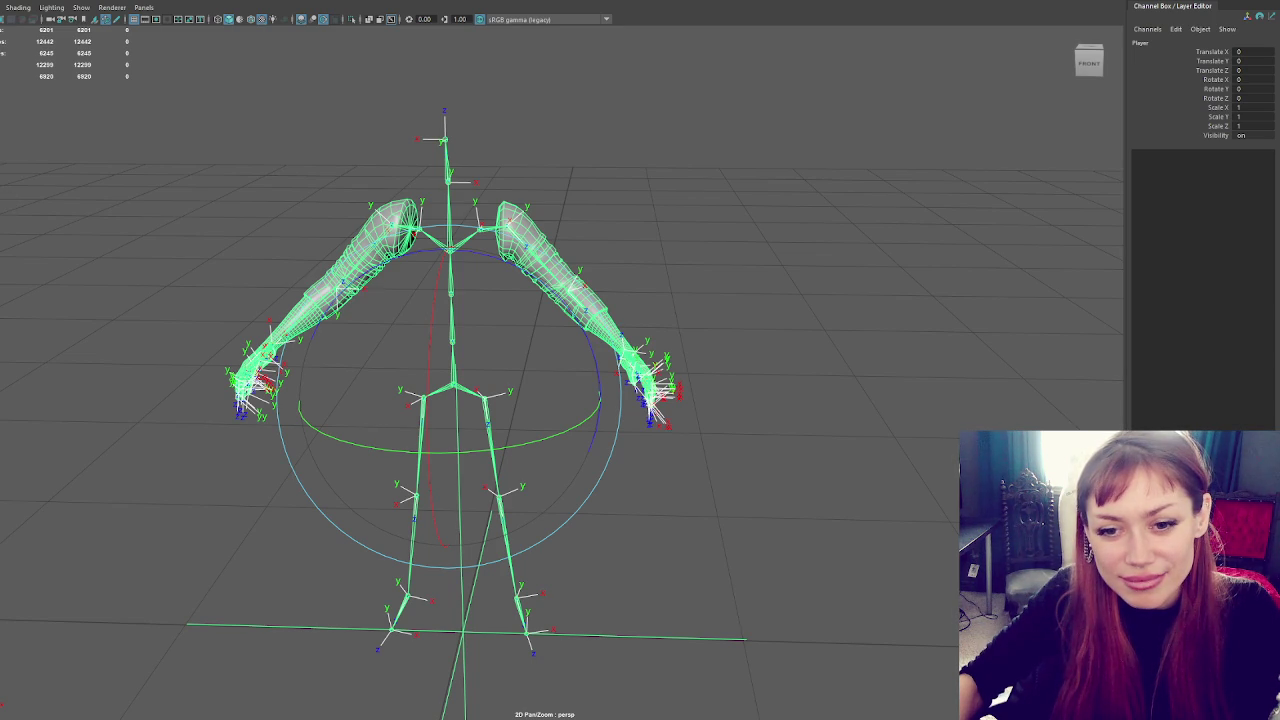
click(151, 266)
click(560, 300)
mouse_move(400, 292)
mouse_down()
mouse_move(548, 292)
mouse_move(349, 280)
mouse_move(617, 277)
mouse_up()
scroll(697, 357, down, 3)
click(697, 357)
drag(697, 357, 615, 338)
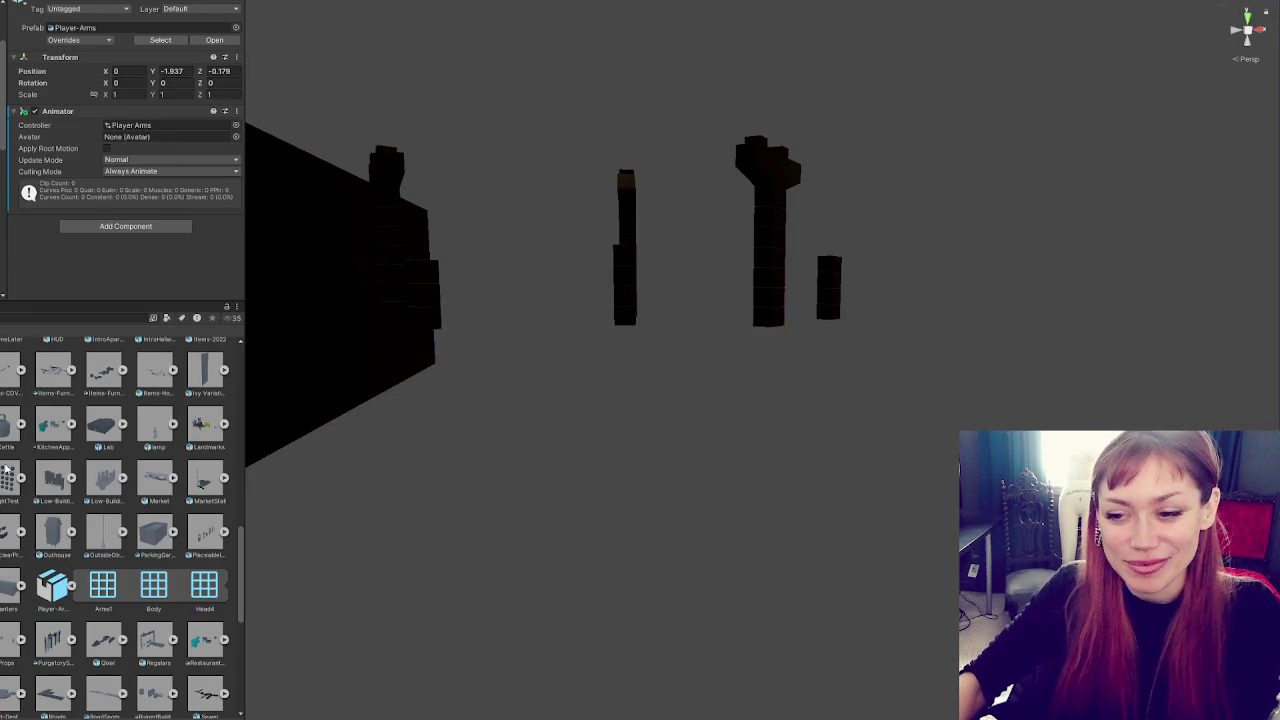
Collapse the Player-Arms model's children, select the model and widen the side panels
click(71, 586)
click(58, 592)
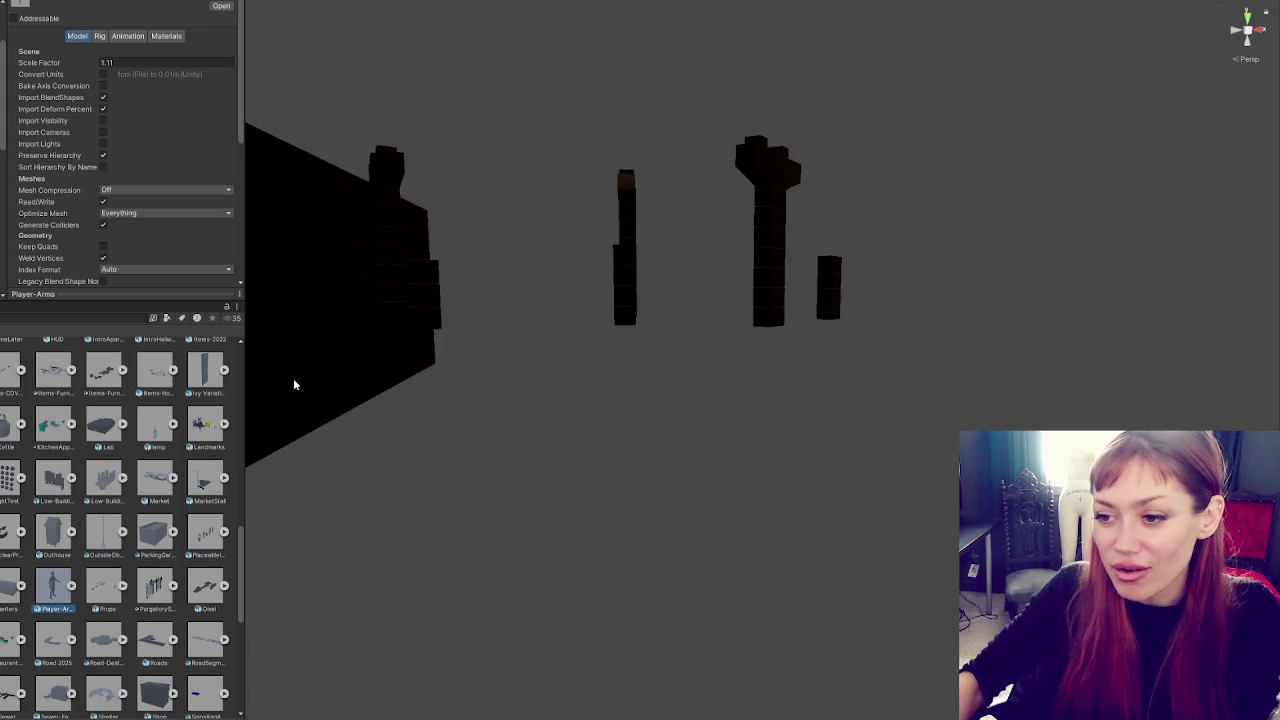
mouse_move(244, 385)
mouse_down()
mouse_move(343, 376)
mouse_move(290, 386)
mouse_up()
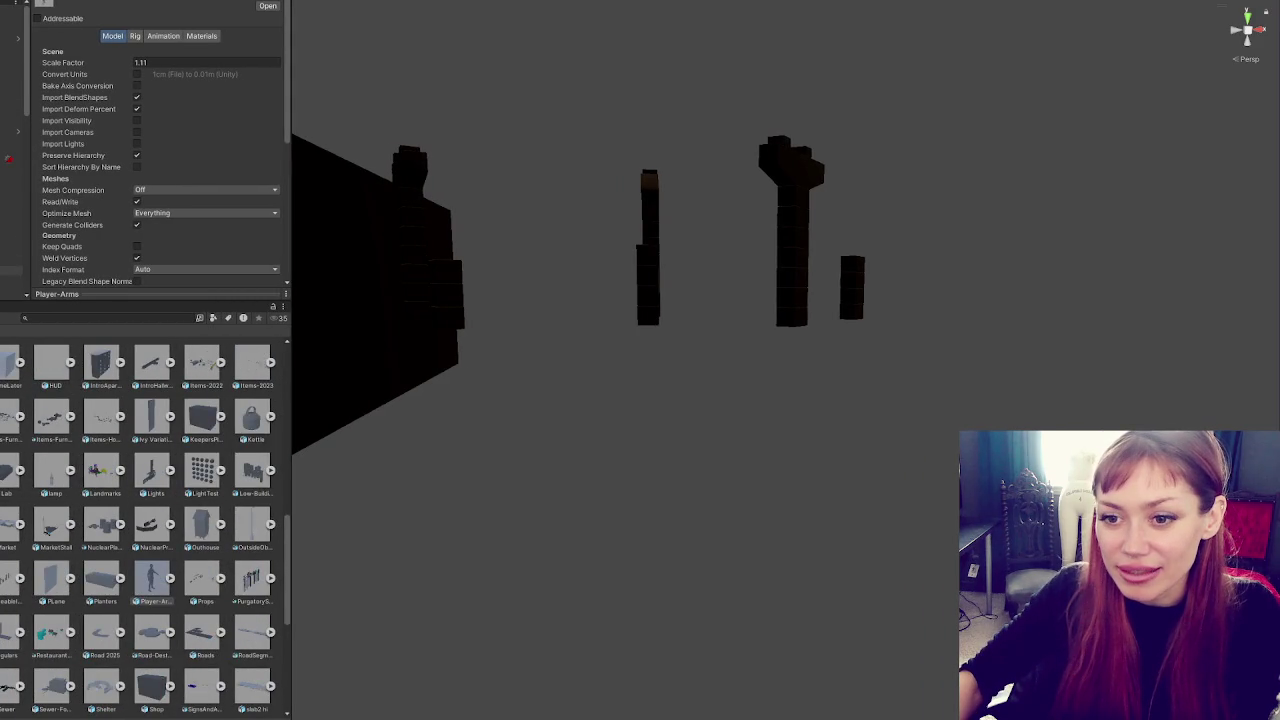
Frame the Player-Arms character in the Scene view and orbit around it
click(12, 158)
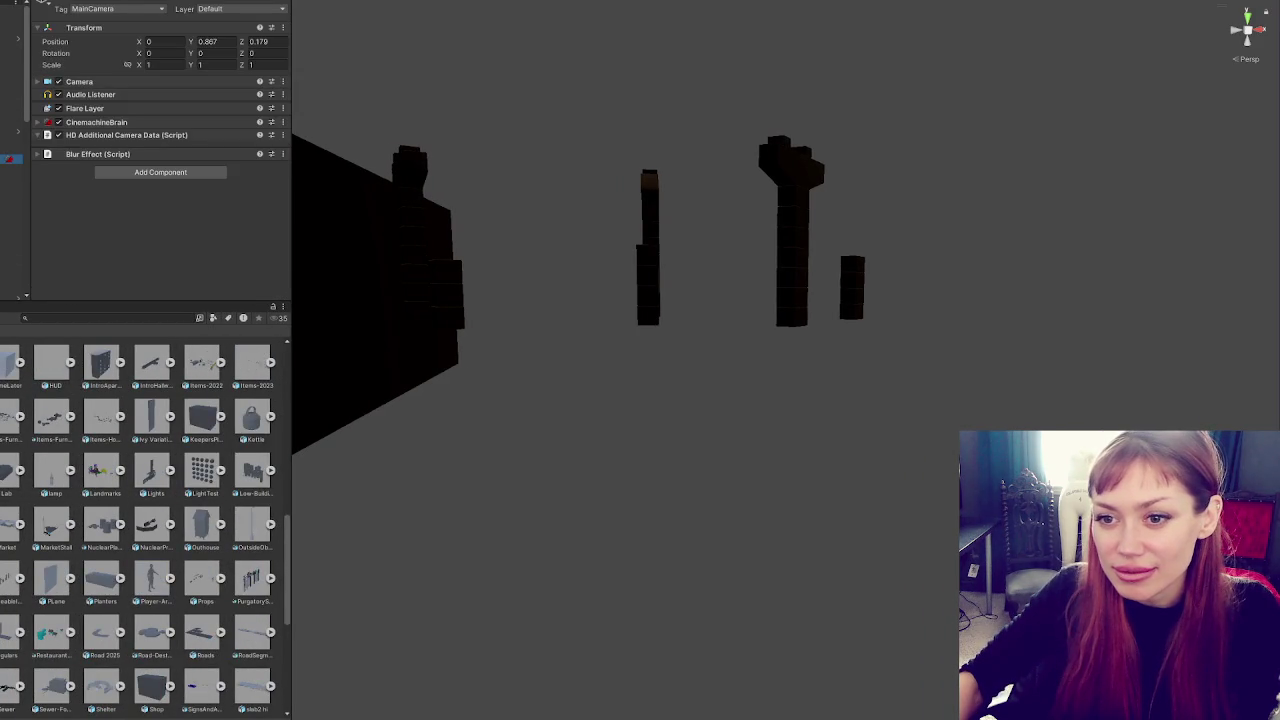
double_click(12, 280)
mouse_move(803, 370)
mouse_down()
mouse_move(789, 343)
mouse_move(1094, 374)
mouse_move(534, 386)
mouse_move(617, 351)
mouse_move(621, 336)
mouse_up()
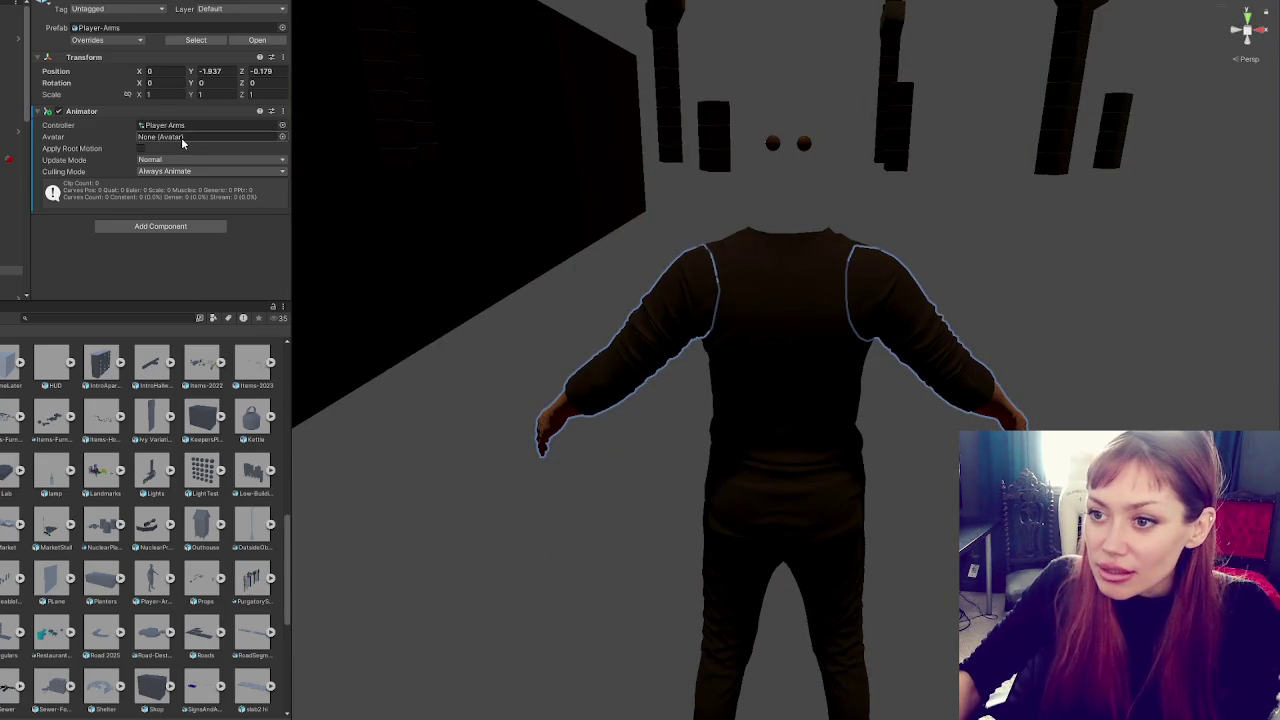
Set the Player-Arms model's Rig Animation Type to Humanoid and apply it
click(171, 578)
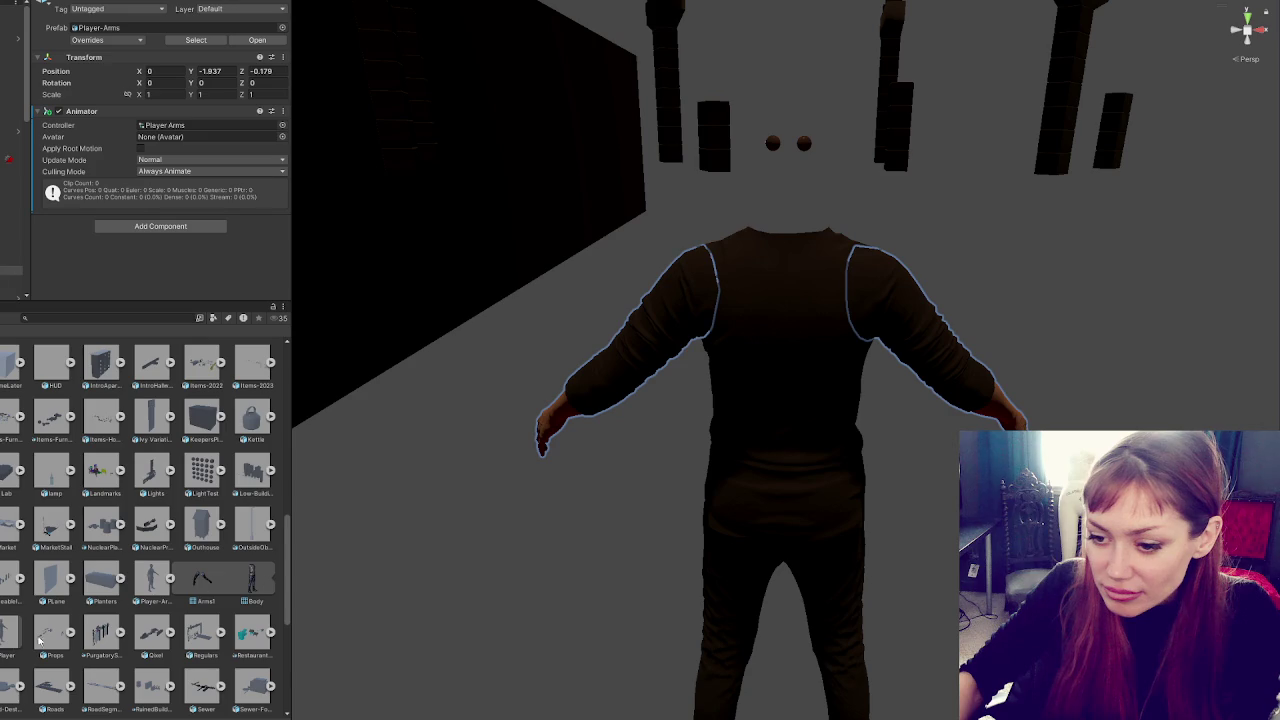
click(8, 650)
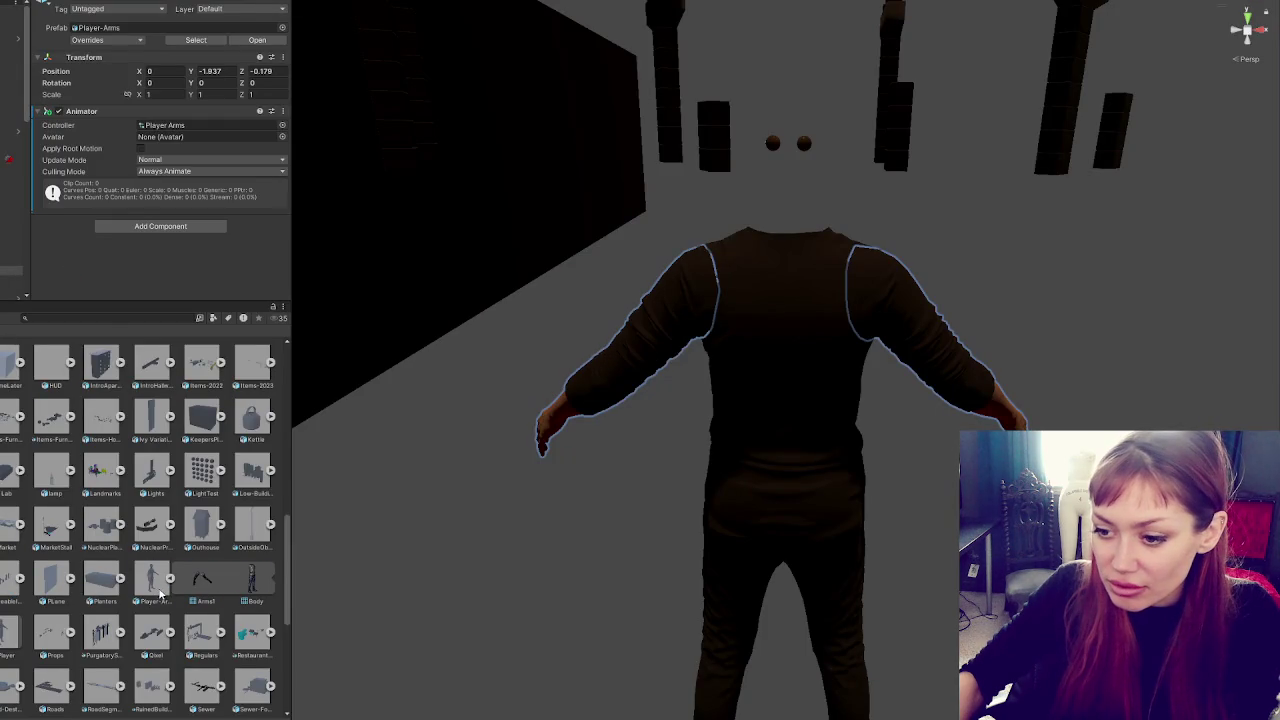
click(163, 580)
click(136, 36)
click(171, 52)
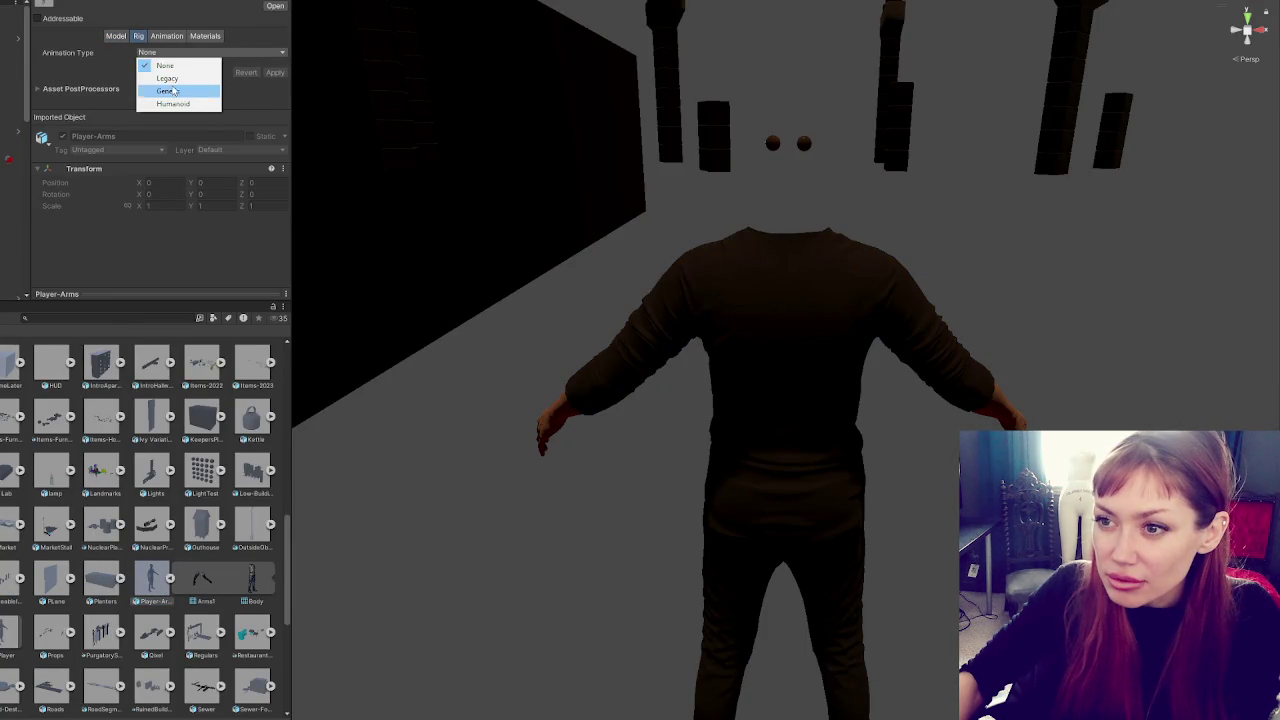
click(173, 104)
click(268, 152)
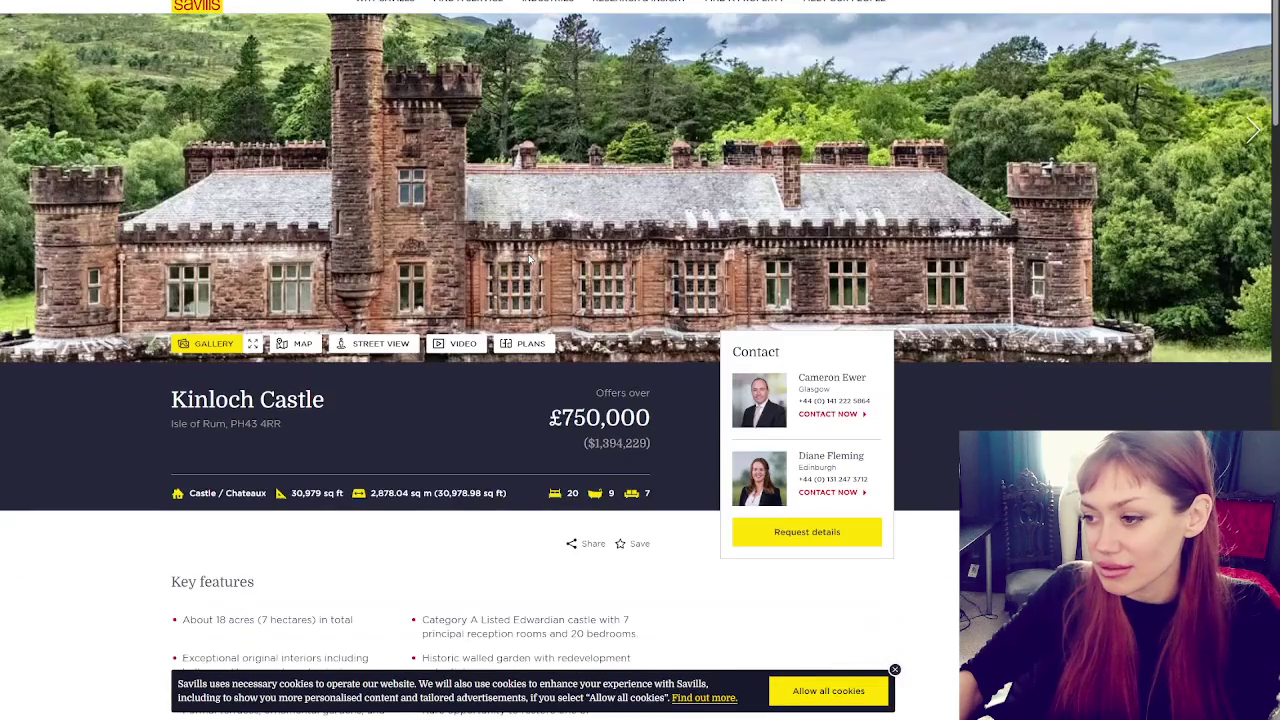
Scroll over the Kinloch Castle listing, then open its main photo as a full-screen gallery
scroll(529, 259, up, 1)
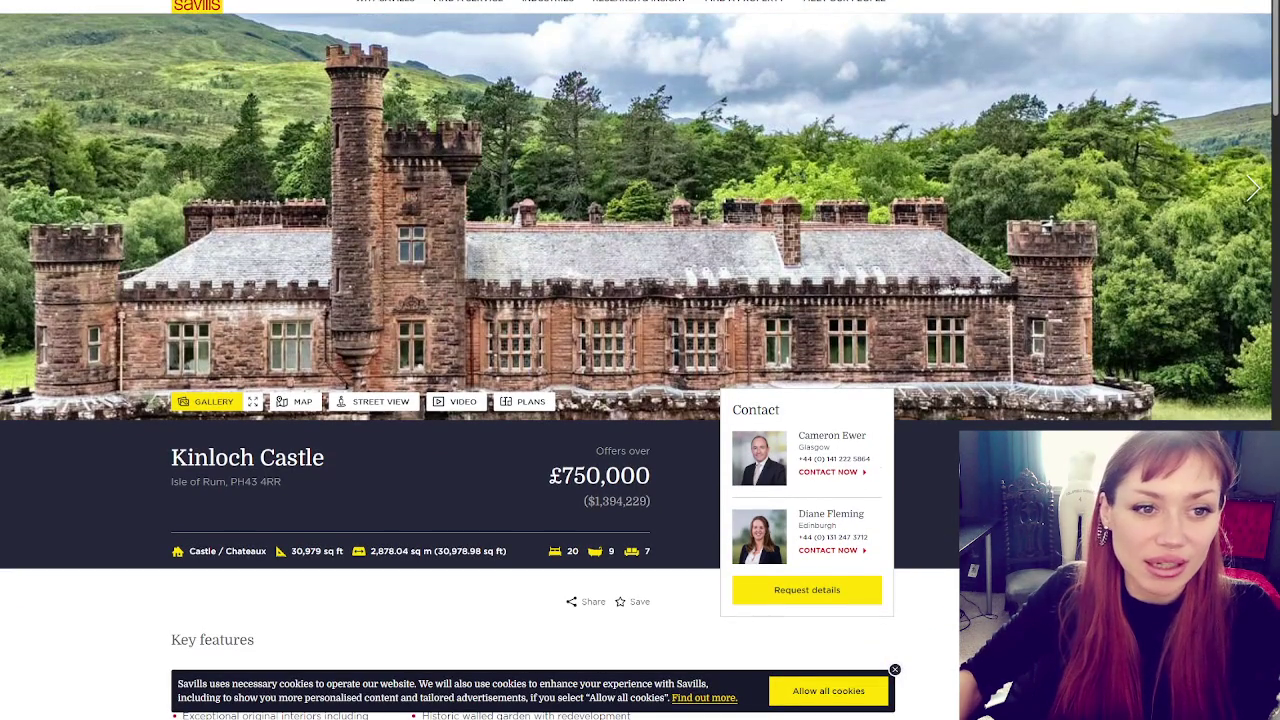
scroll(361, 254, up, 1)
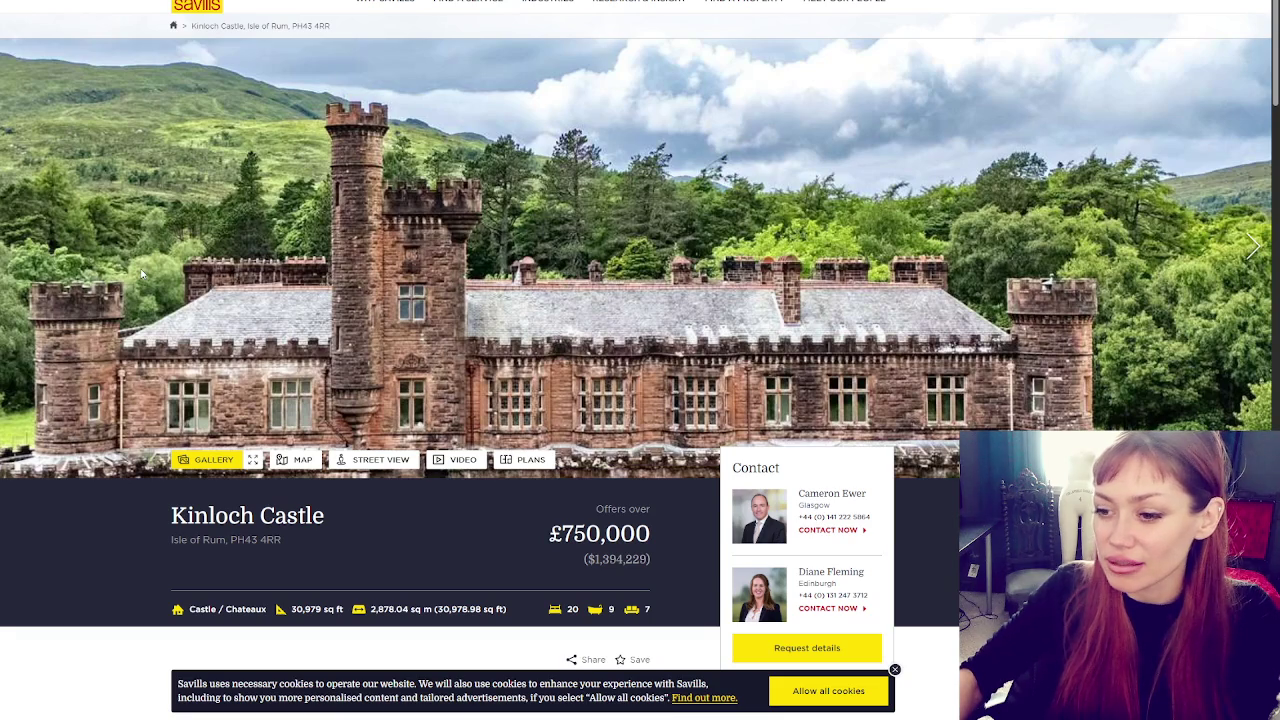
scroll(142, 273, down, 4)
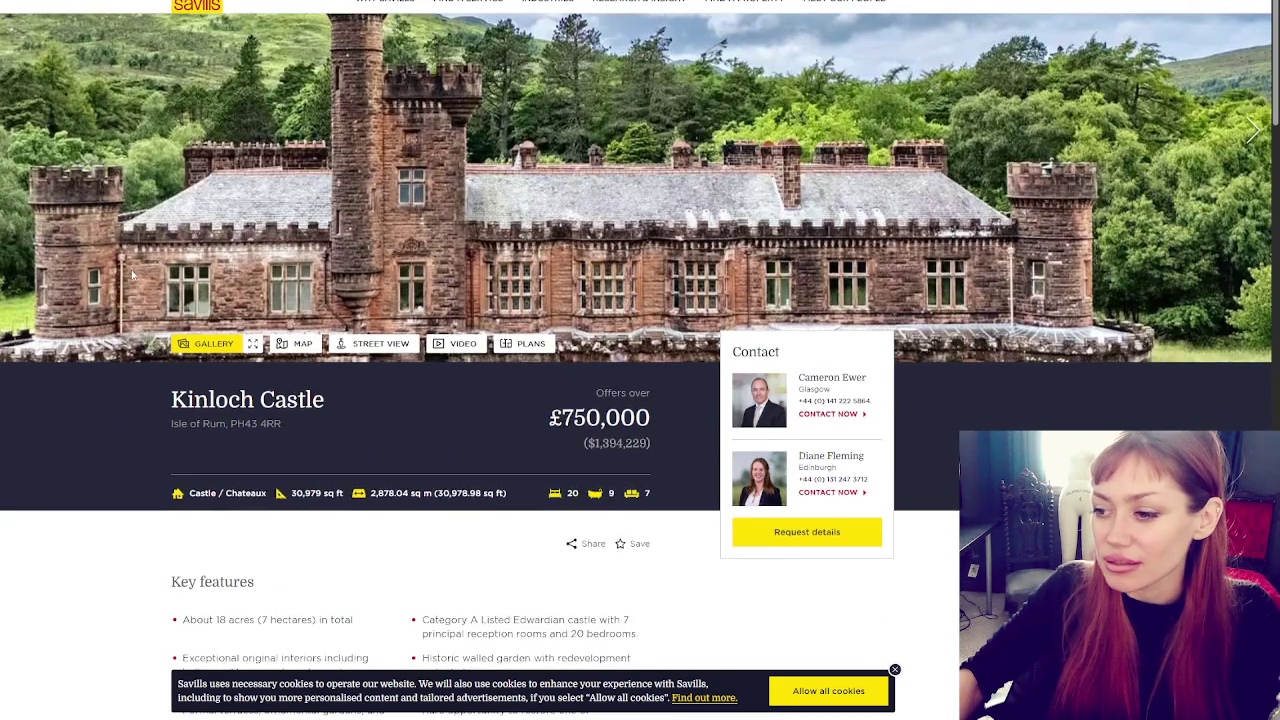
scroll(47, 268, down, 3)
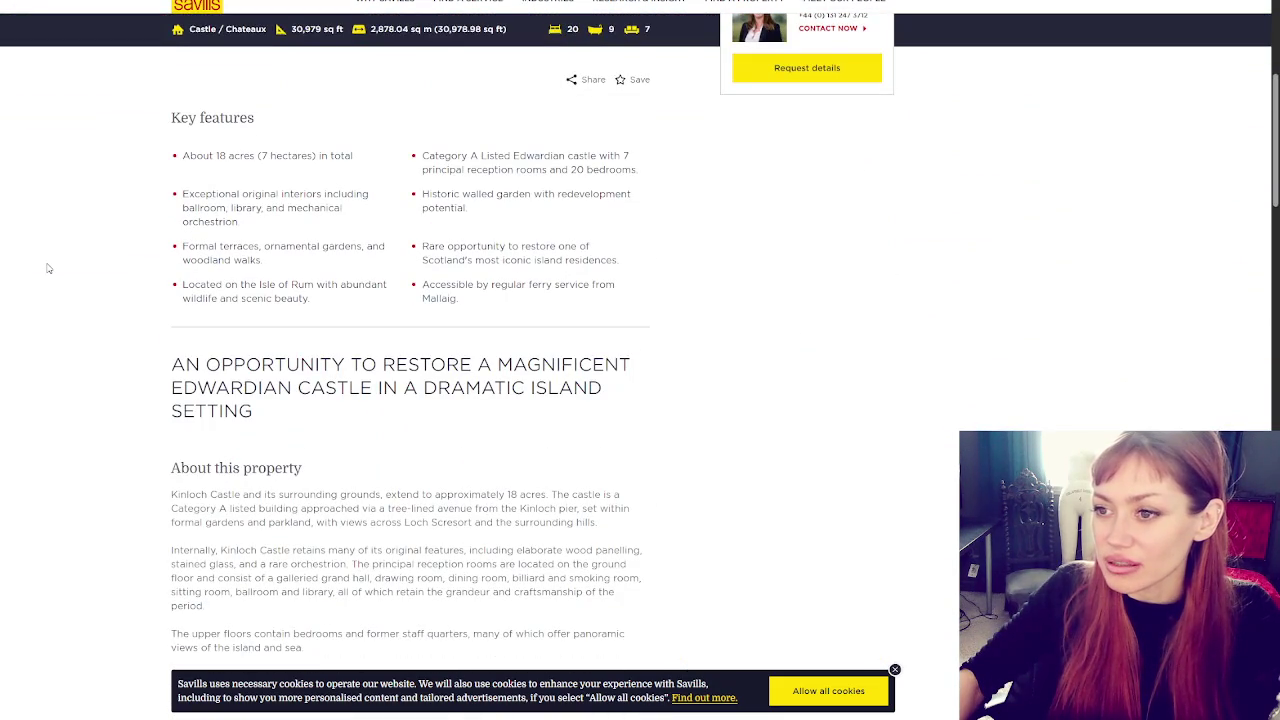
scroll(47, 268, up, 6)
click(432, 272)
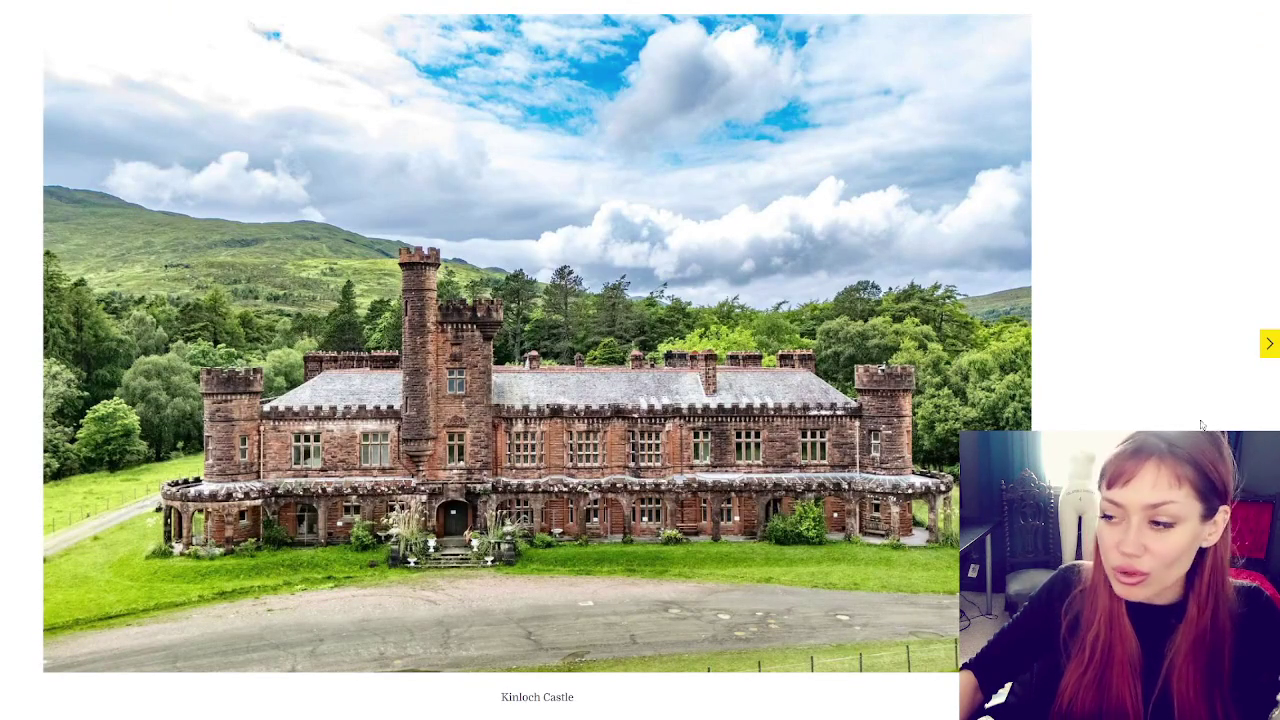
Step through View Loch Scresort, Front Facade, Outlook From Roof and Rear Facade photos to Grand Hall
click(1270, 345)
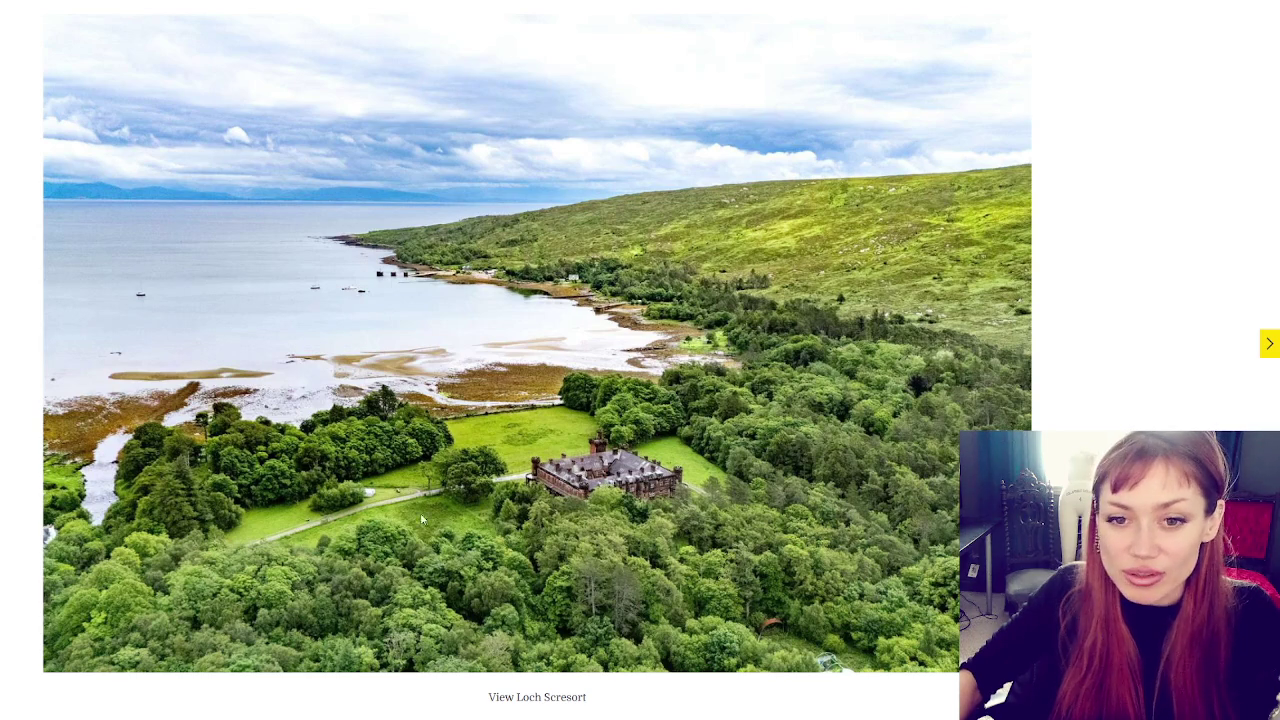
click(1268, 352)
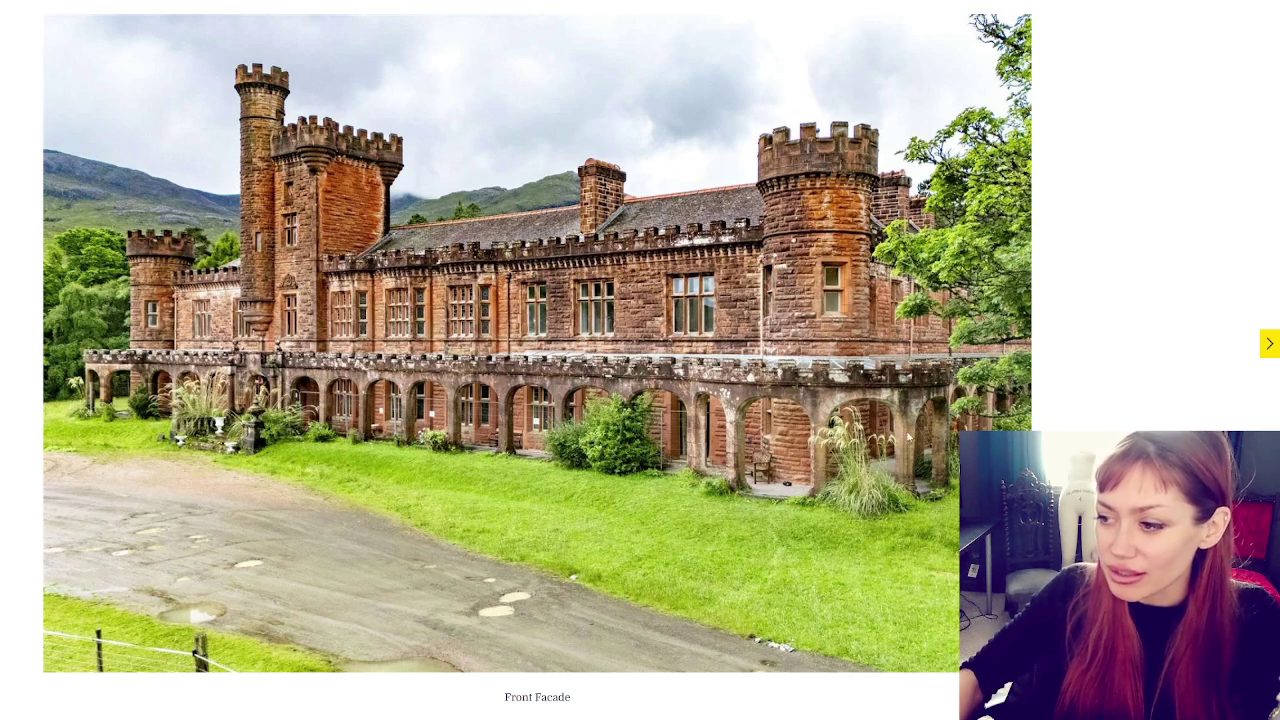
click(1269, 345)
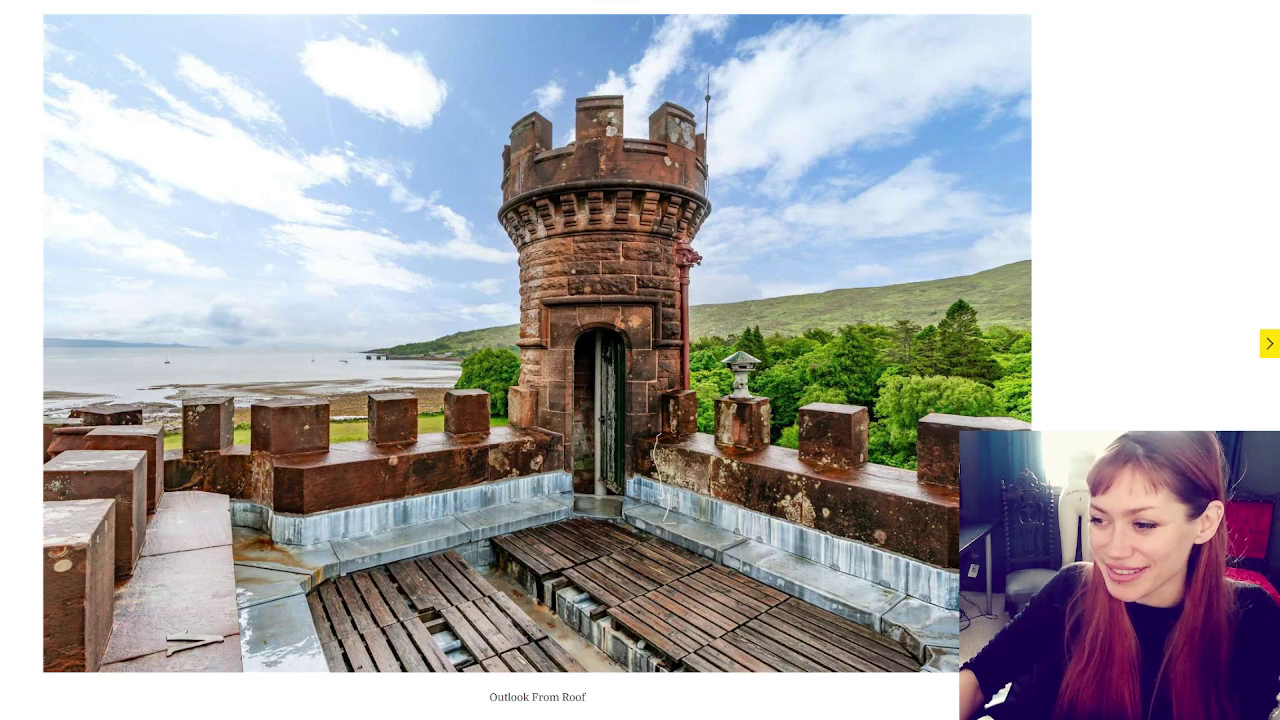
key(Left)
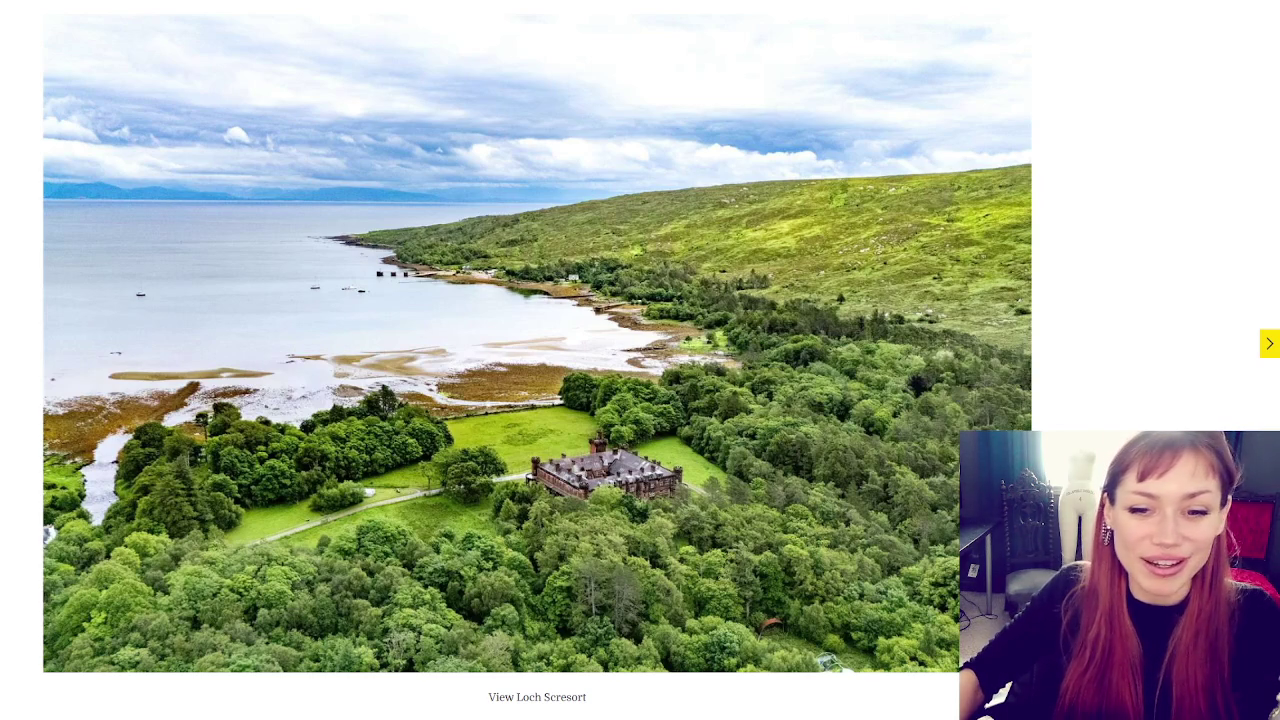
click(1266, 350)
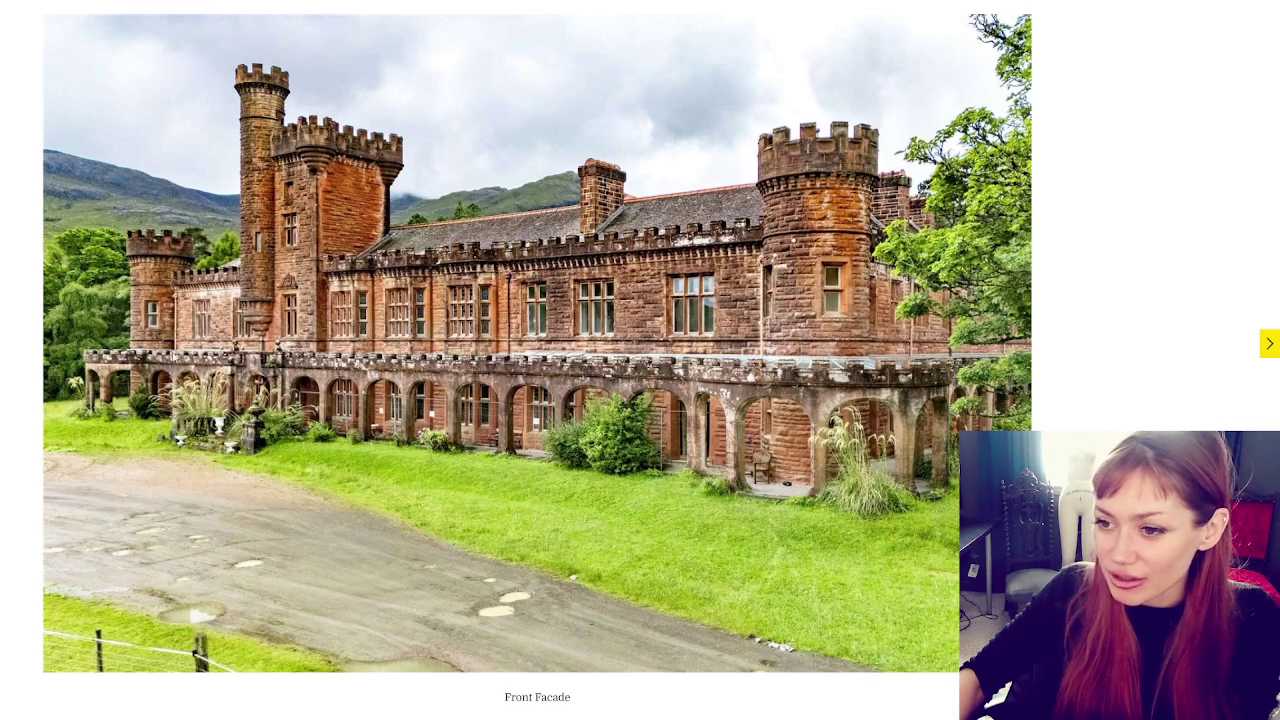
drag(87, 351, 388, 400)
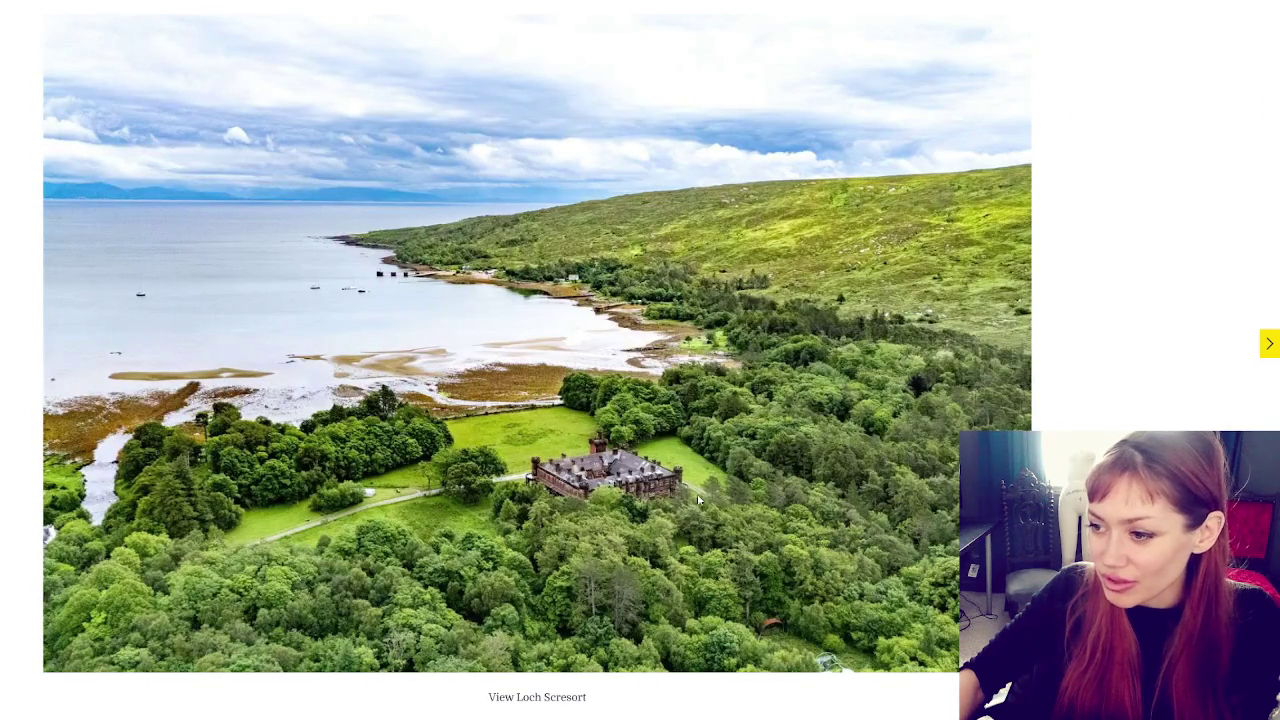
click(1264, 348)
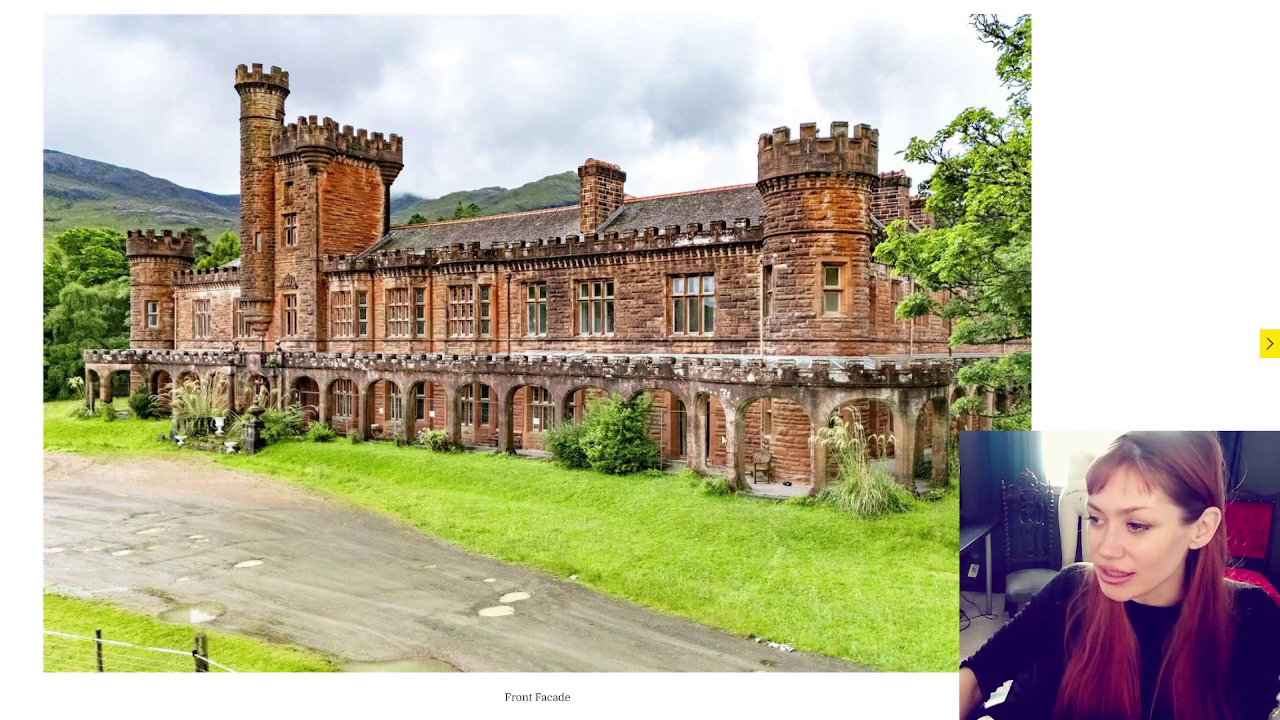
click(1265, 343)
click(1265, 343)
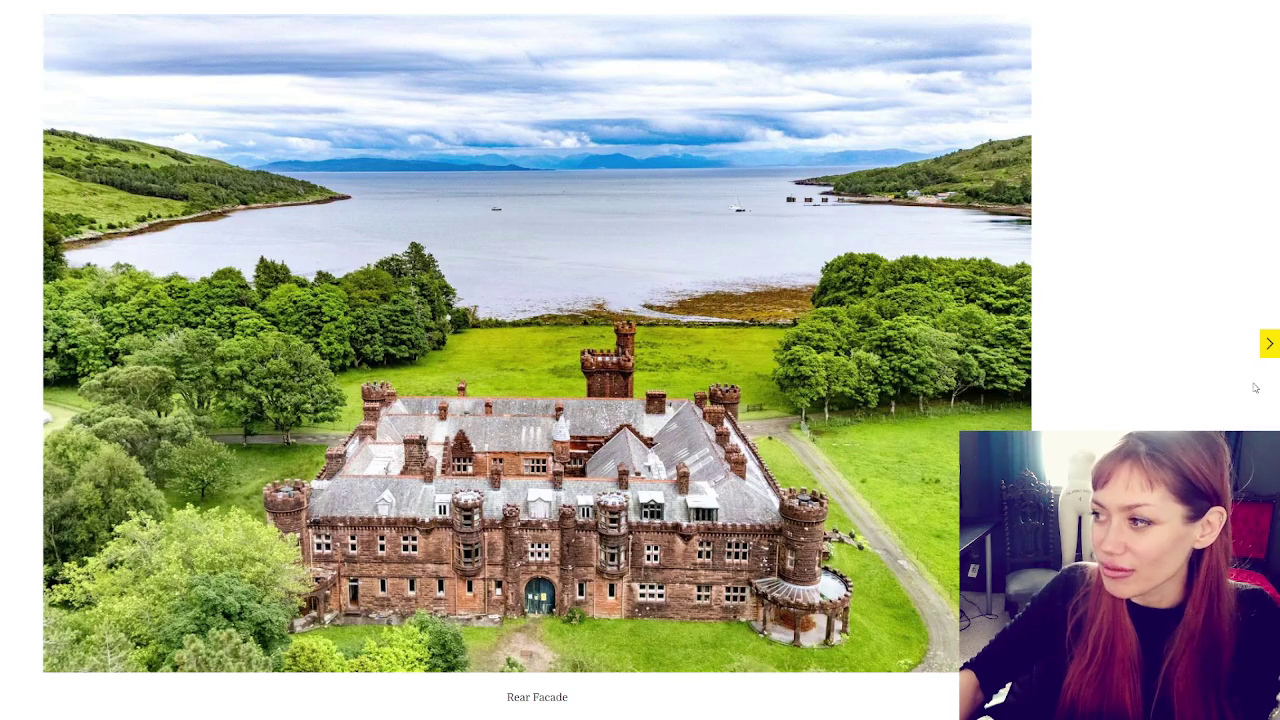
click(1269, 345)
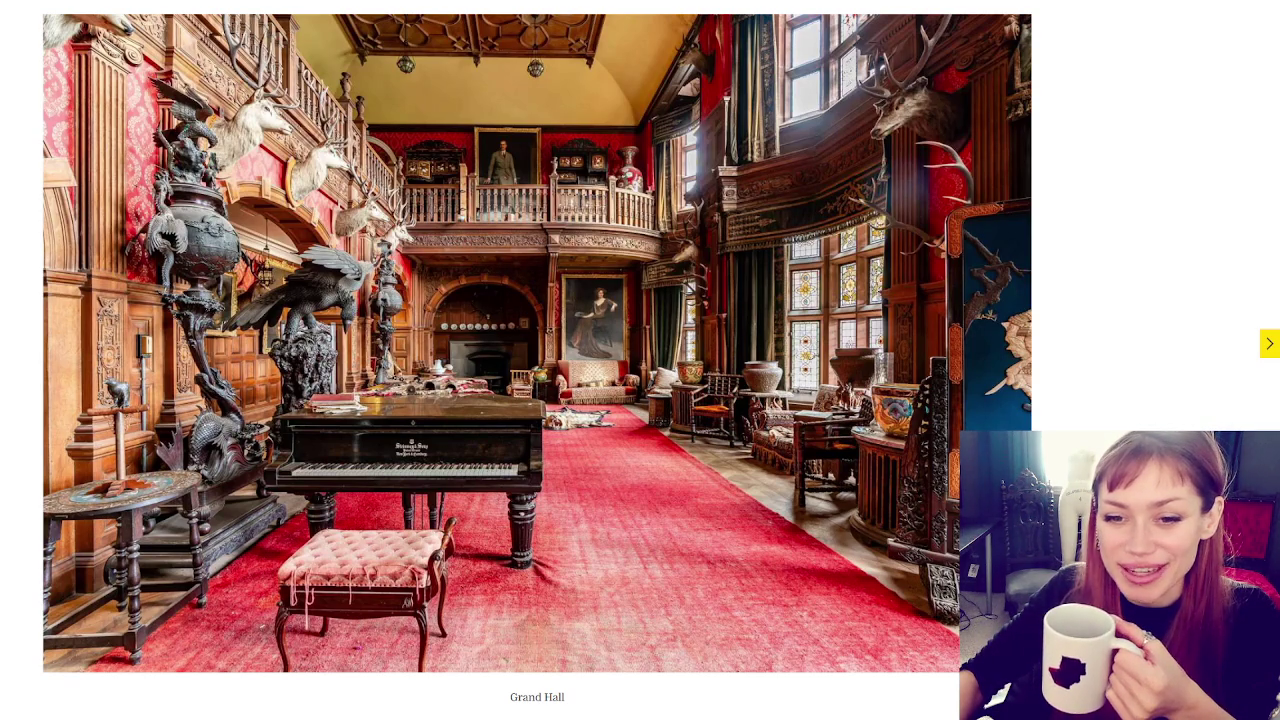
View the Dining Room, Billiard Room, Ballroom, Drawing Room and Library photos
click(1270, 344)
click(1271, 345)
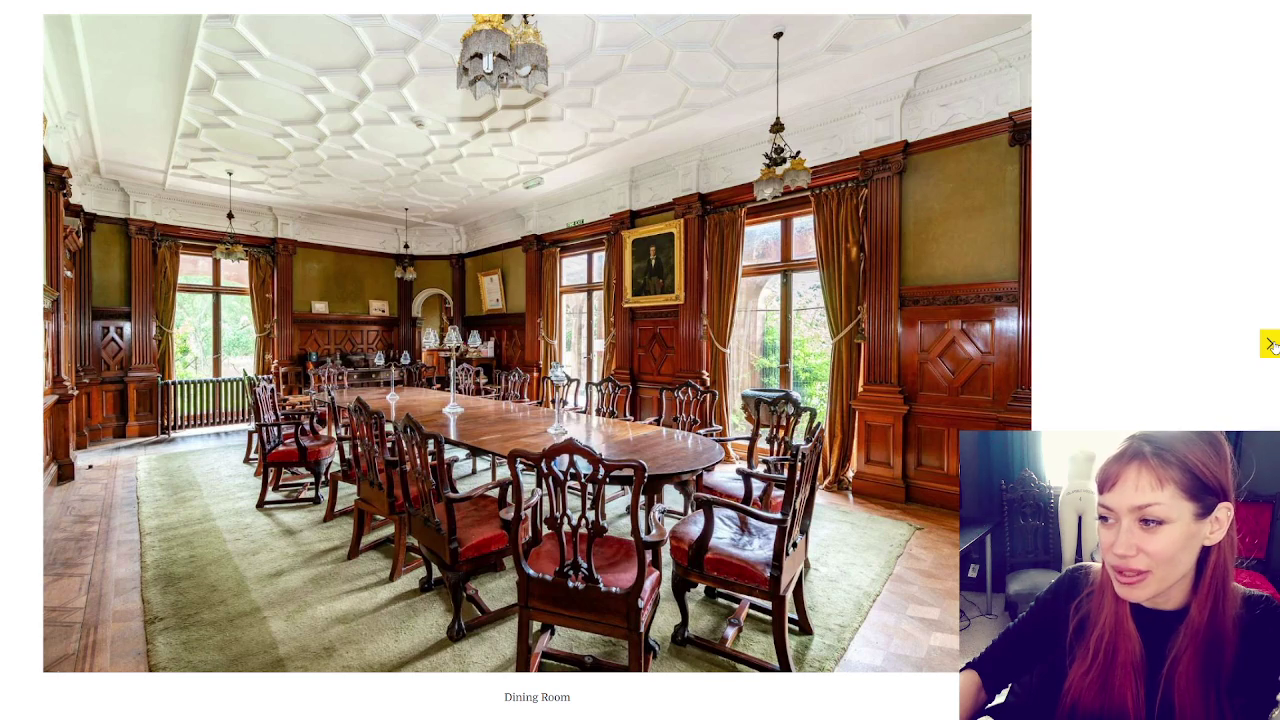
click(1271, 344)
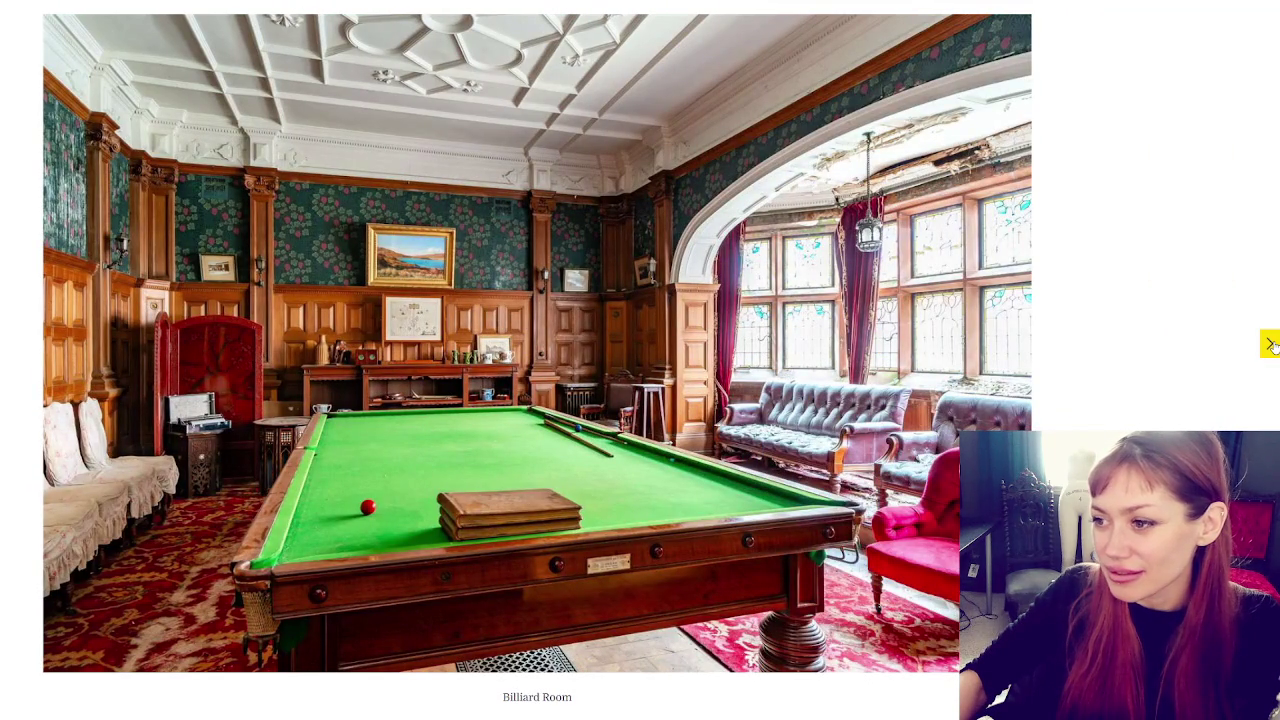
click(1271, 344)
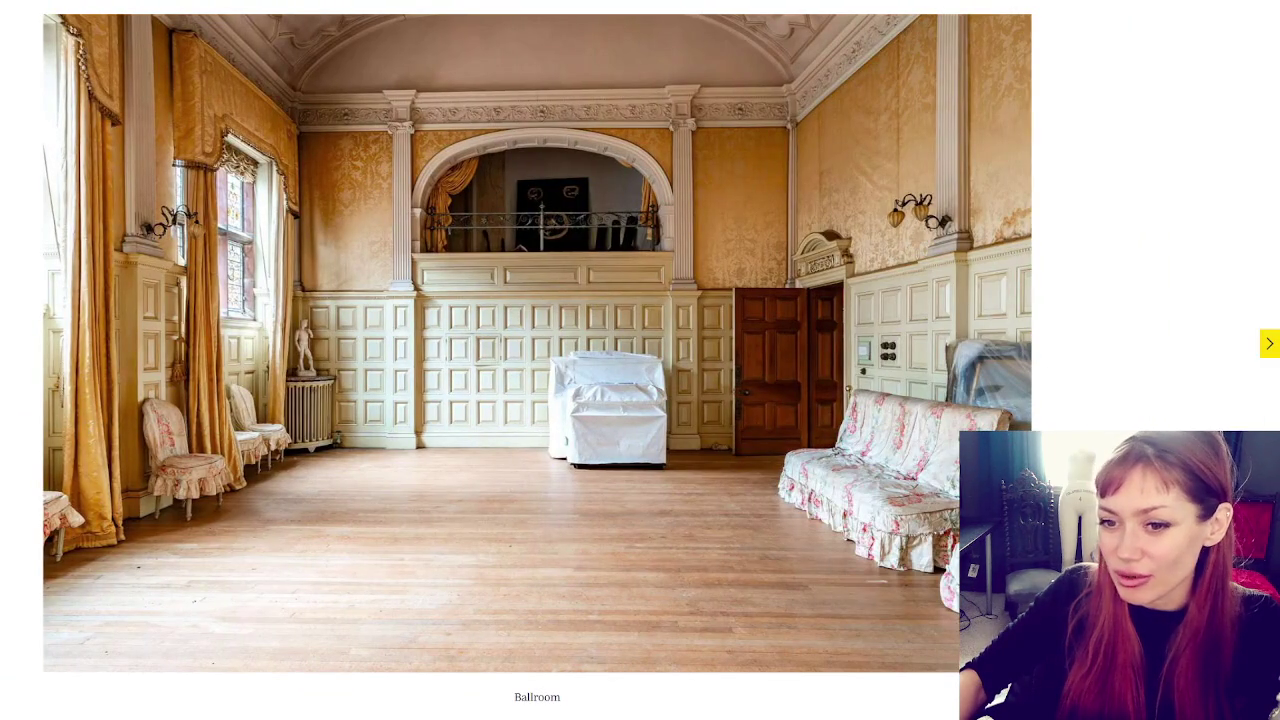
key(Left)
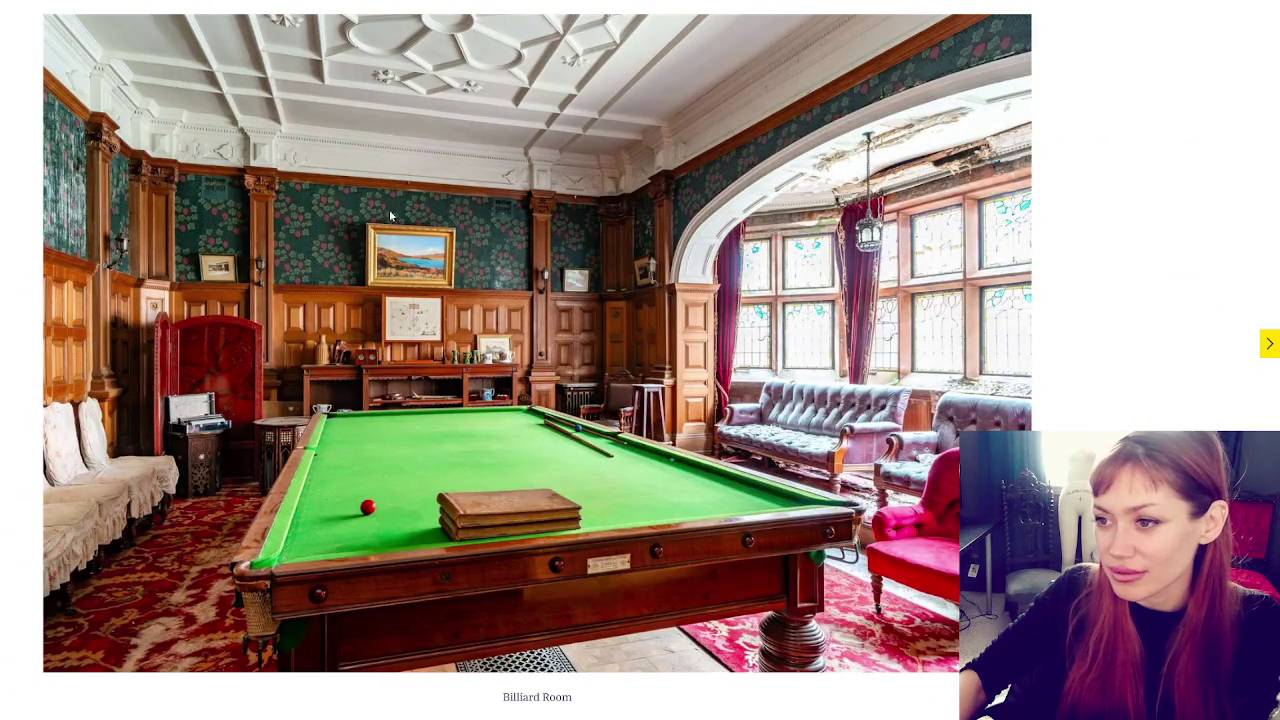
click(1269, 346)
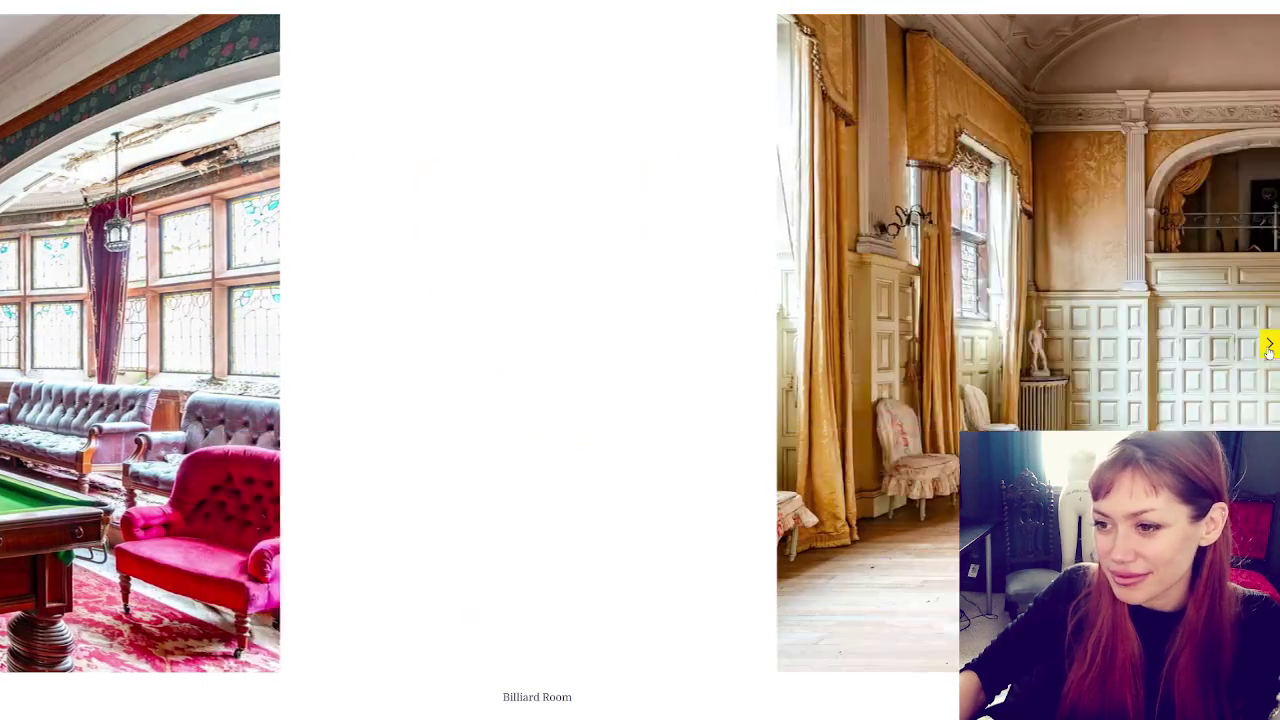
click(1269, 346)
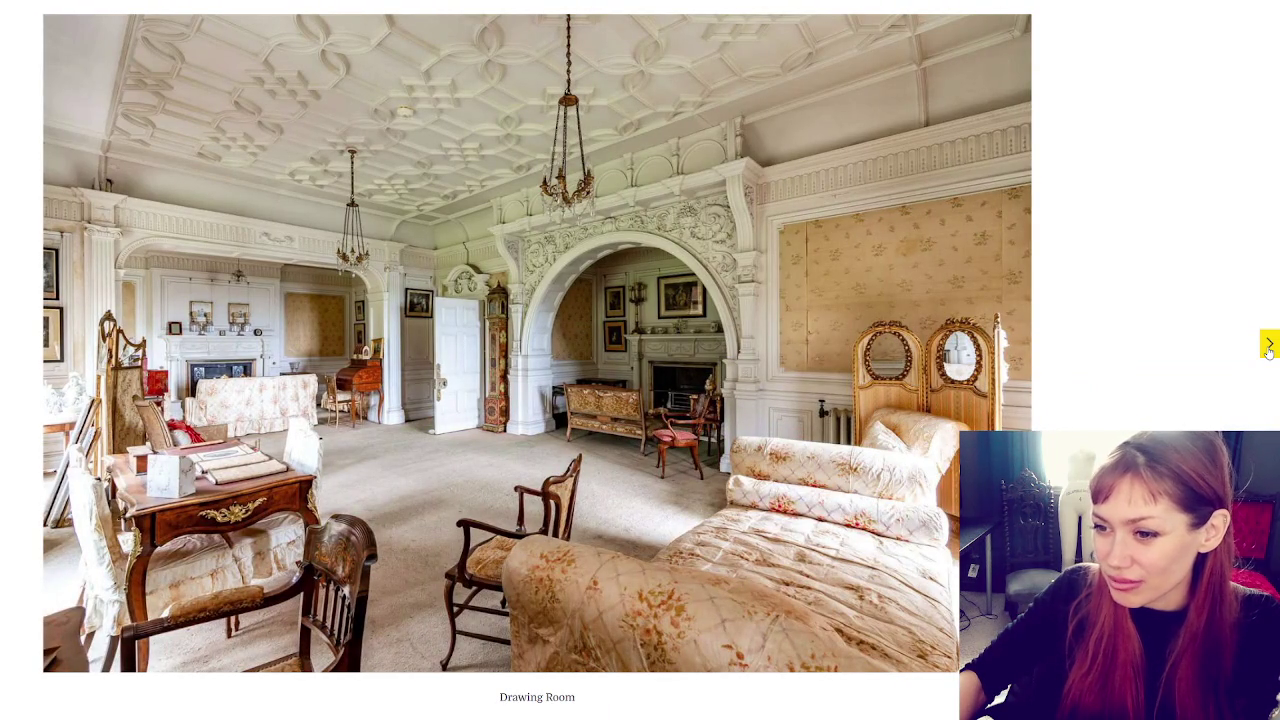
click(1268, 346)
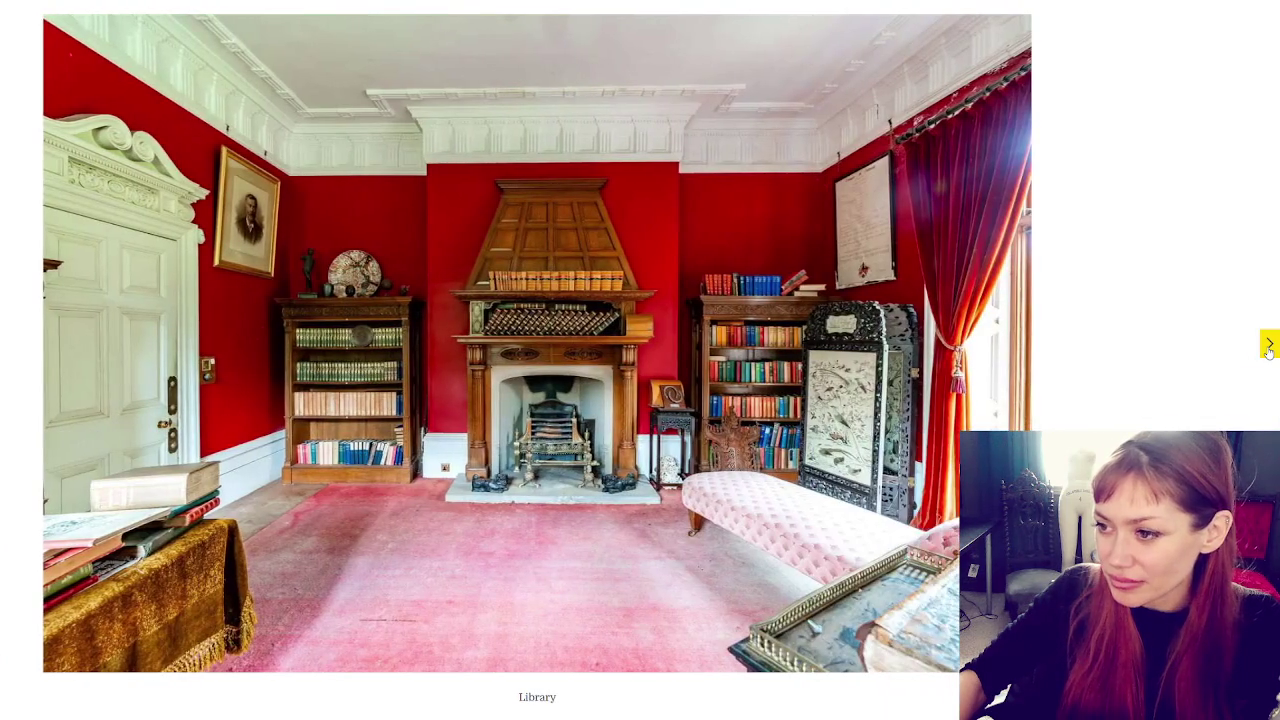
Skip through the suite, bedroom and bathroom photos to Turret Stair, Outlook and Roof
click(1268, 346)
click(1268, 346)
click(1268, 346)
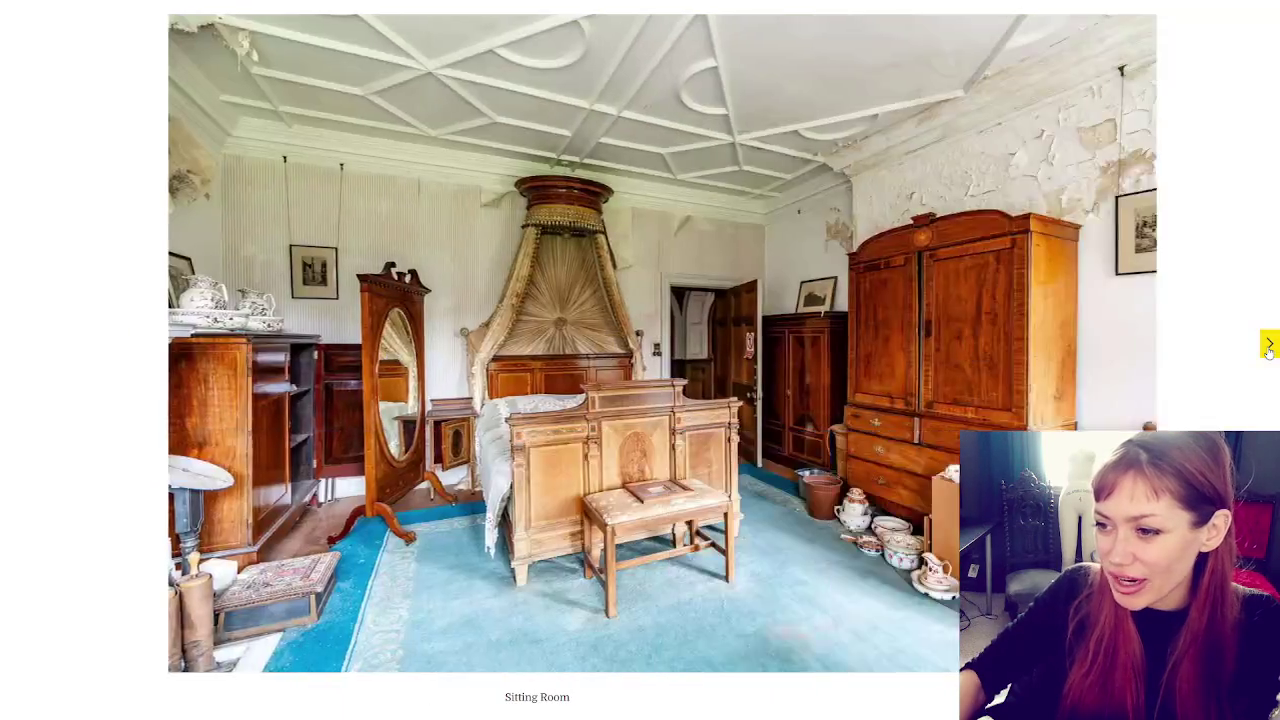
click(1268, 346)
click(1268, 346)
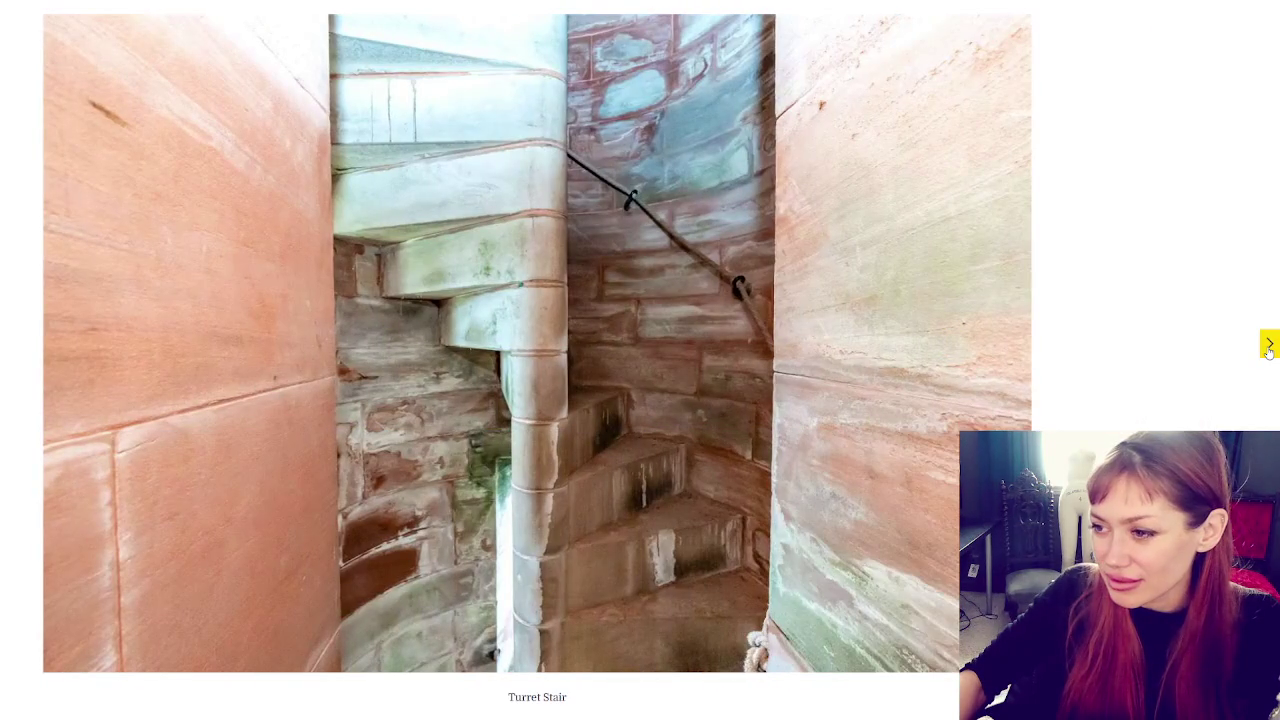
click(1268, 346)
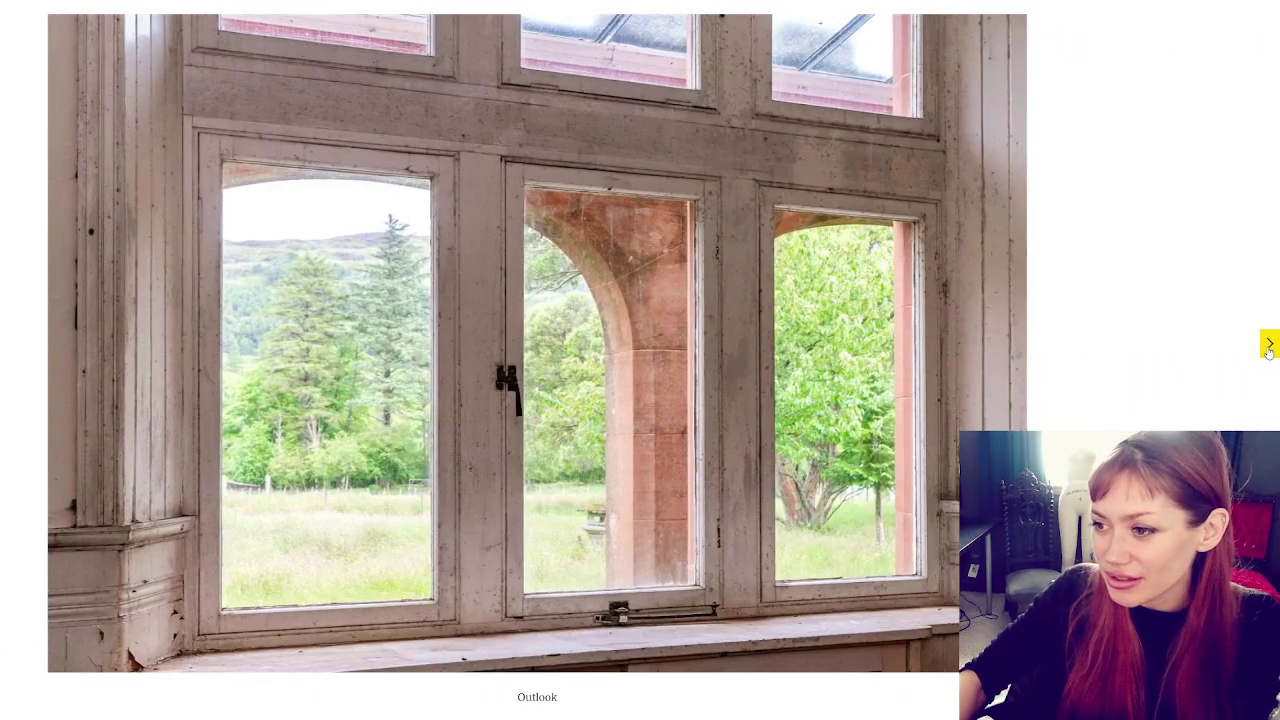
click(1268, 346)
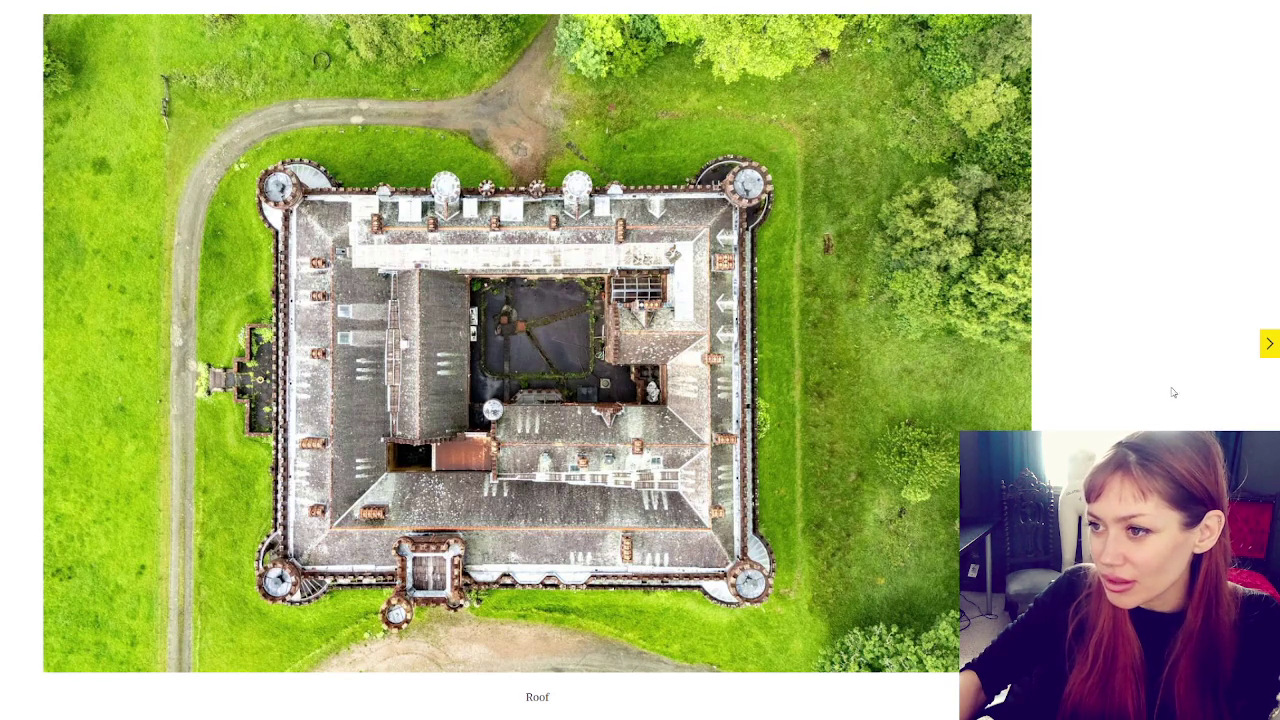
Loop through the exterior photos back to Grand Hall, then close the gallery
click(1267, 346)
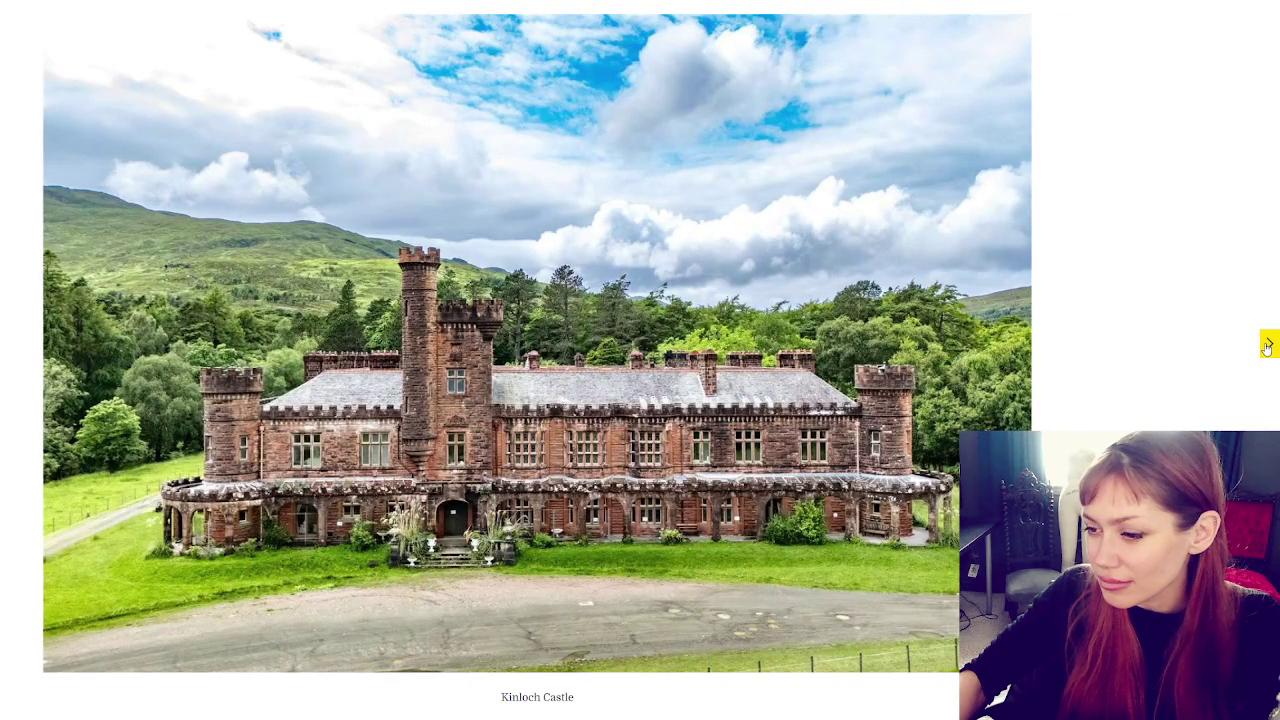
click(1267, 346)
click(1267, 346)
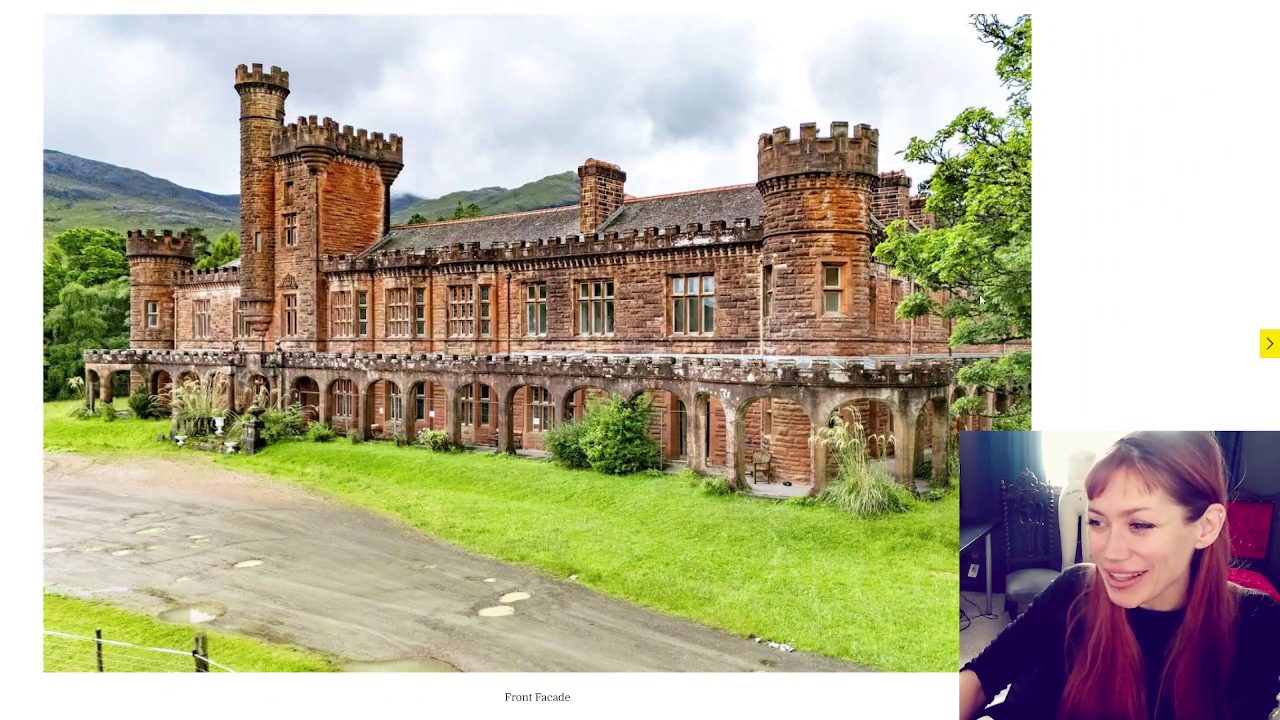
click(1265, 346)
click(1265, 346)
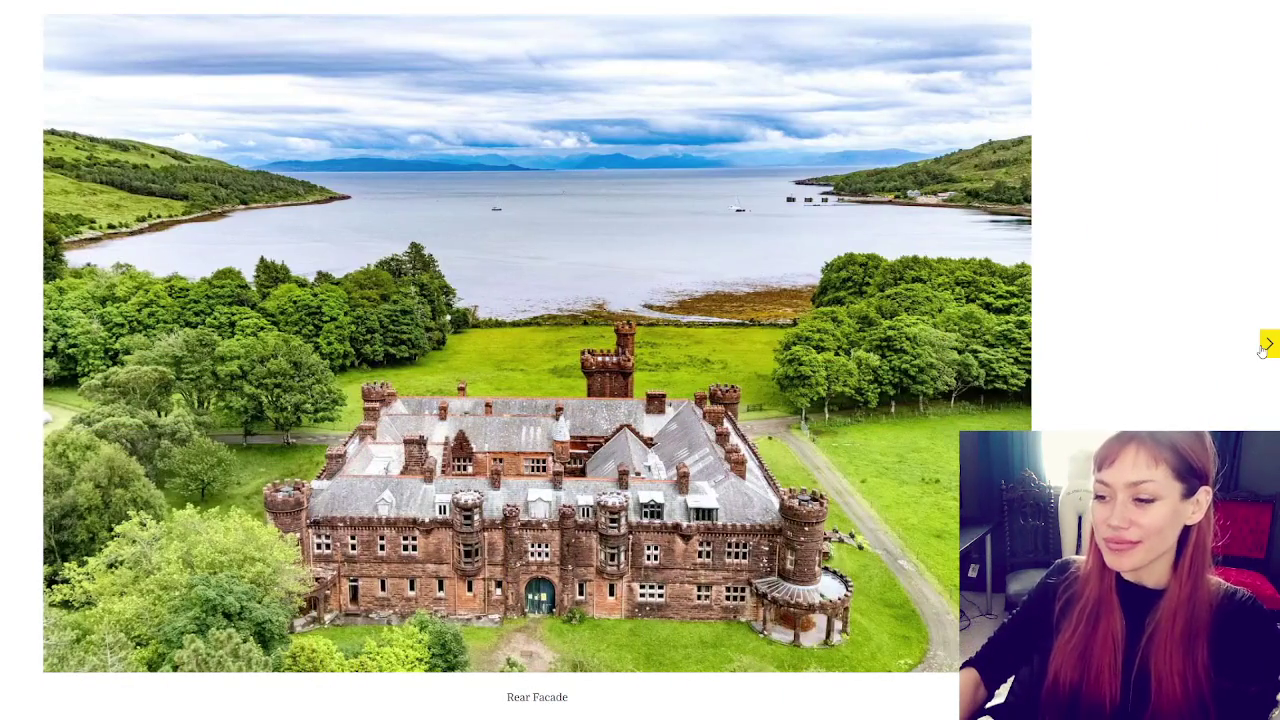
click(1265, 346)
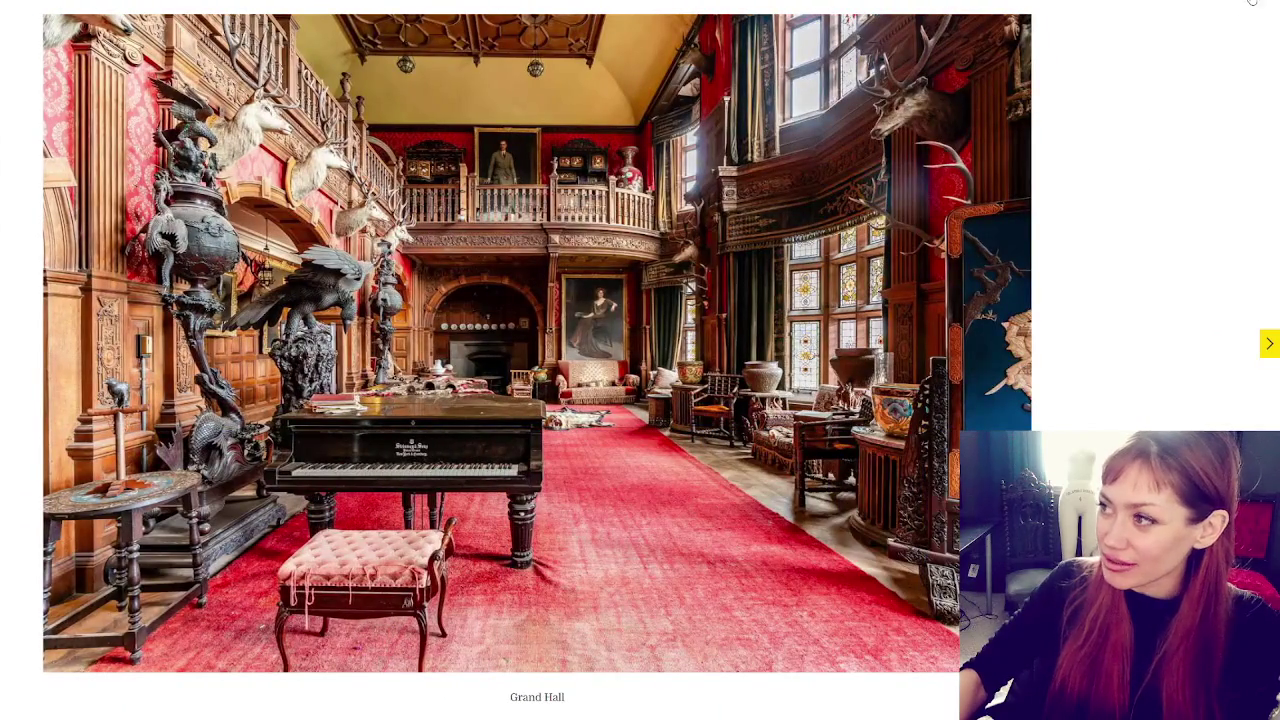
click(1244, 21)
scroll(683, 175, down, 3)
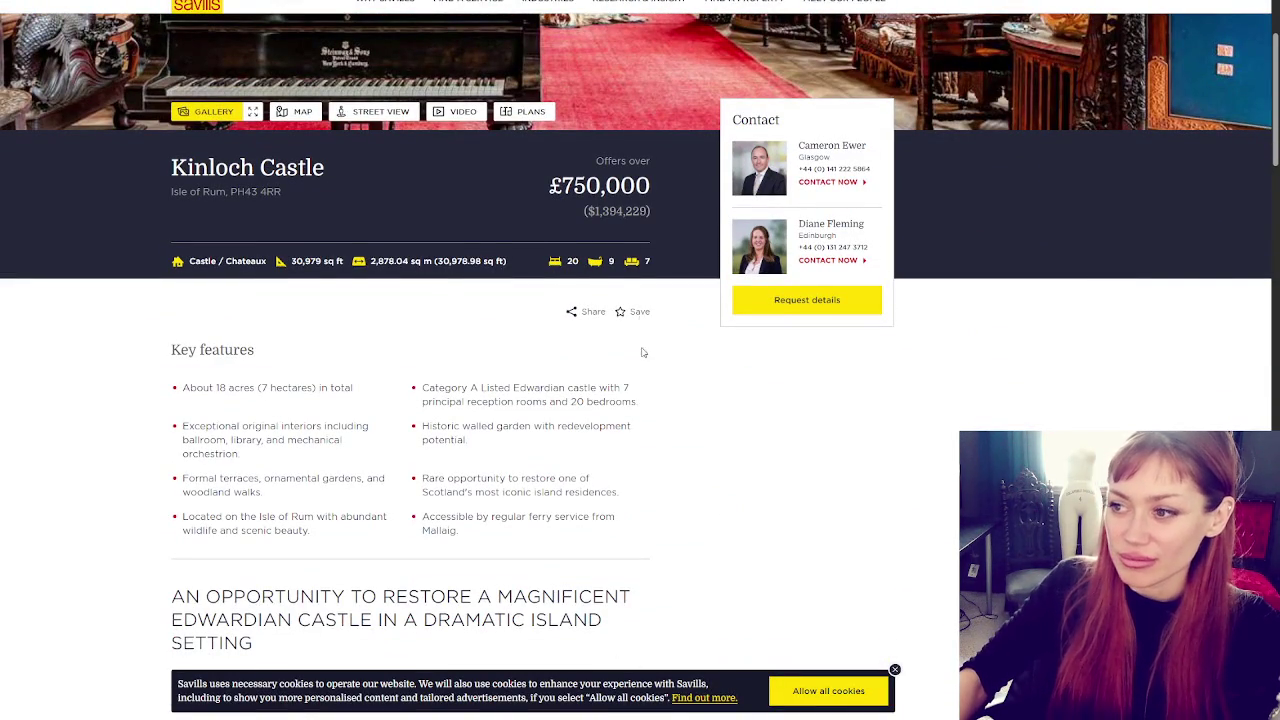
scroll(698, 350, down, 1)
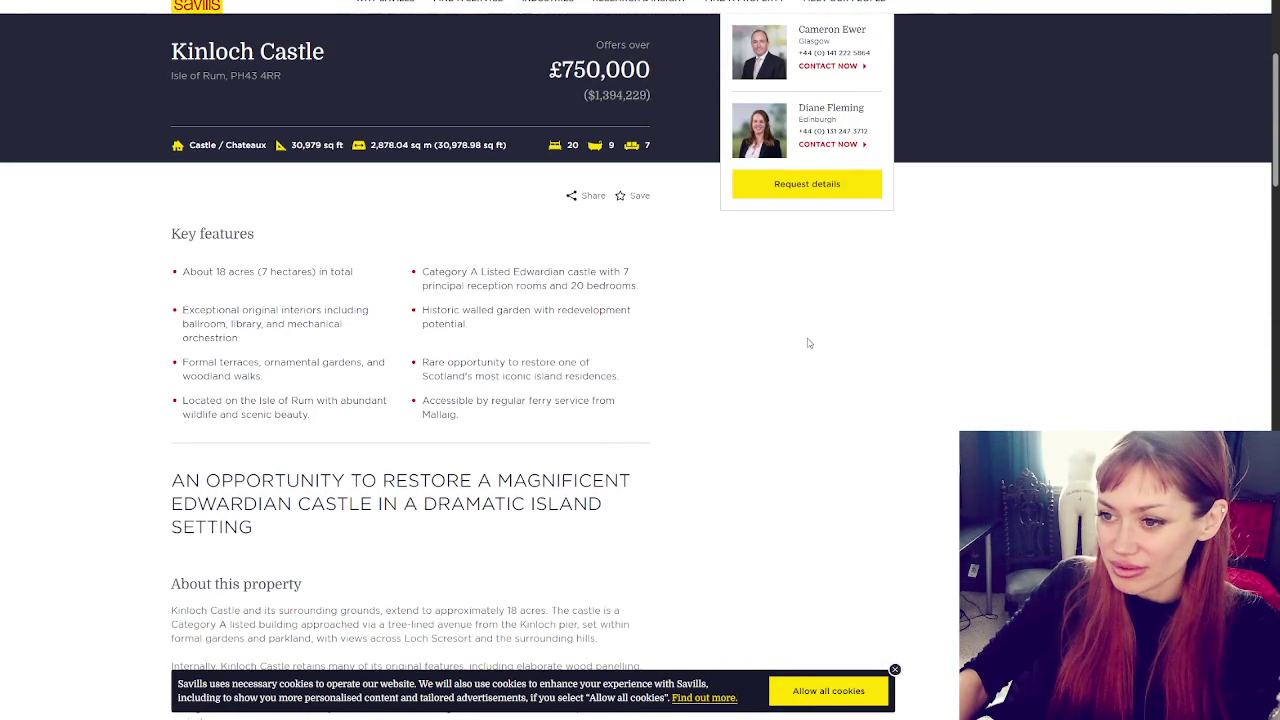
scroll(810, 344, down, 4)
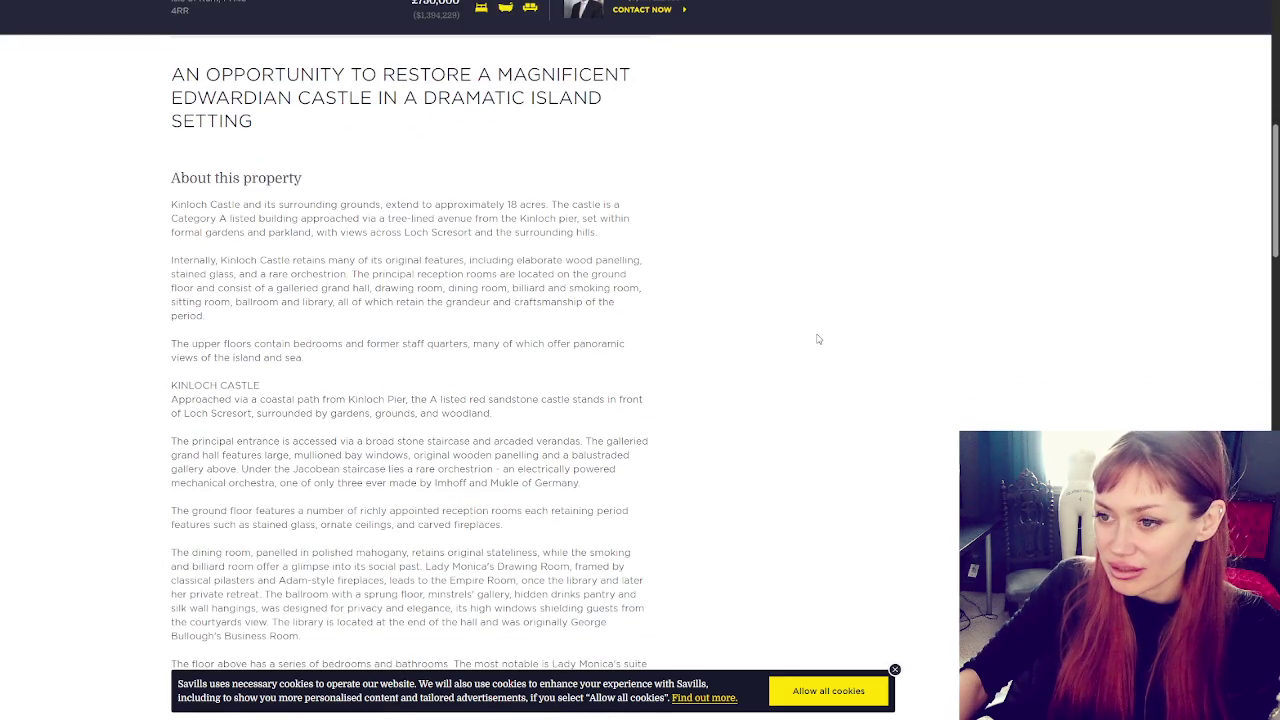
scroll(817, 339, down, 15)
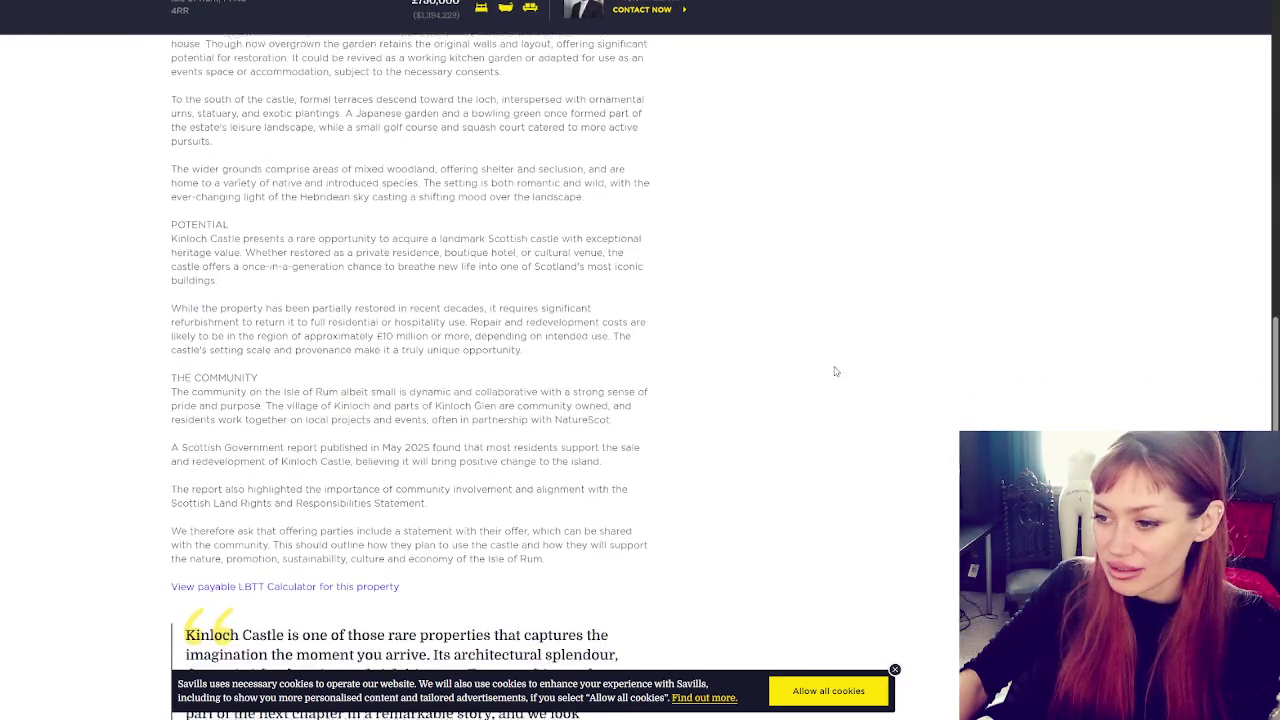
scroll(835, 371, down, 3)
scroll(836, 372, down, 3)
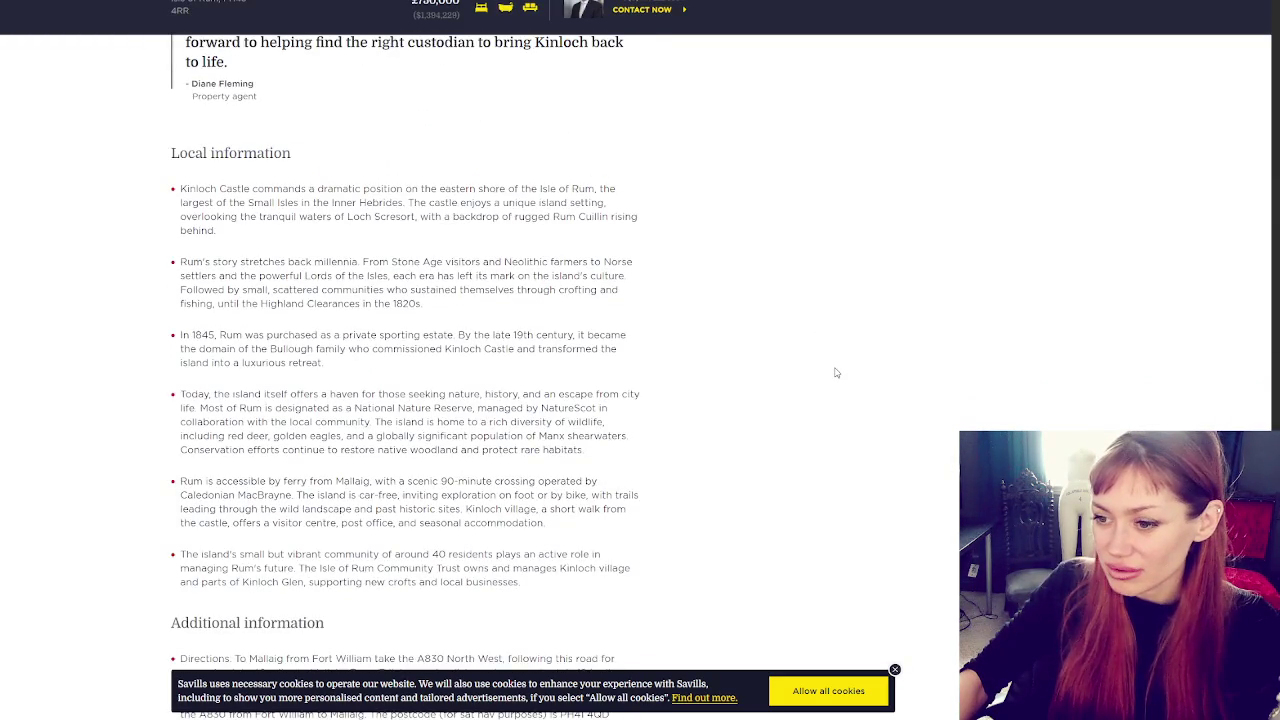
scroll(836, 372, down, 3)
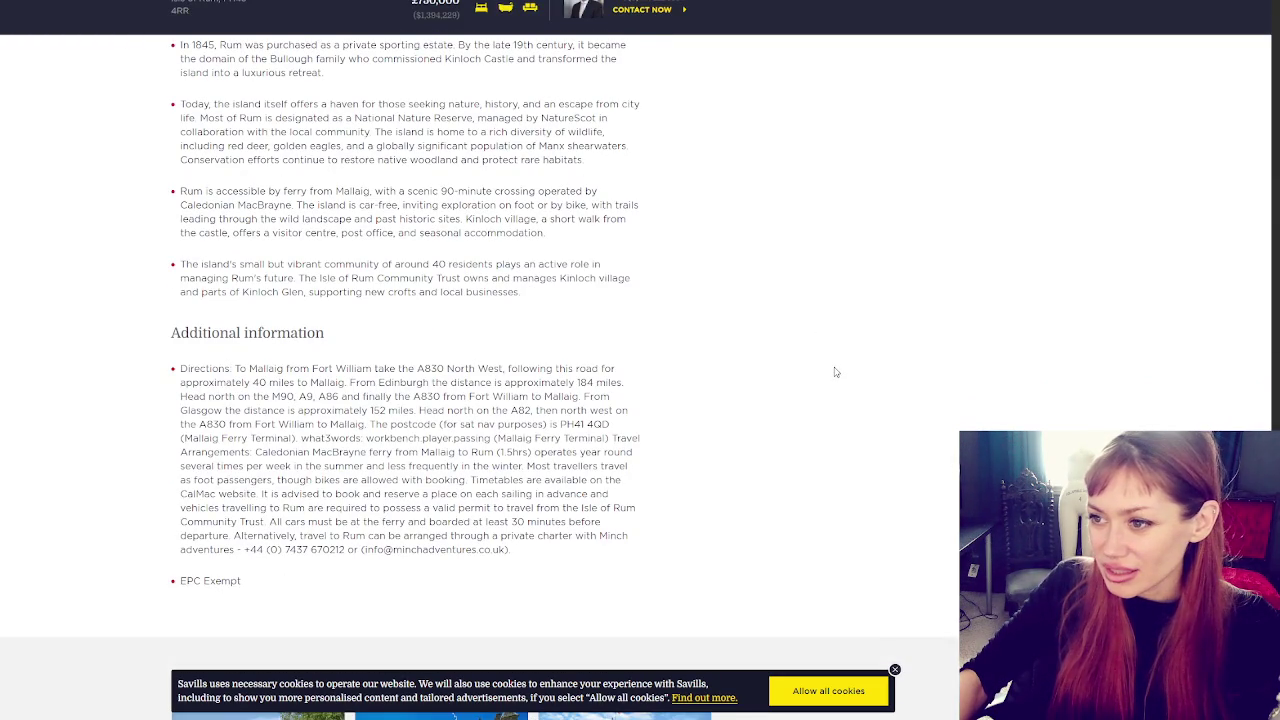
scroll(836, 372, up, 3)
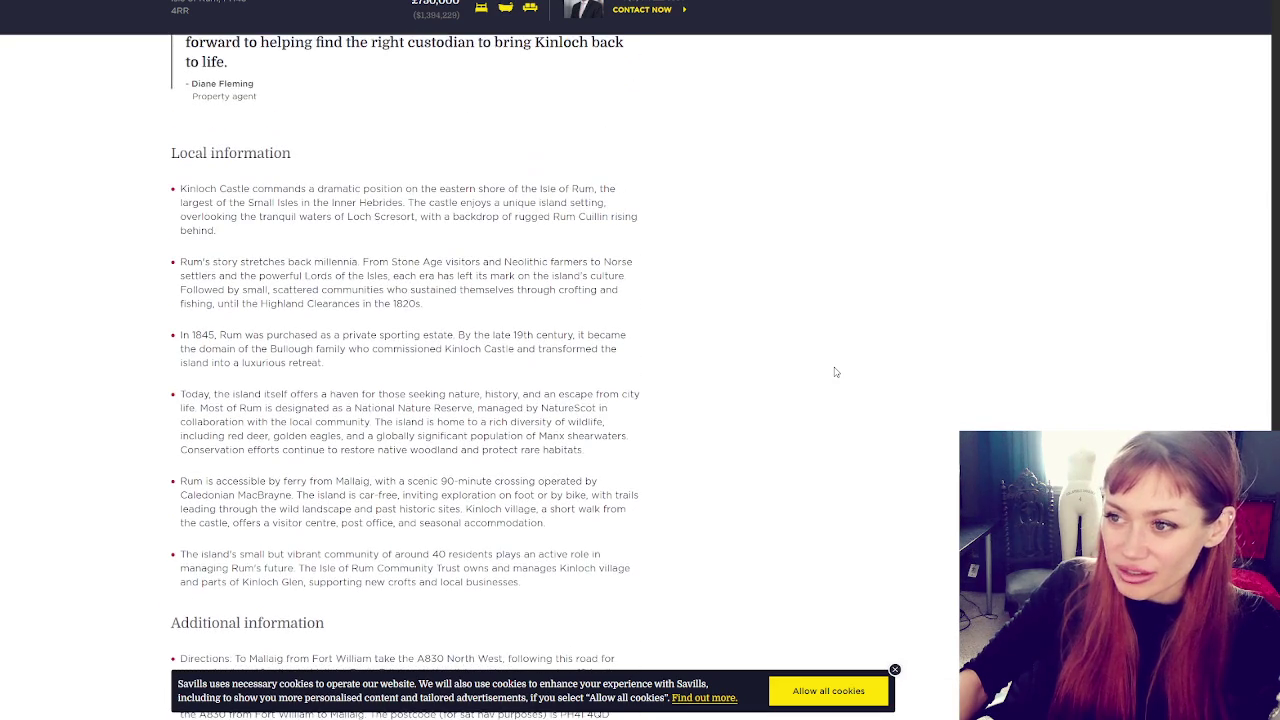
scroll(836, 372, up, 4)
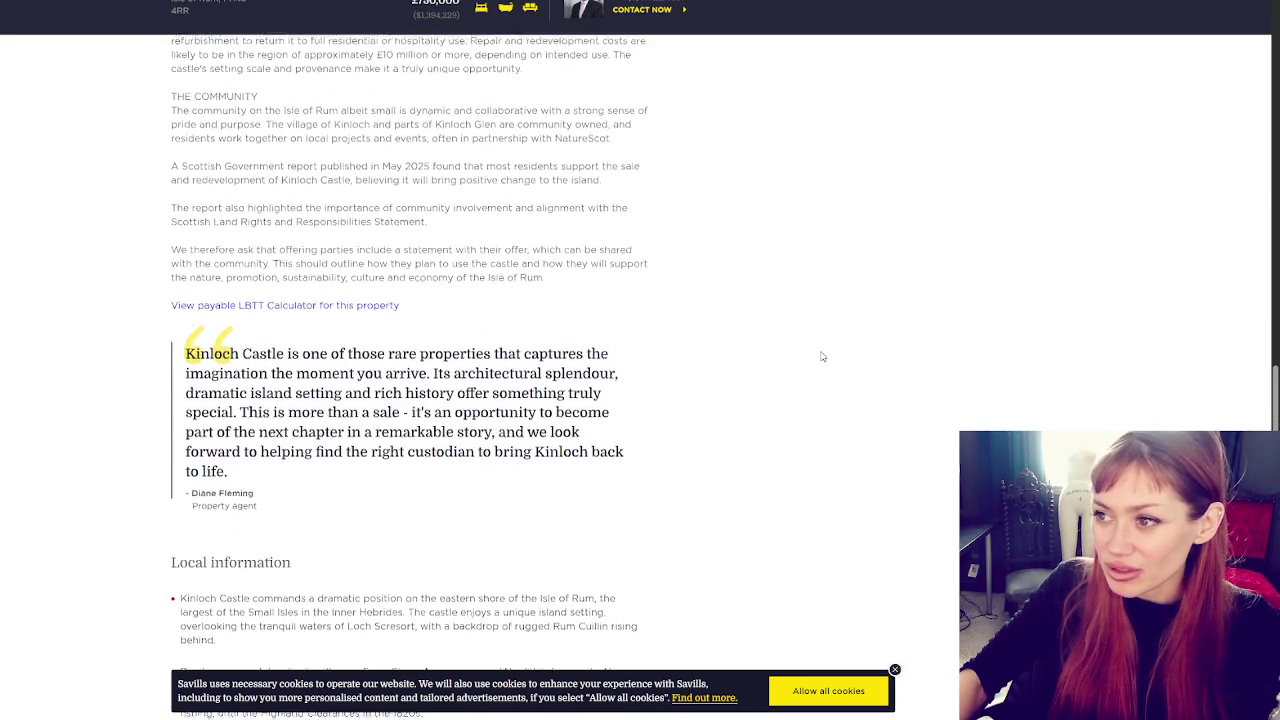
scroll(822, 356, up, 3)
scroll(810, 357, up, 3)
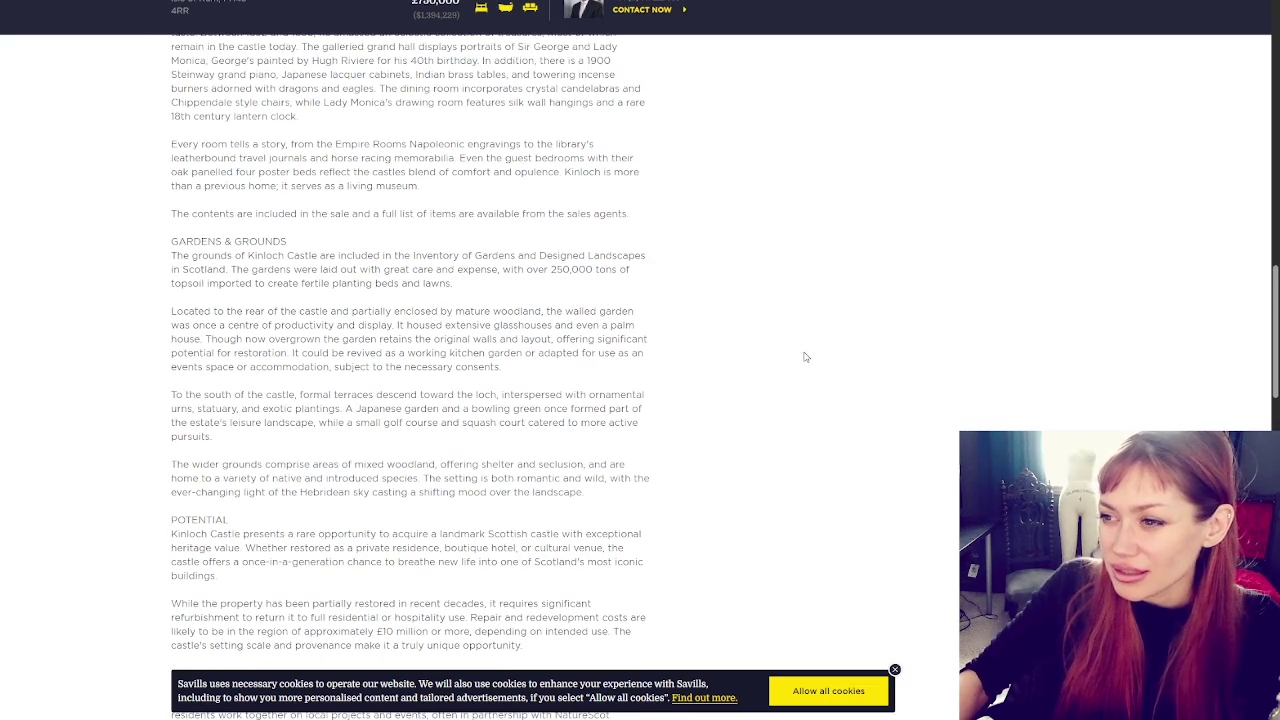
scroll(806, 371, down, 5)
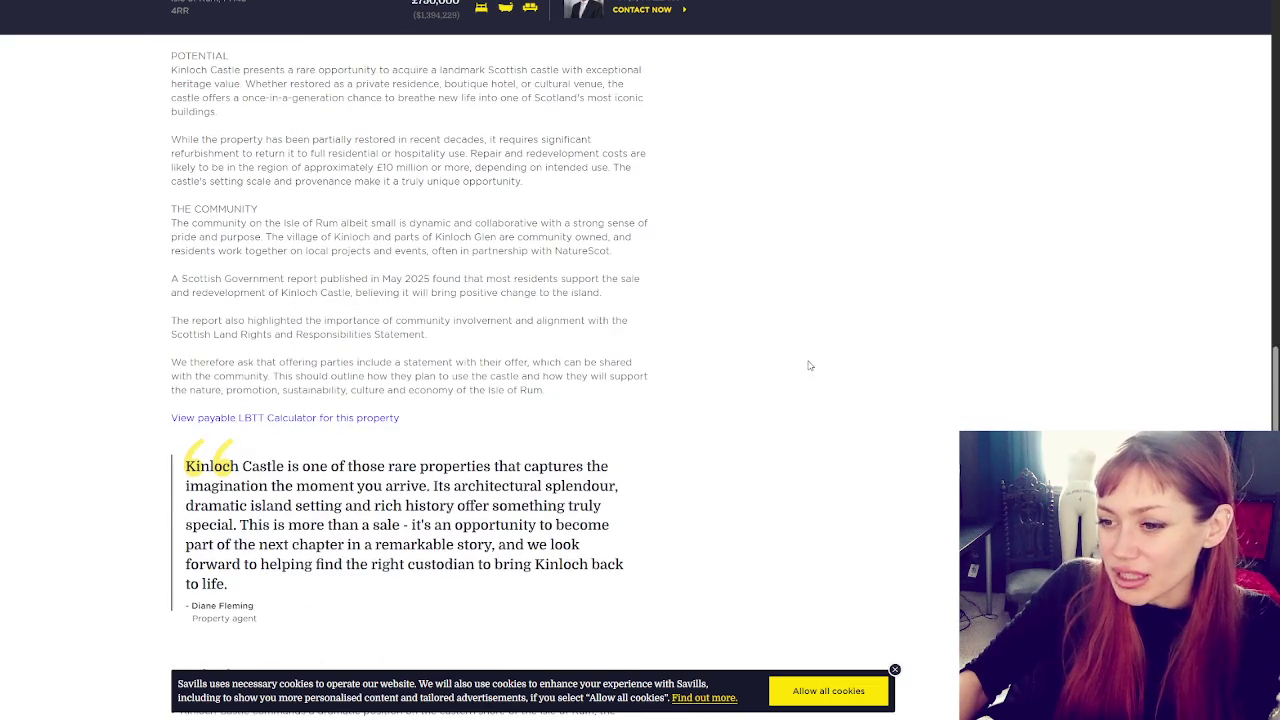
scroll(806, 371, down, 6)
scroll(810, 374, down, 4)
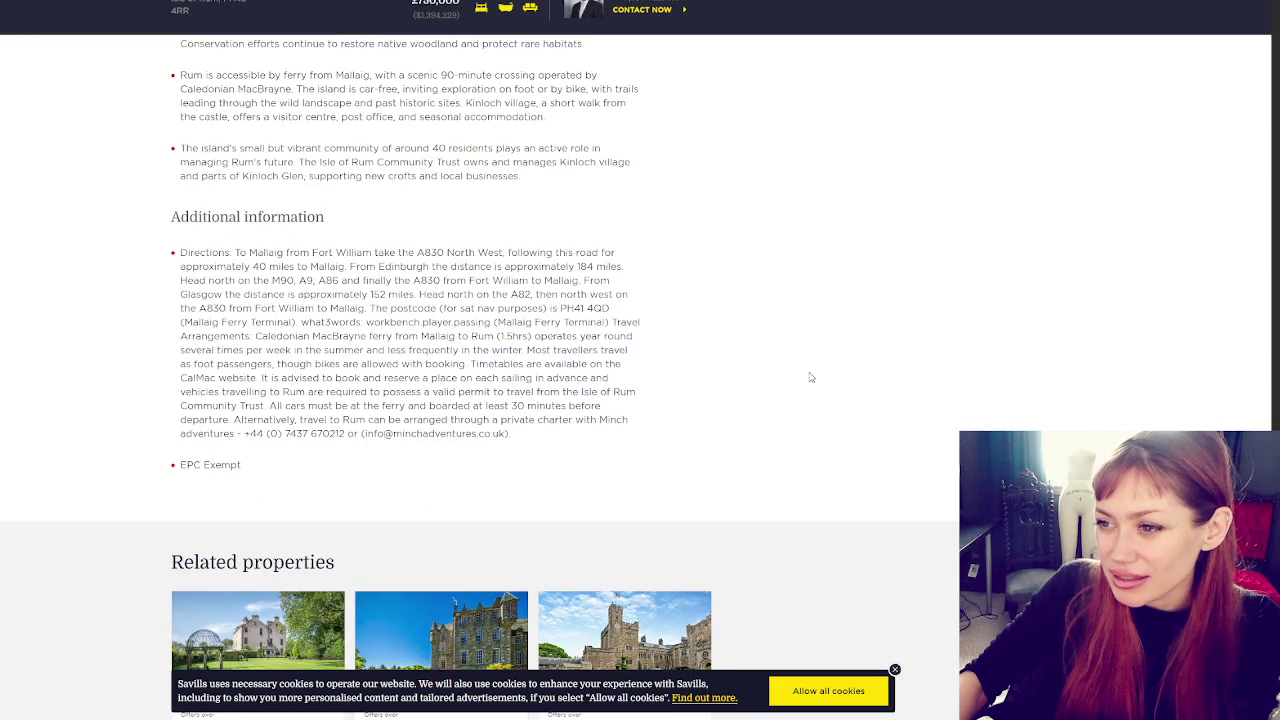
scroll(811, 377, down, 4)
scroll(830, 369, up, 4)
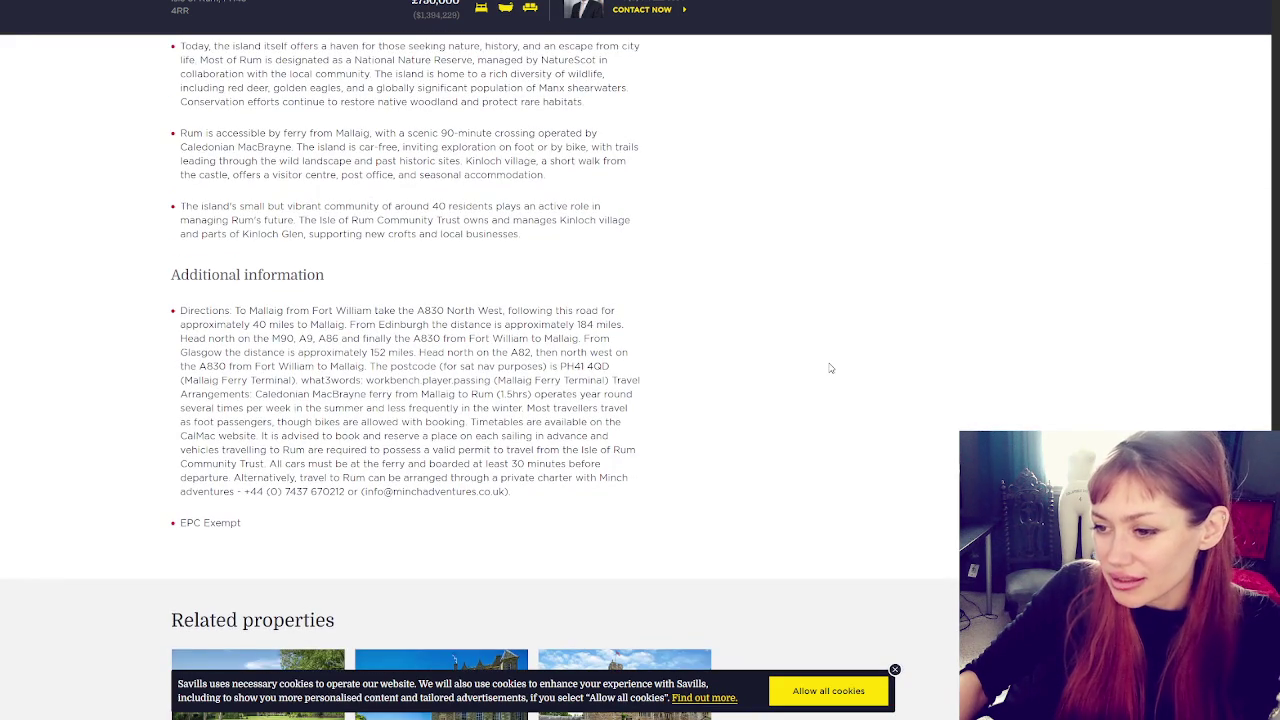
mouse_move(263, 312)
mouse_down()
mouse_move(510, 352)
mouse_move(314, 366)
mouse_move(353, 381)
mouse_move(400, 440)
mouse_move(540, 495)
mouse_move(262, 480)
mouse_move(576, 480)
mouse_up()
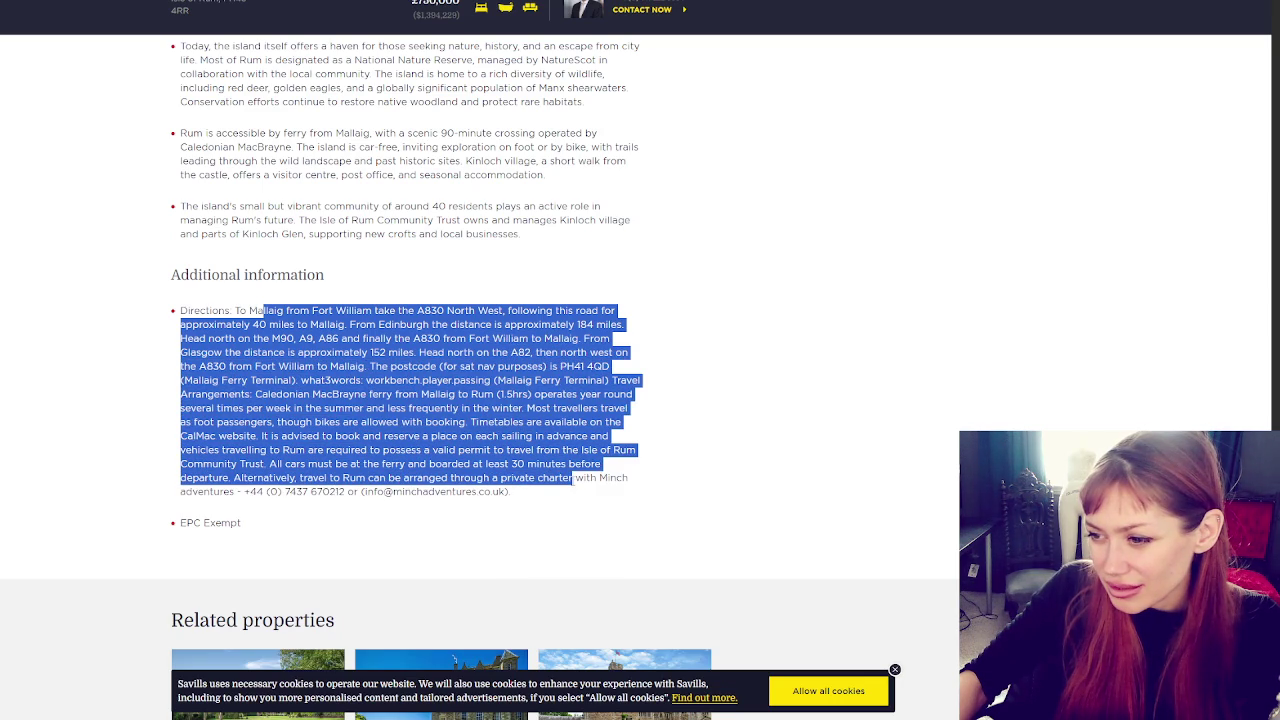
click(492, 476)
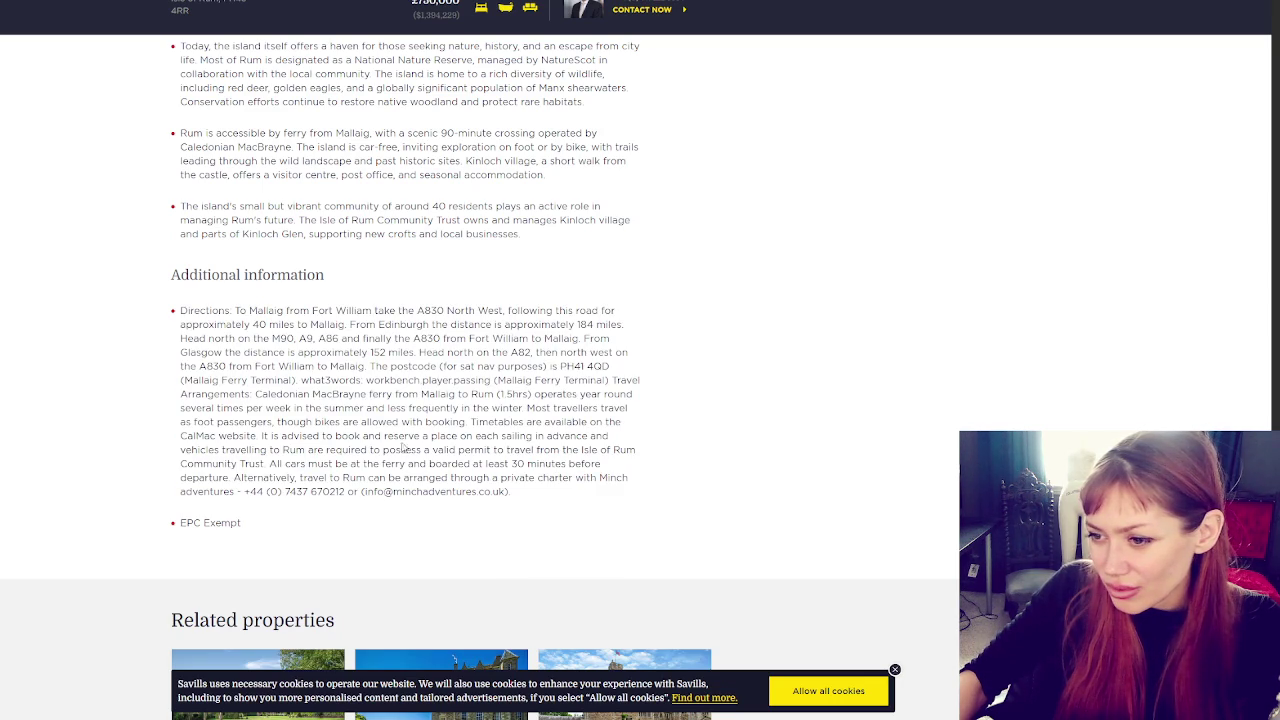
mouse_move(268, 464)
mouse_down()
mouse_move(612, 464)
mouse_move(250, 464)
mouse_up()
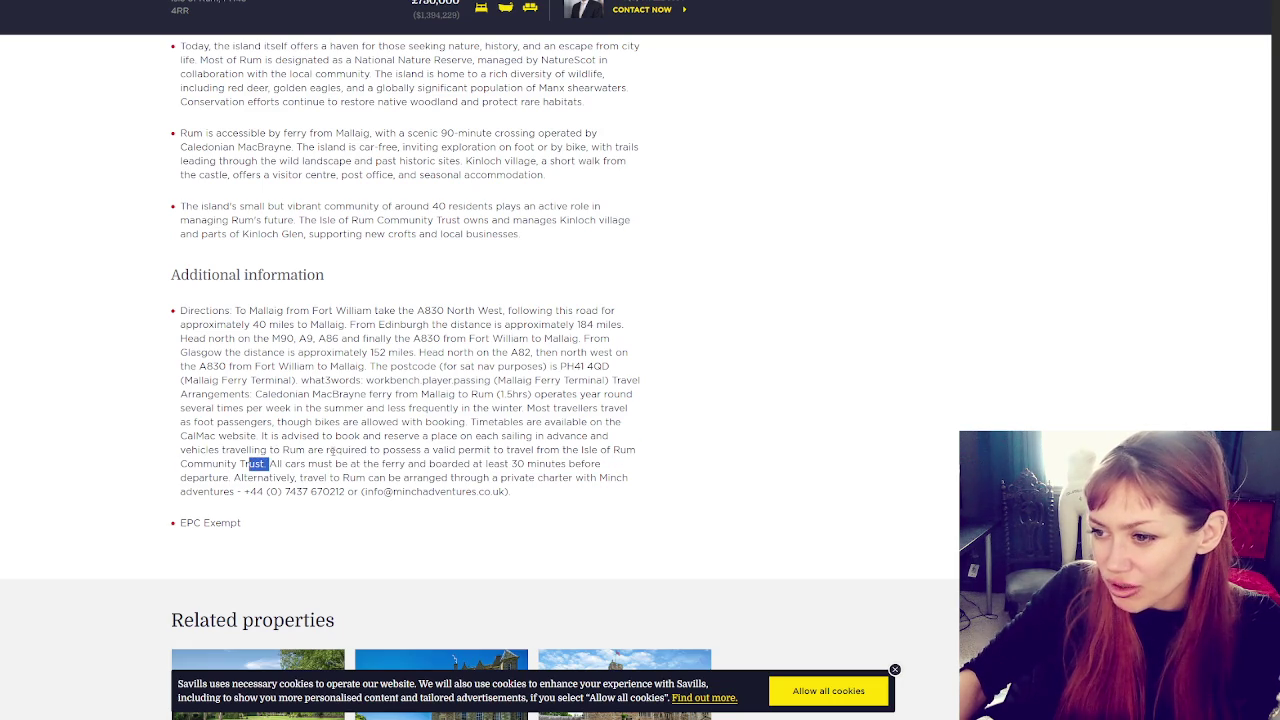
click(433, 440)
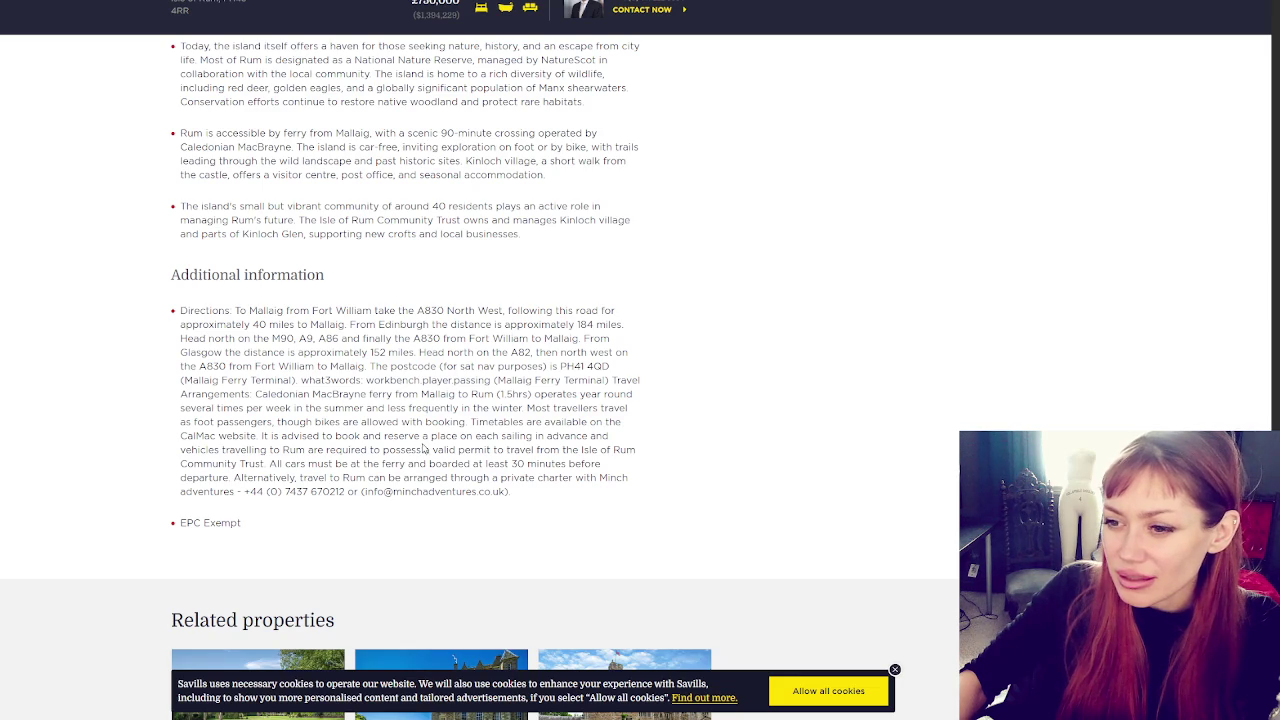
mouse_move(563, 385)
mouse_down()
mouse_move(528, 410)
mouse_move(322, 422)
mouse_move(290, 408)
mouse_move(523, 408)
mouse_up()
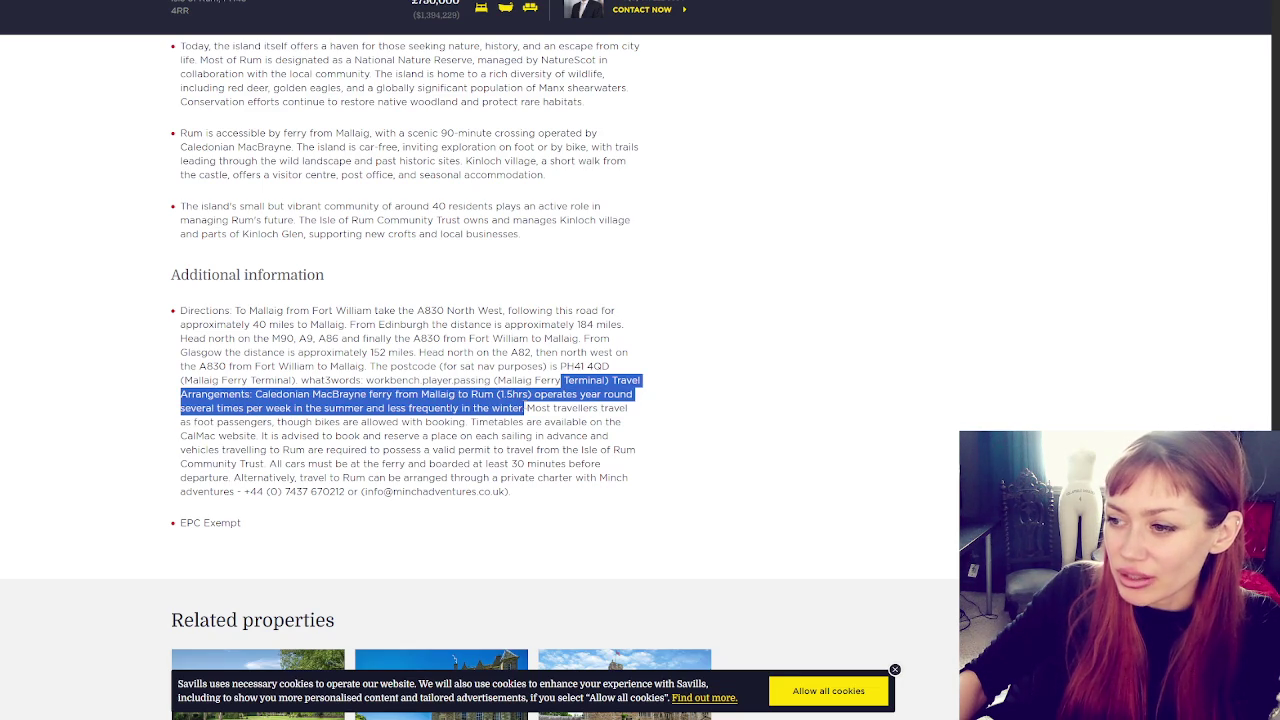
click(500, 426)
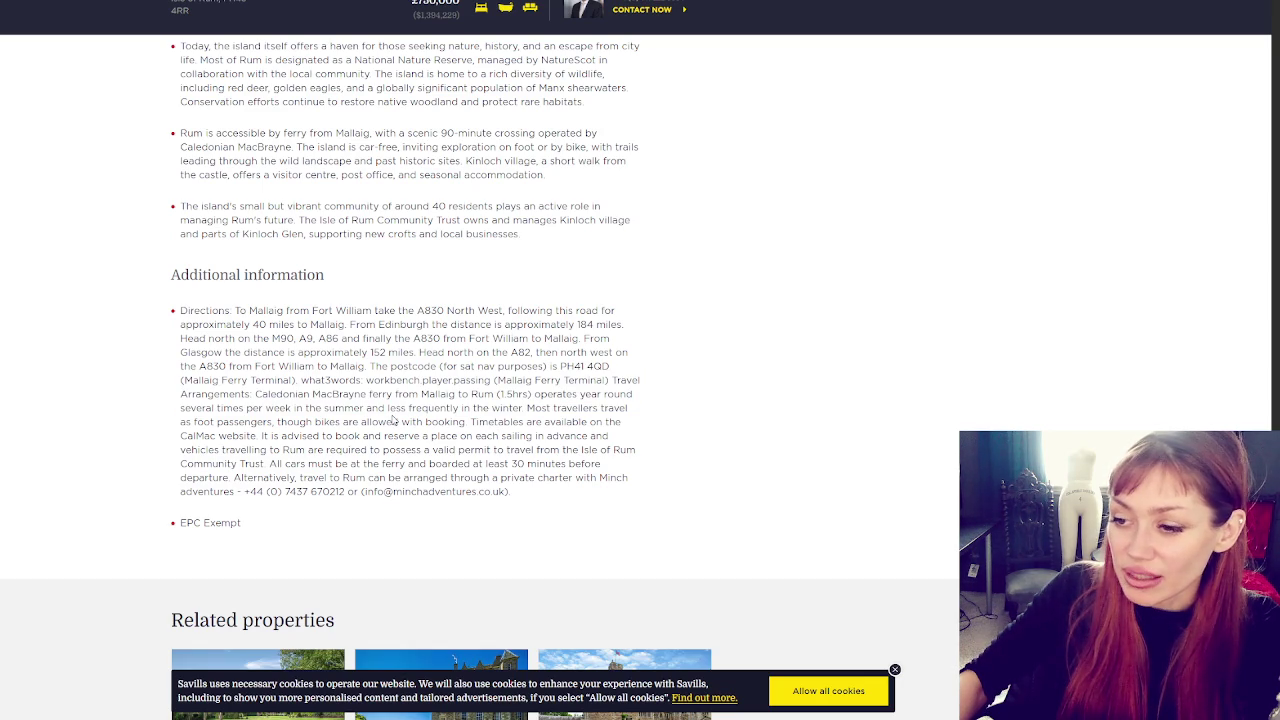
scroll(393, 421, up, 10)
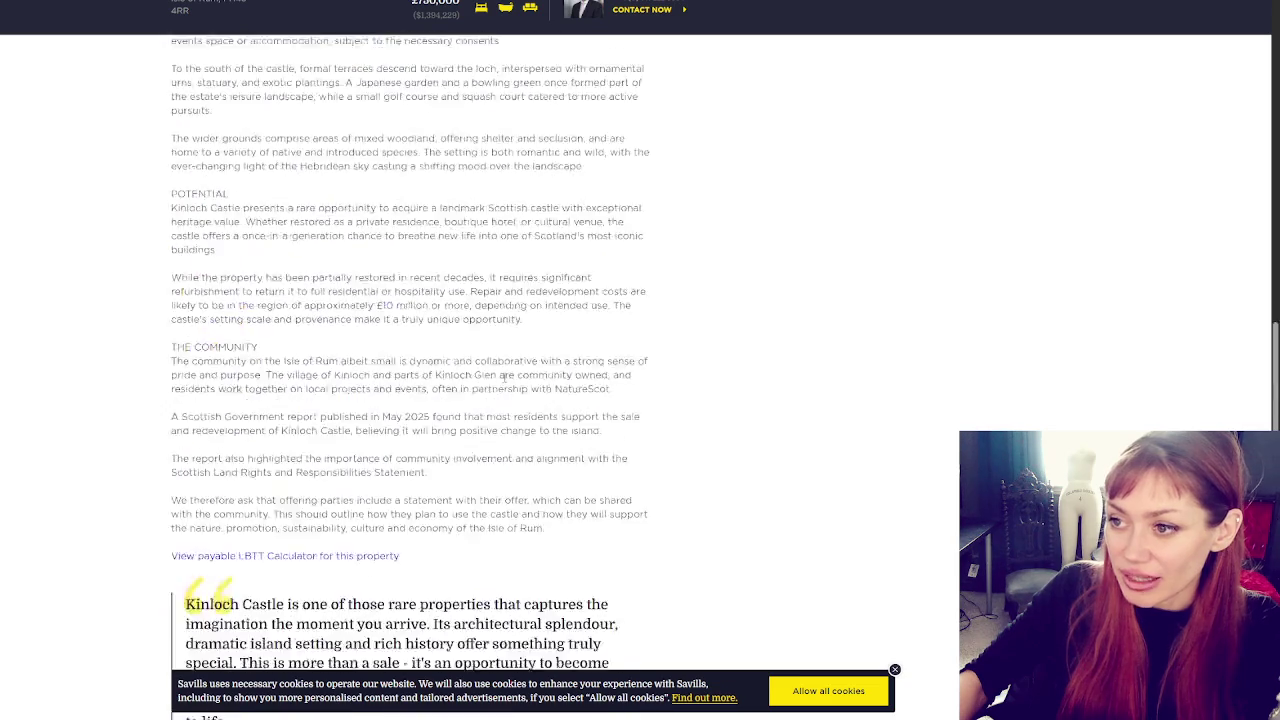
scroll(509, 372, up, 15)
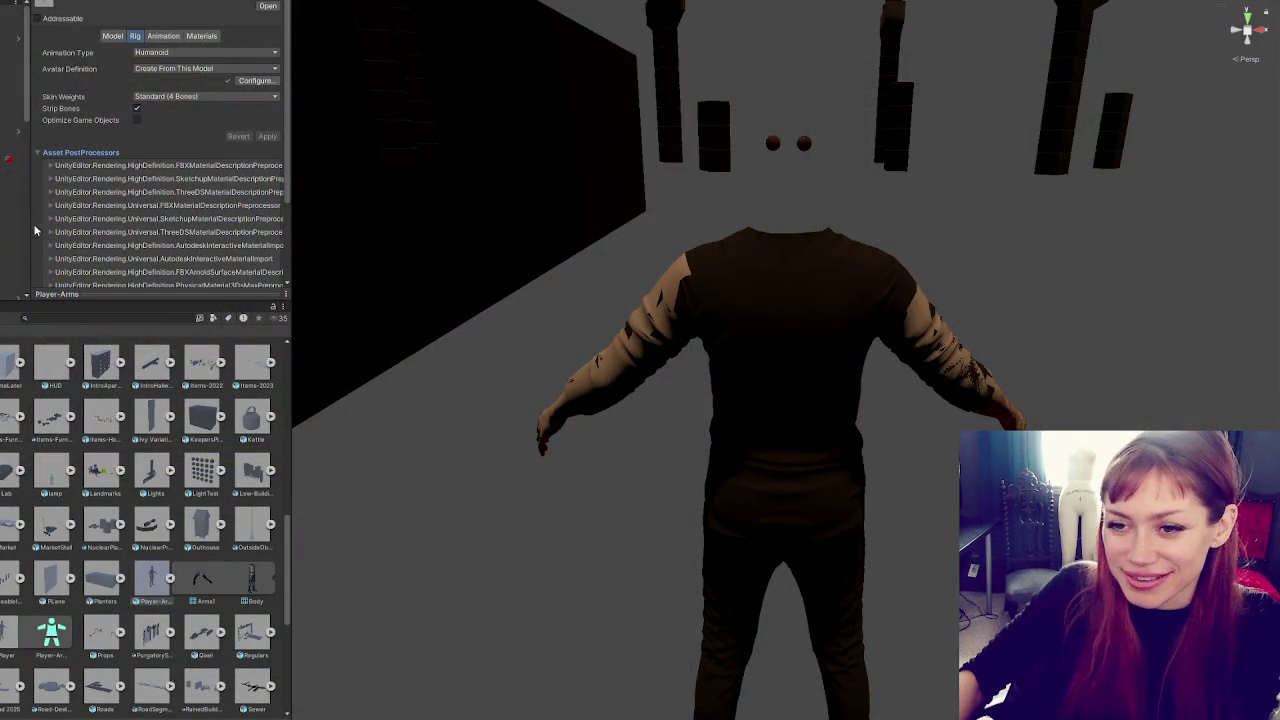
Select the character's arms, torso, body mesh and Player root in the Scene view
click(814, 383)
mouse_move(814, 383)
mouse_down()
mouse_move(655, 390)
mouse_move(697, 403)
mouse_up()
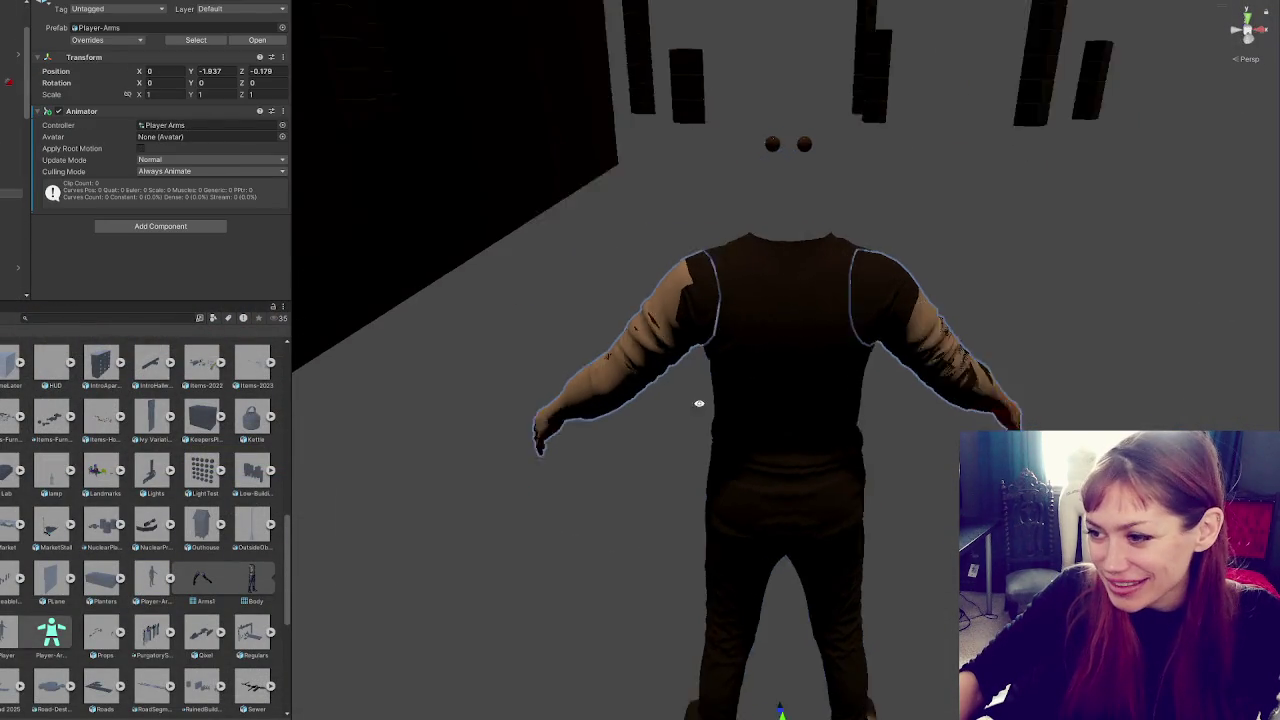
click(680, 362)
scroll(761, 333, up, 2)
click(761, 333)
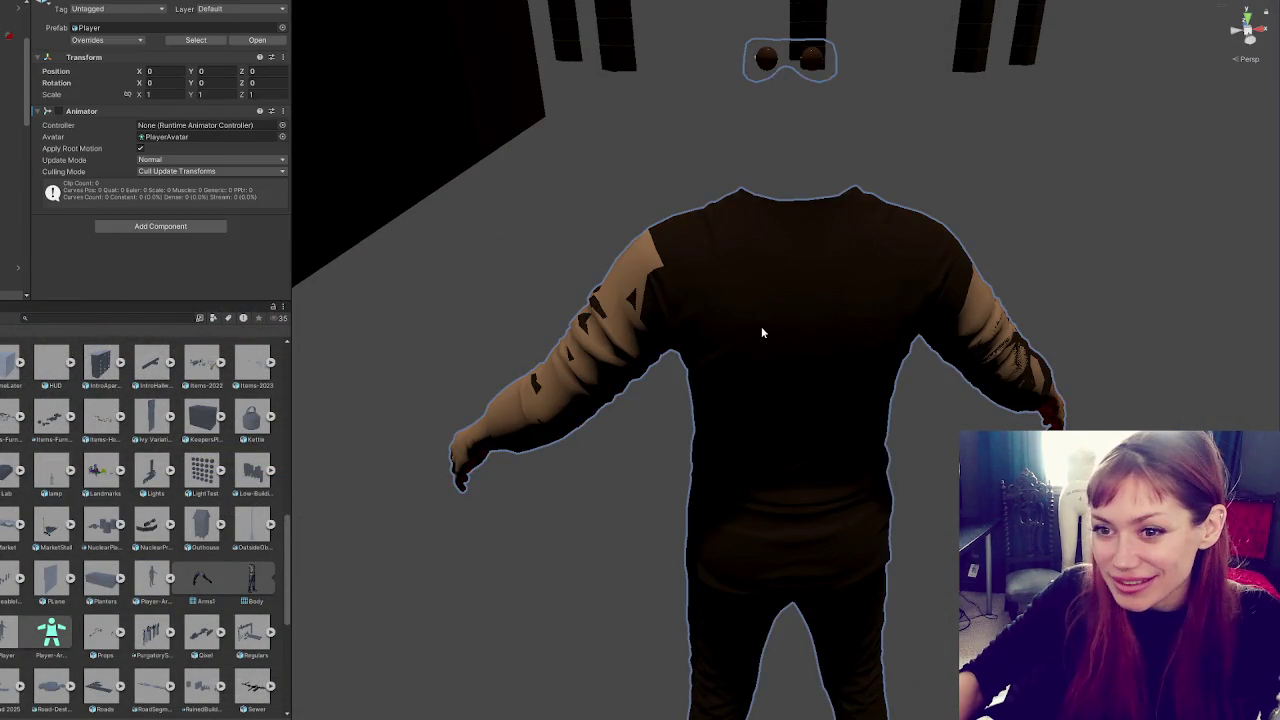
click(761, 333)
scroll(165, 205, down, 5)
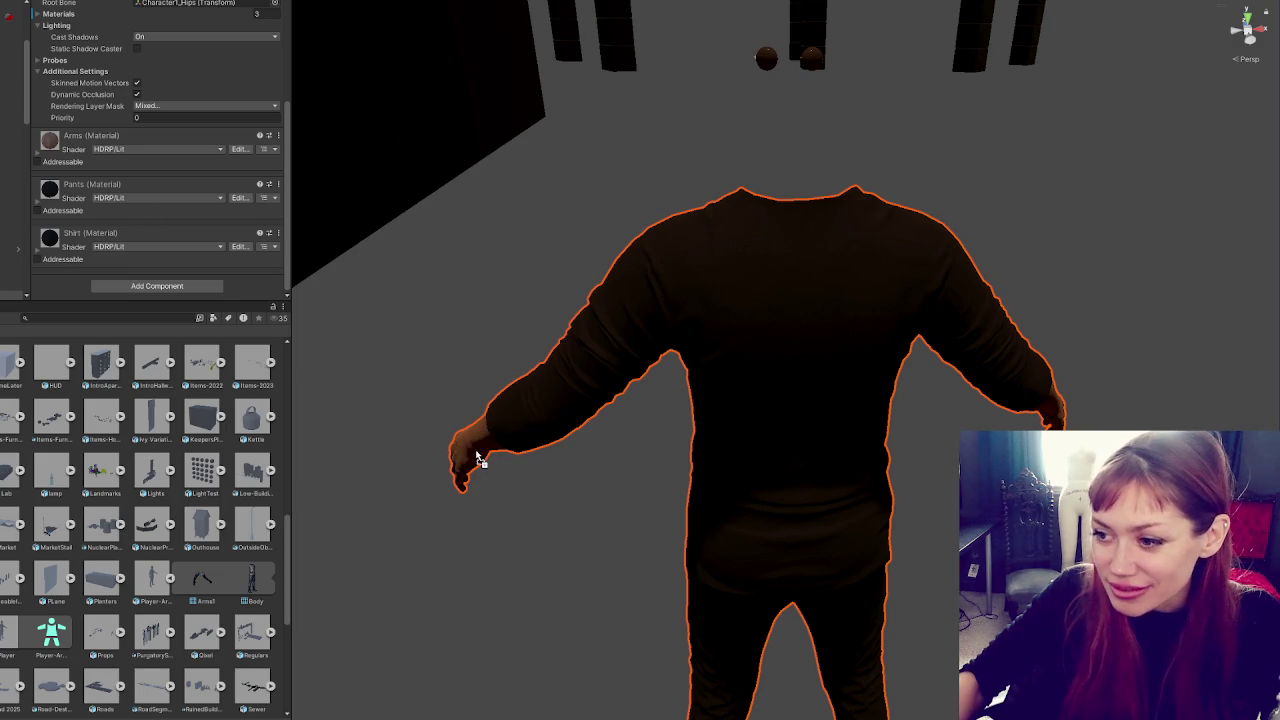
mouse_move(680, 343)
mouse_down()
mouse_move(753, 357)
mouse_move(643, 345)
mouse_move(822, 444)
mouse_up()
click(822, 444)
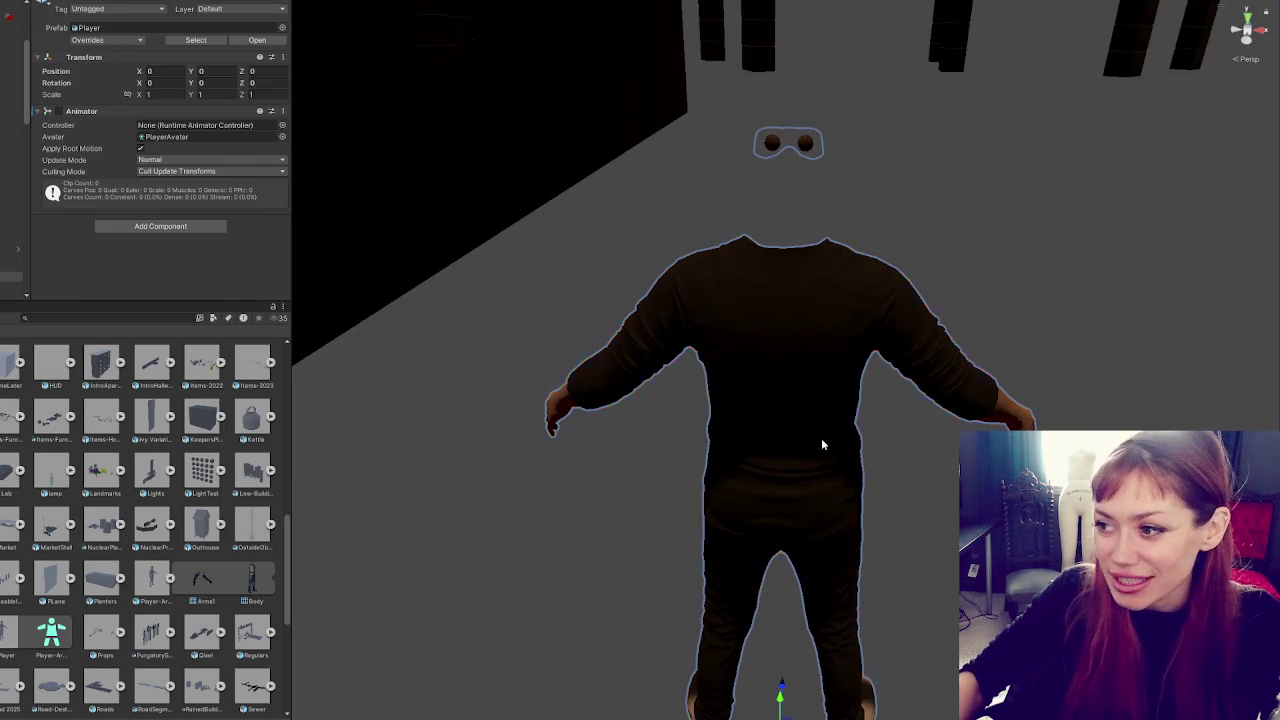
click(822, 444)
Toggle Player-Male-New off and back on, then ping its FightControls script in the project
click(10, 93)
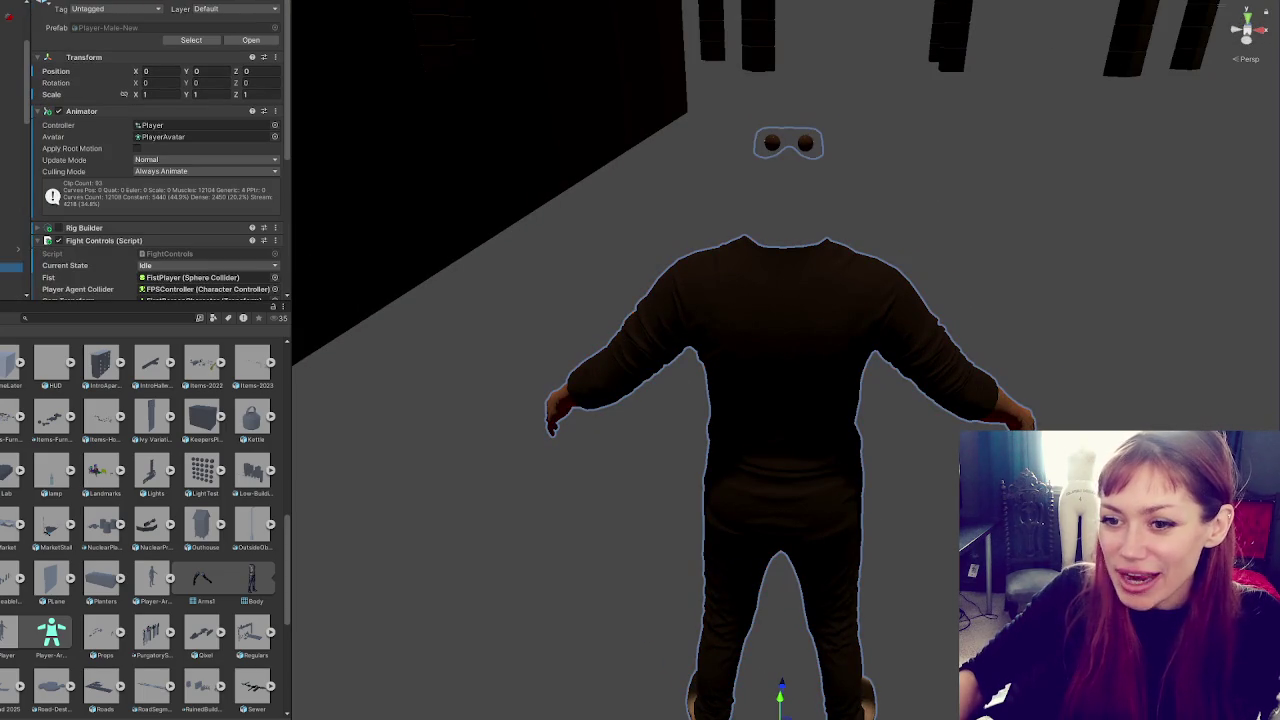
click(64, 2)
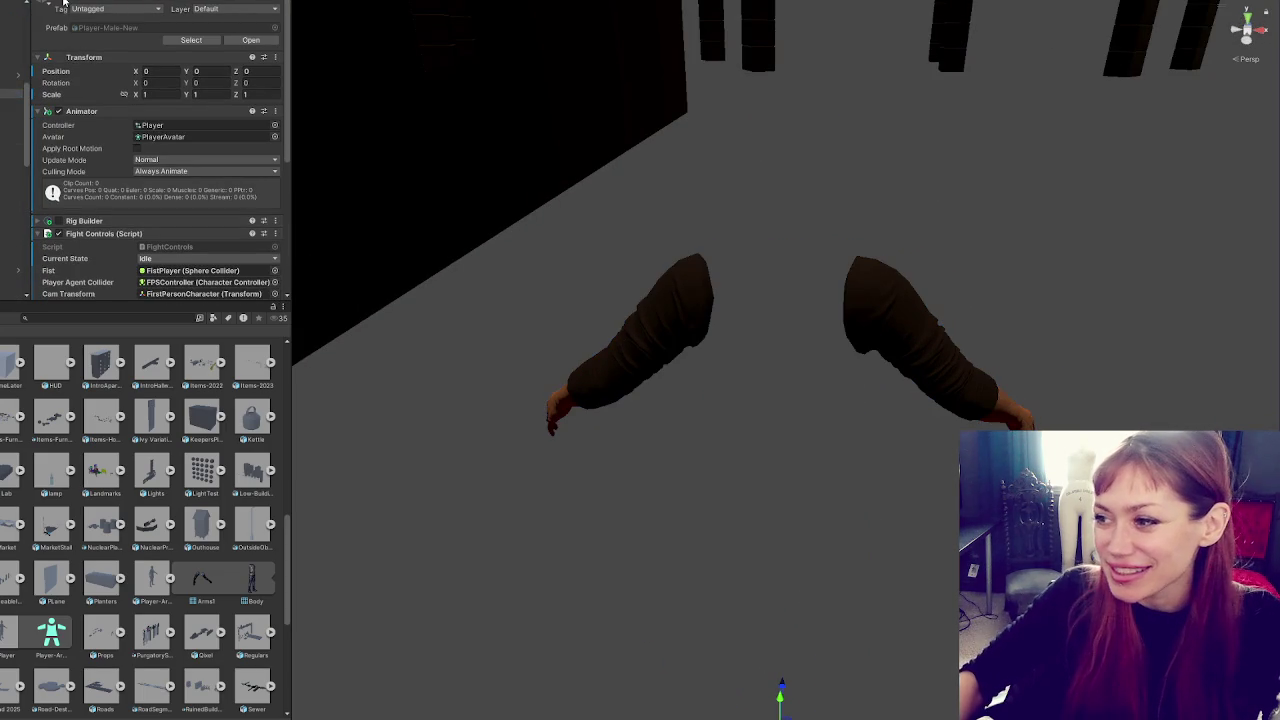
click(64, 2)
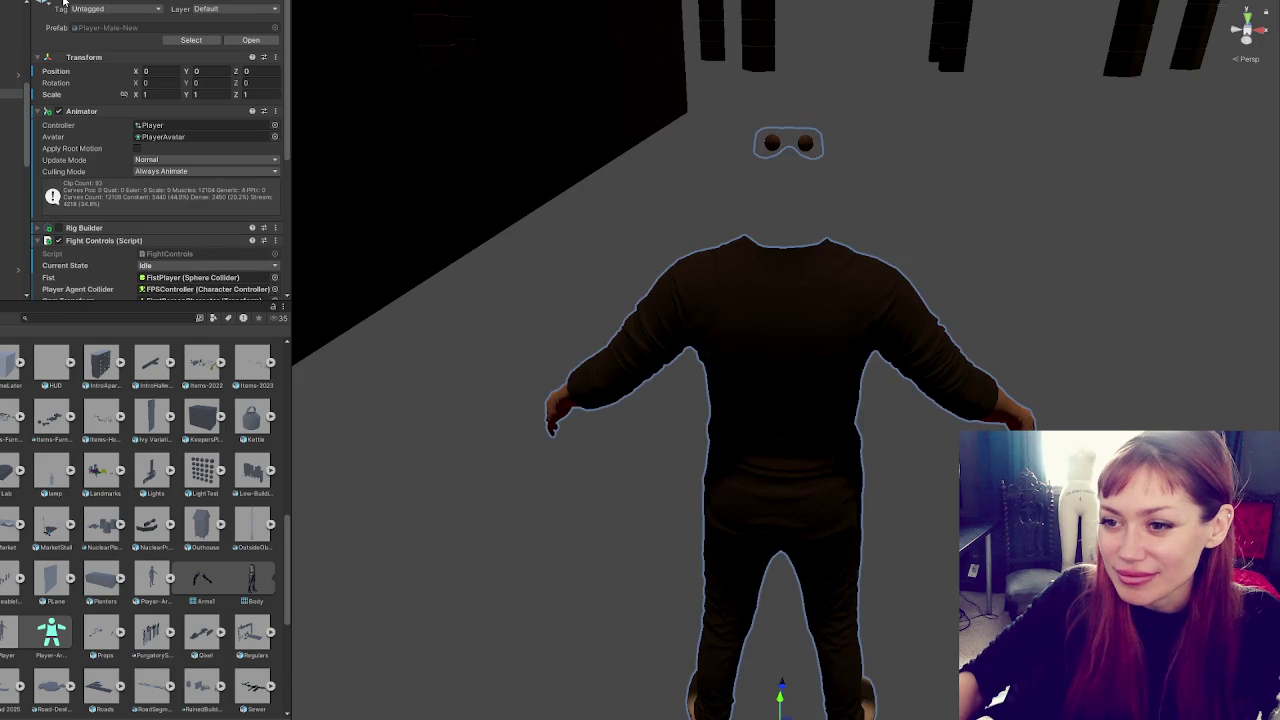
click(184, 256)
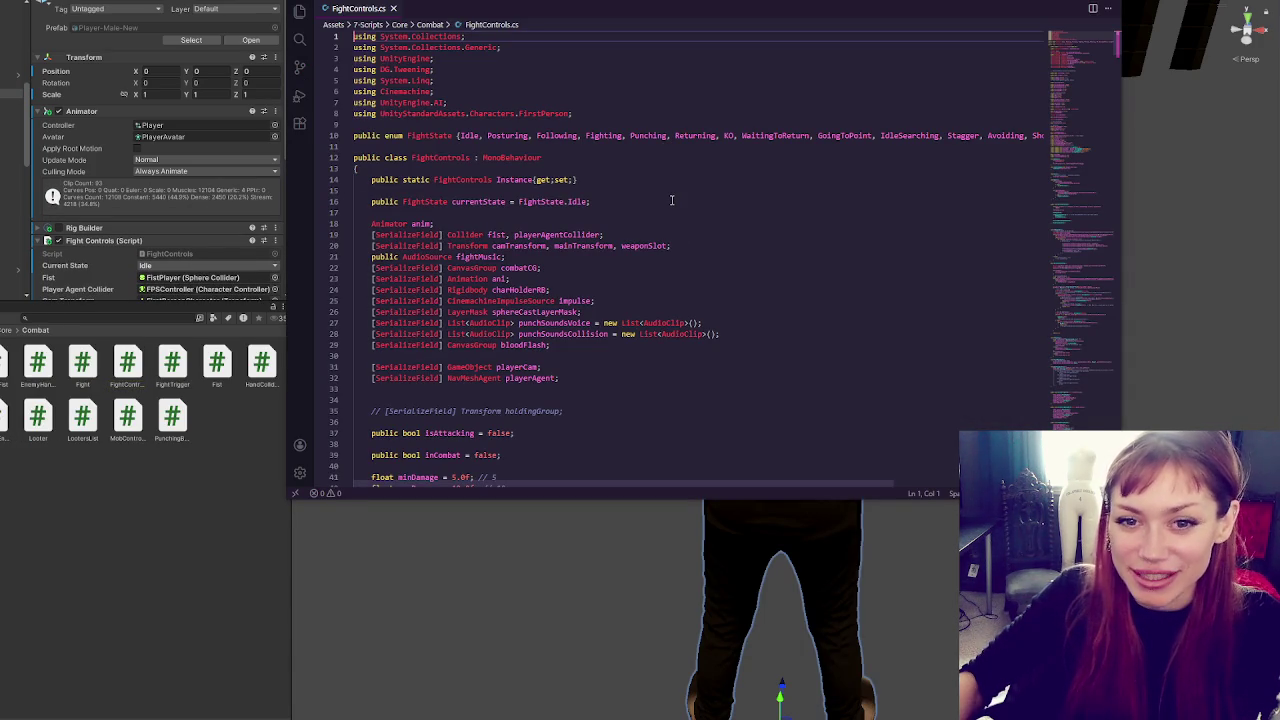
Scroll down FightControls.cs to its damage, cooldown and punch speed fields
scroll(663, 202, down, 5)
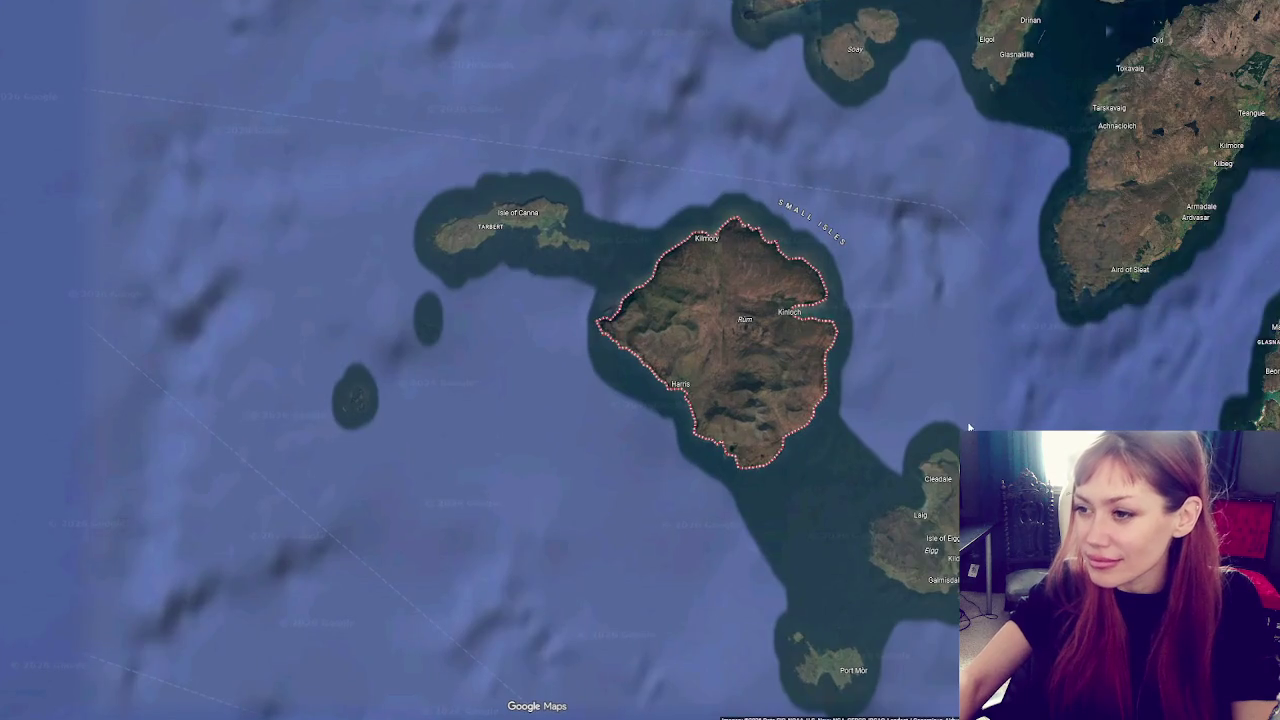
Zoom onto Harris in satellite view, hide the side panel, and open the Mausoleum Bullough Family place
scroll(891, 394, up, 2)
scroll(768, 377, up, 2)
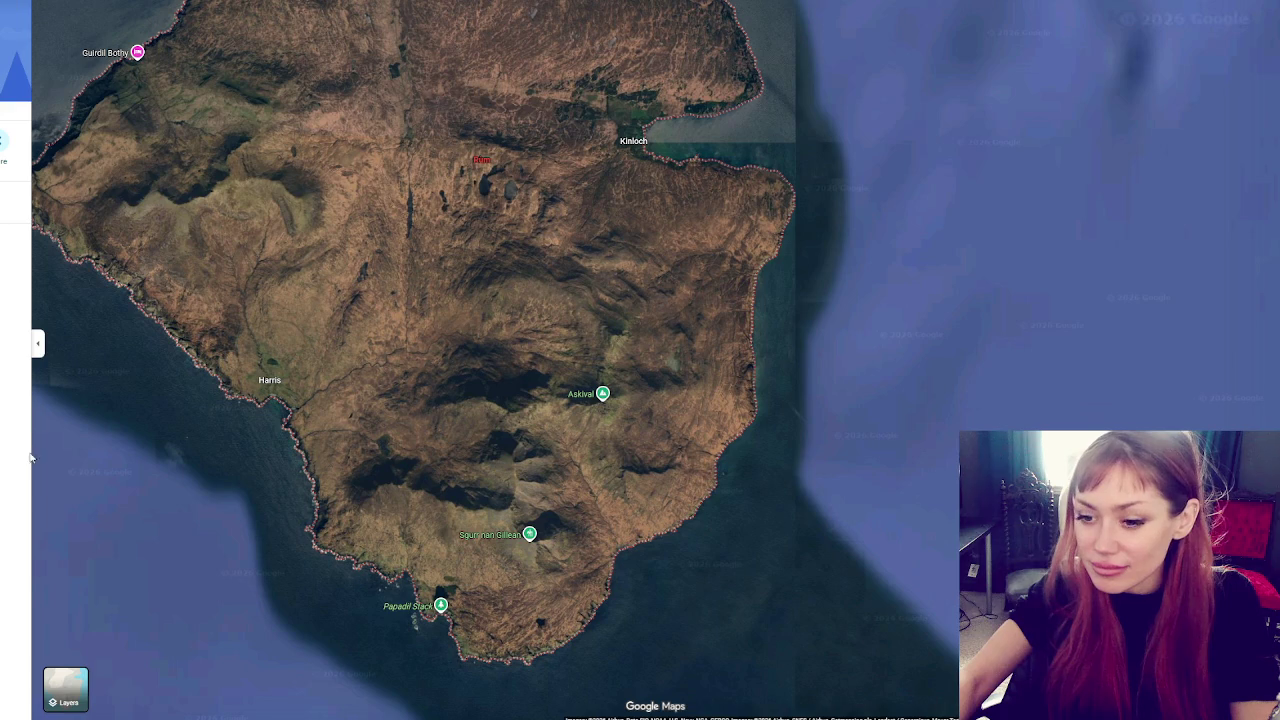
click(37, 343)
scroll(281, 337, down, 5)
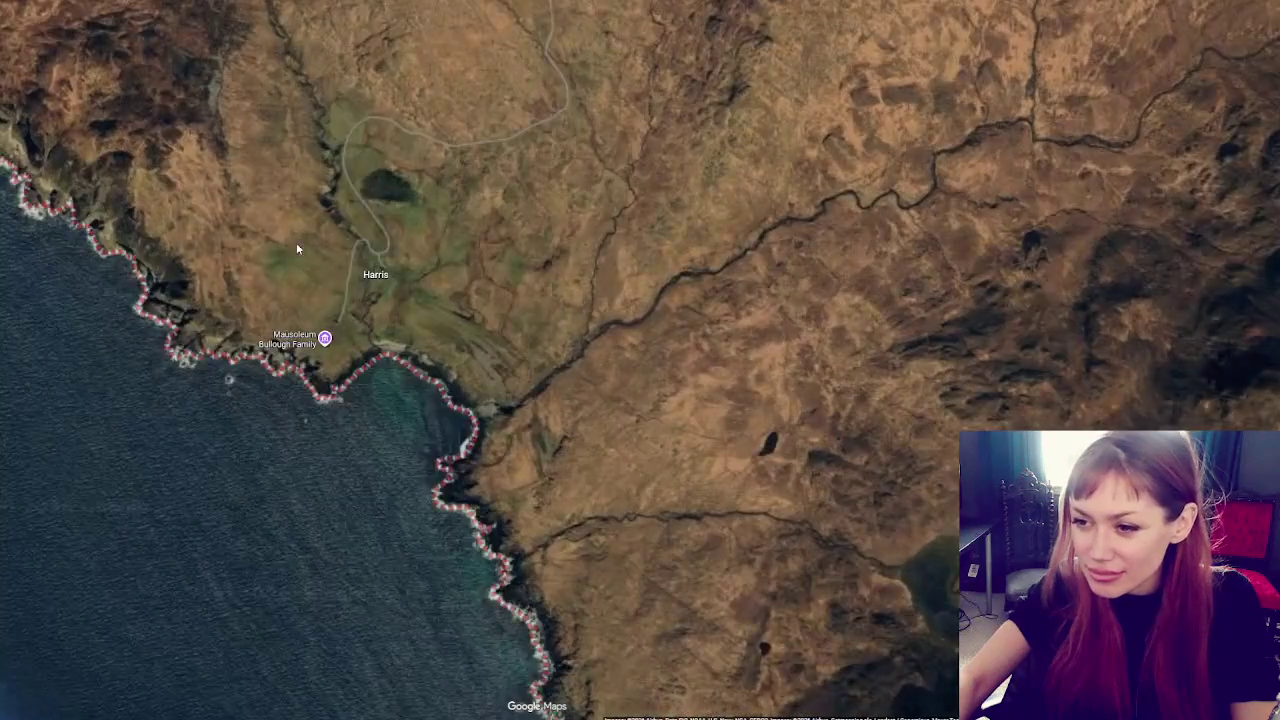
scroll(296, 242, down, 5)
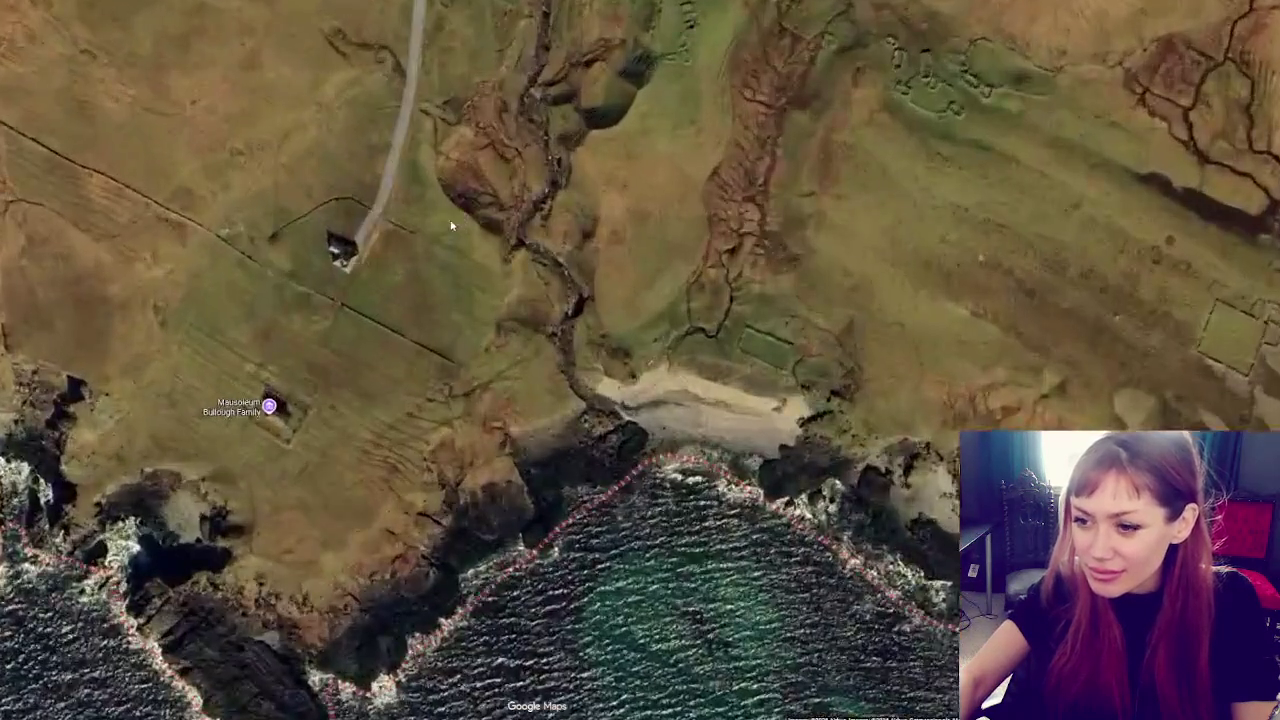
drag(451, 226, 525, 117)
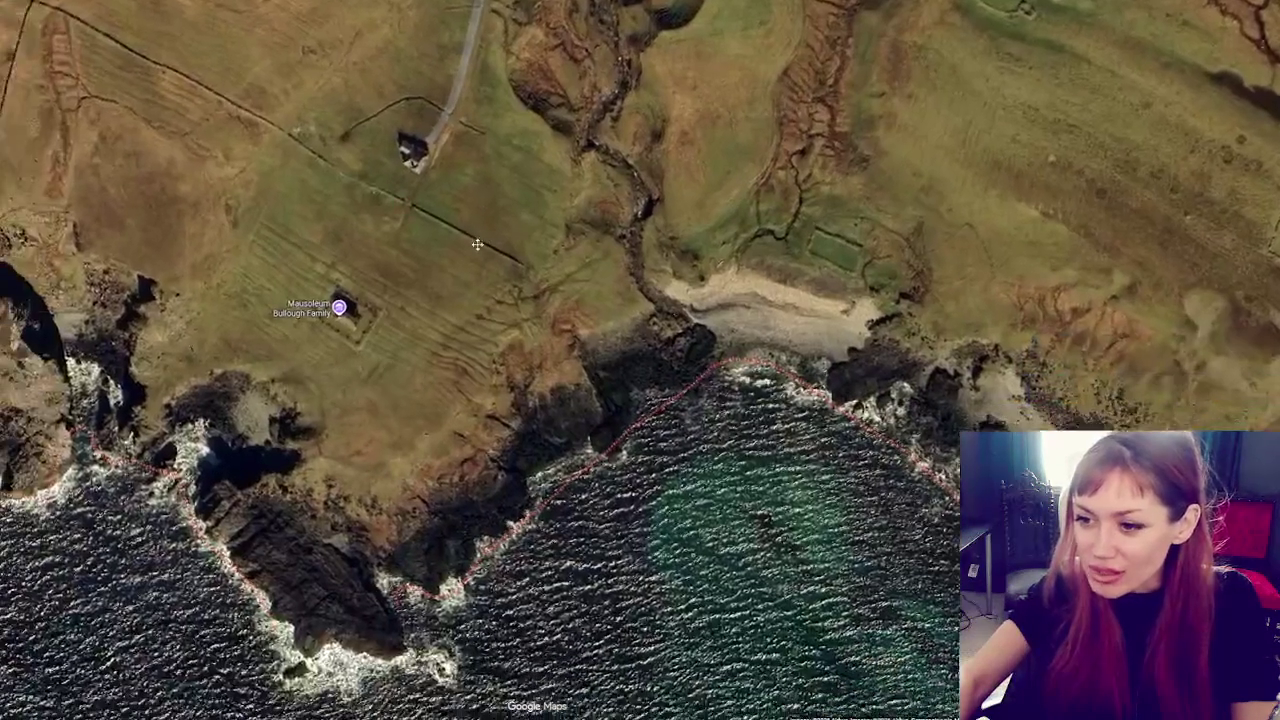
click(354, 296)
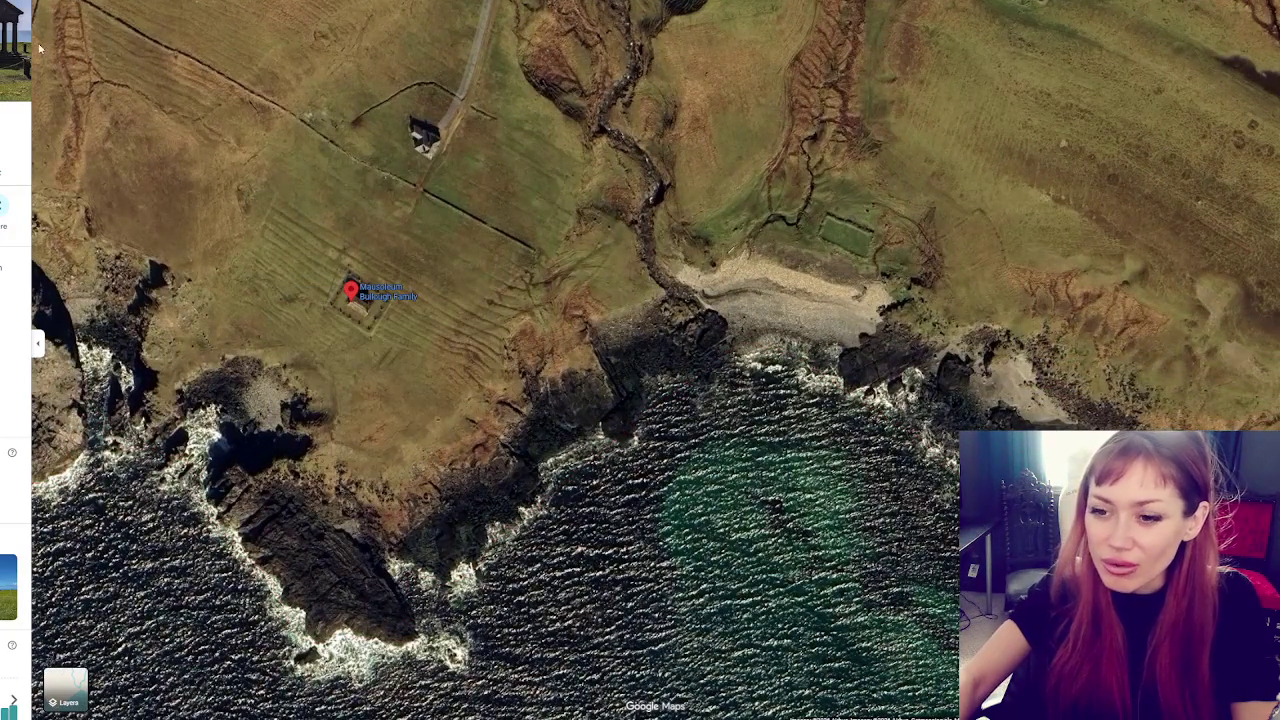
Open the Bullough Family mausoleum photos, step through four shots, then close the viewer
click(14, 50)
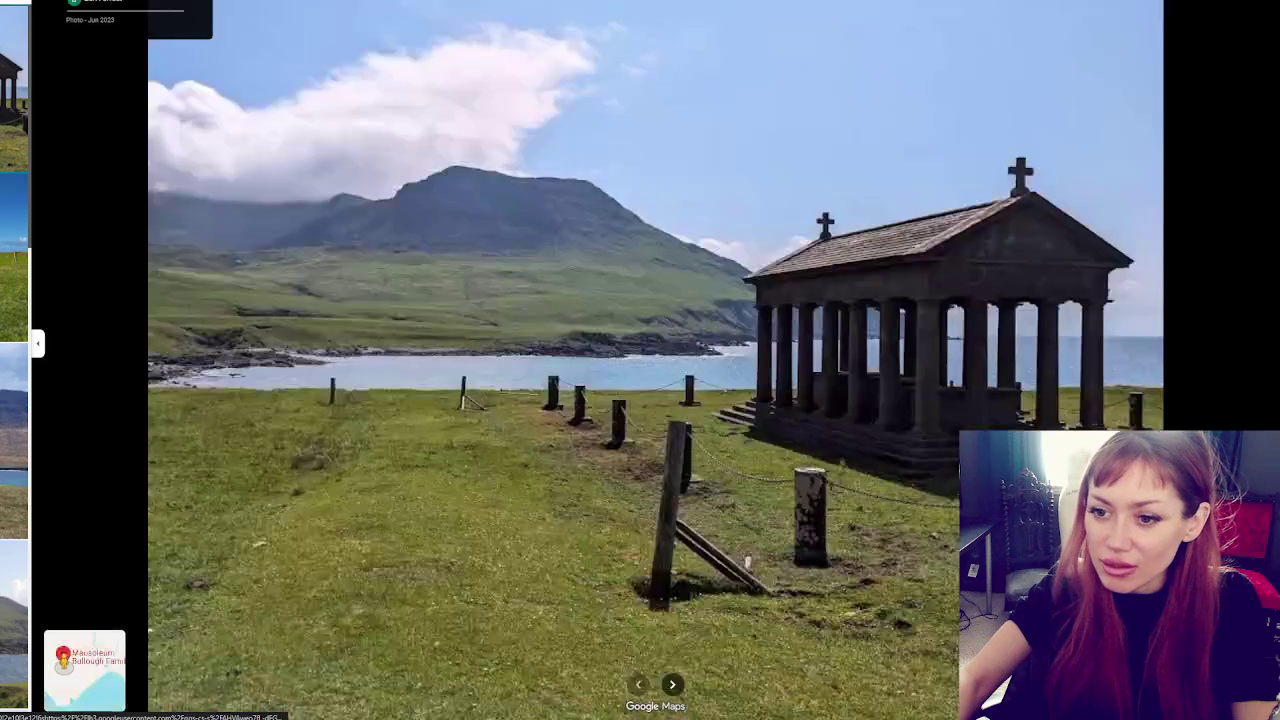
key(Right)
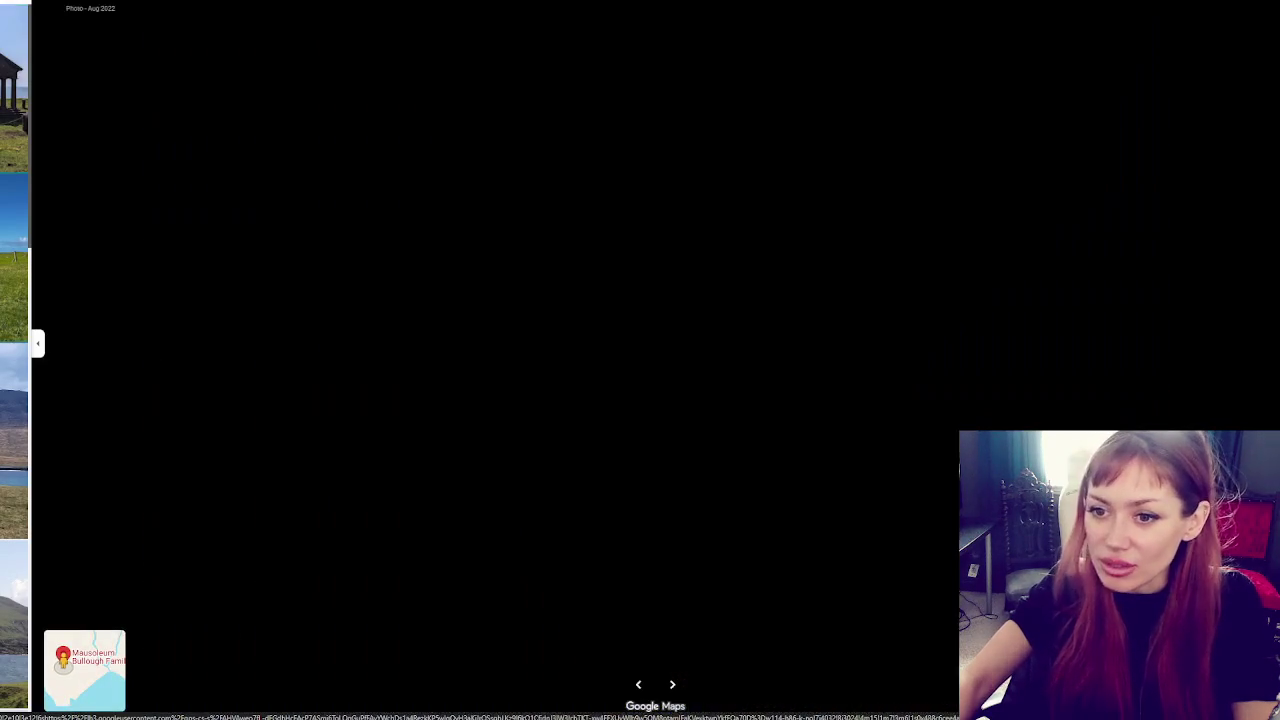
key(Right)
key(Right)
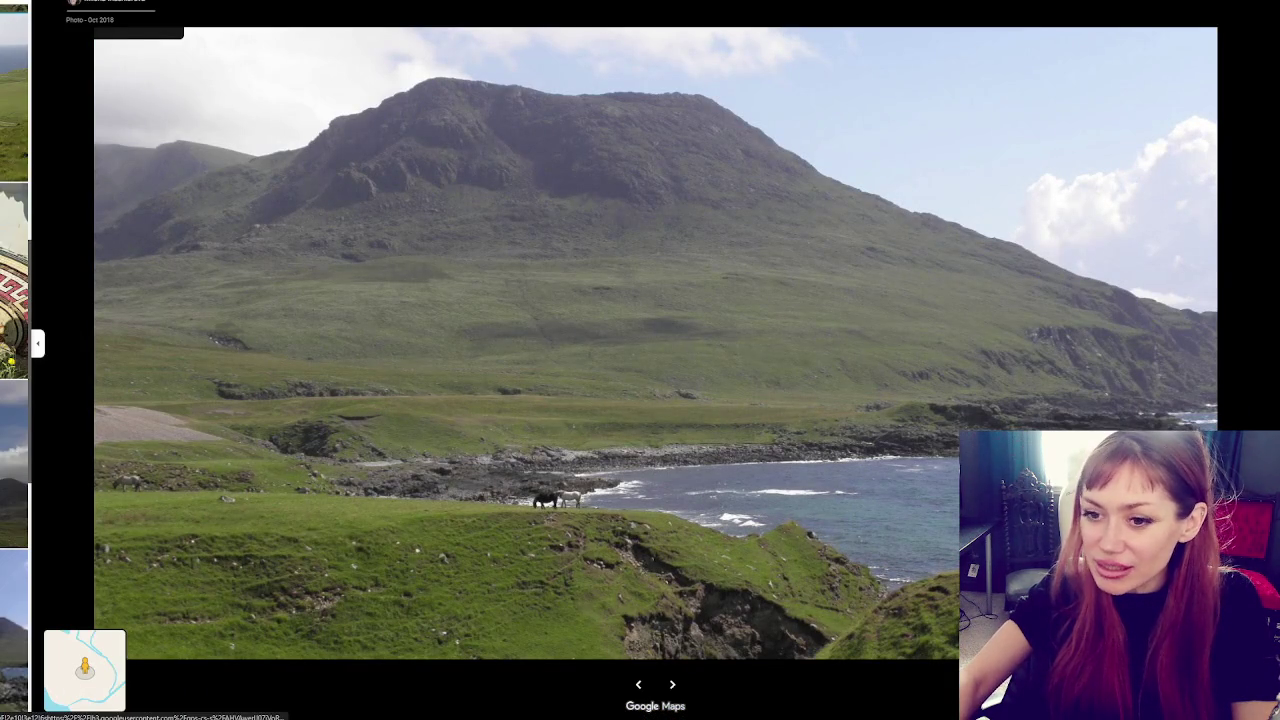
key(Right)
key(Right)
key(Right)
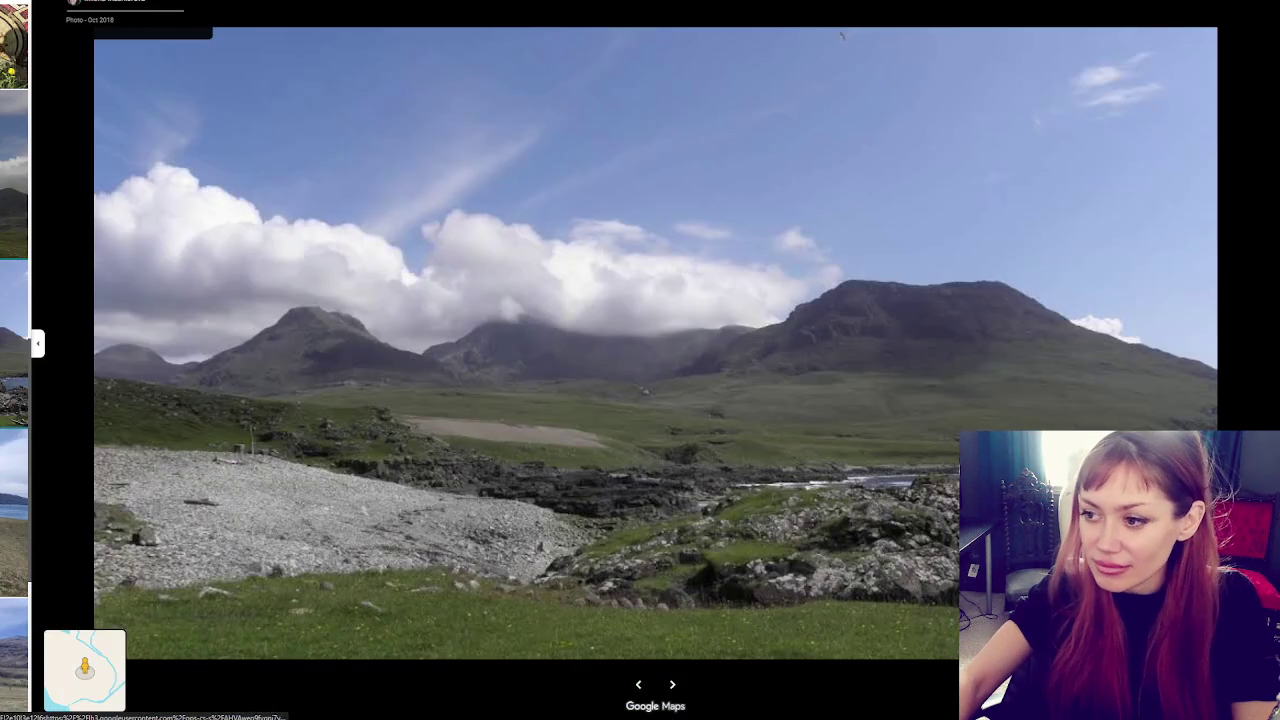
key(Right)
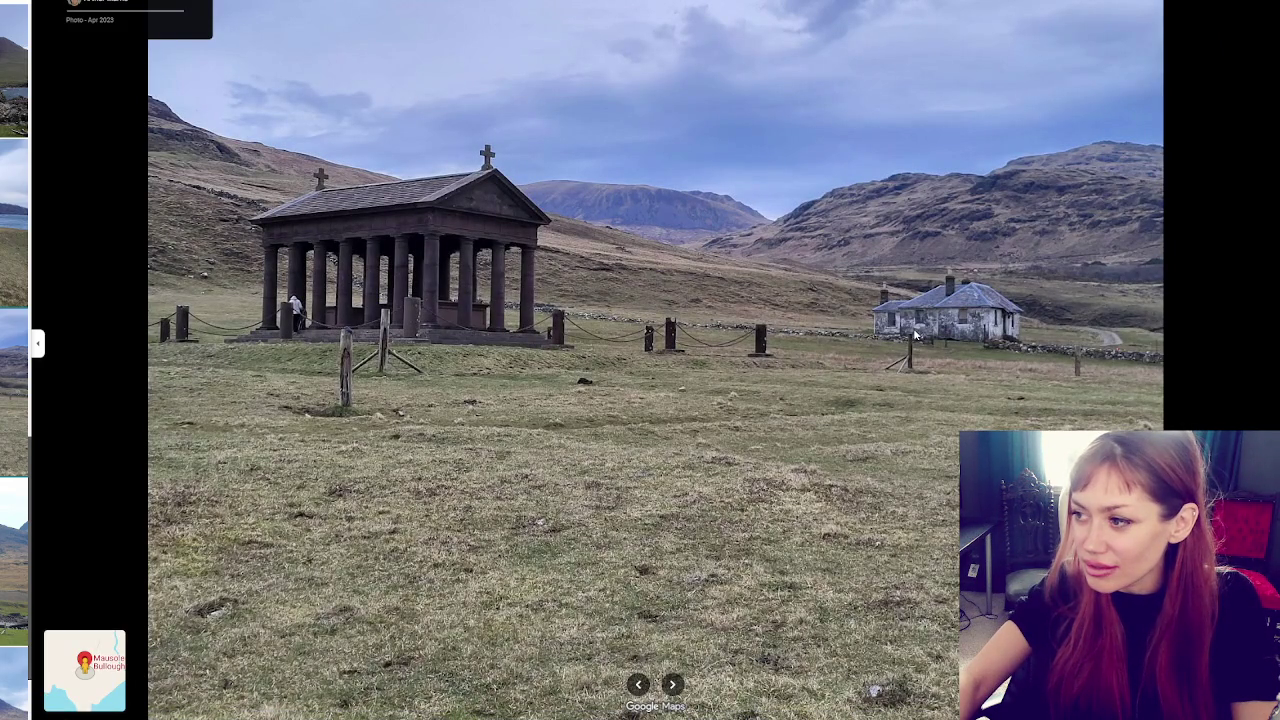
scroll(15, 350, down, 2)
scroll(15, 350, down, 5)
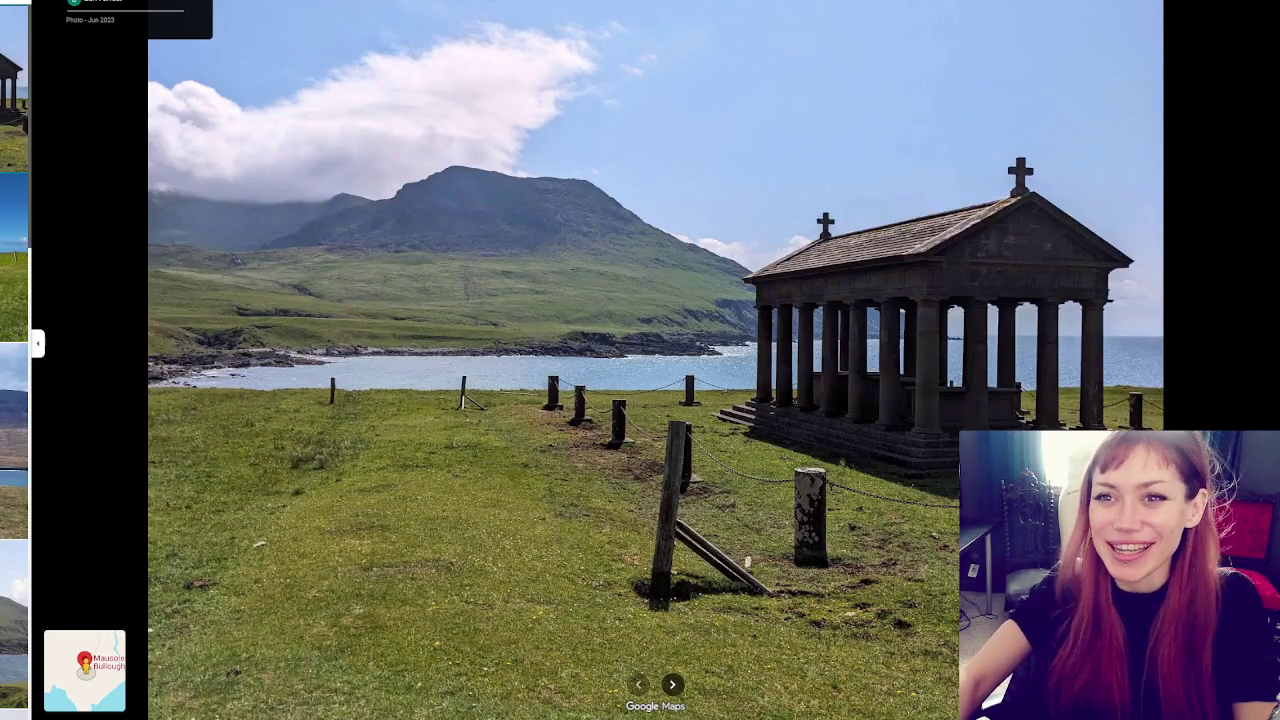
key(Escape)
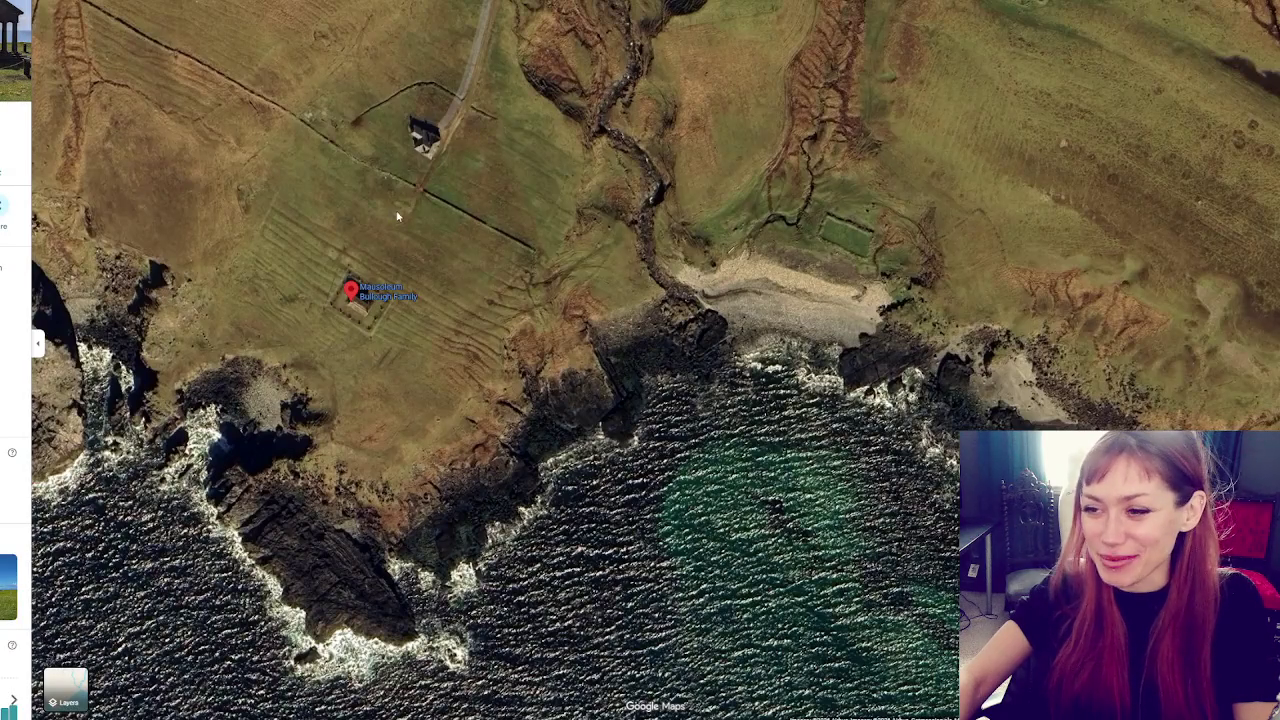
Zoom out and pan along Rum's rocky coastline past the mausoleum toward an inland lake
scroll(549, 277, down, 3)
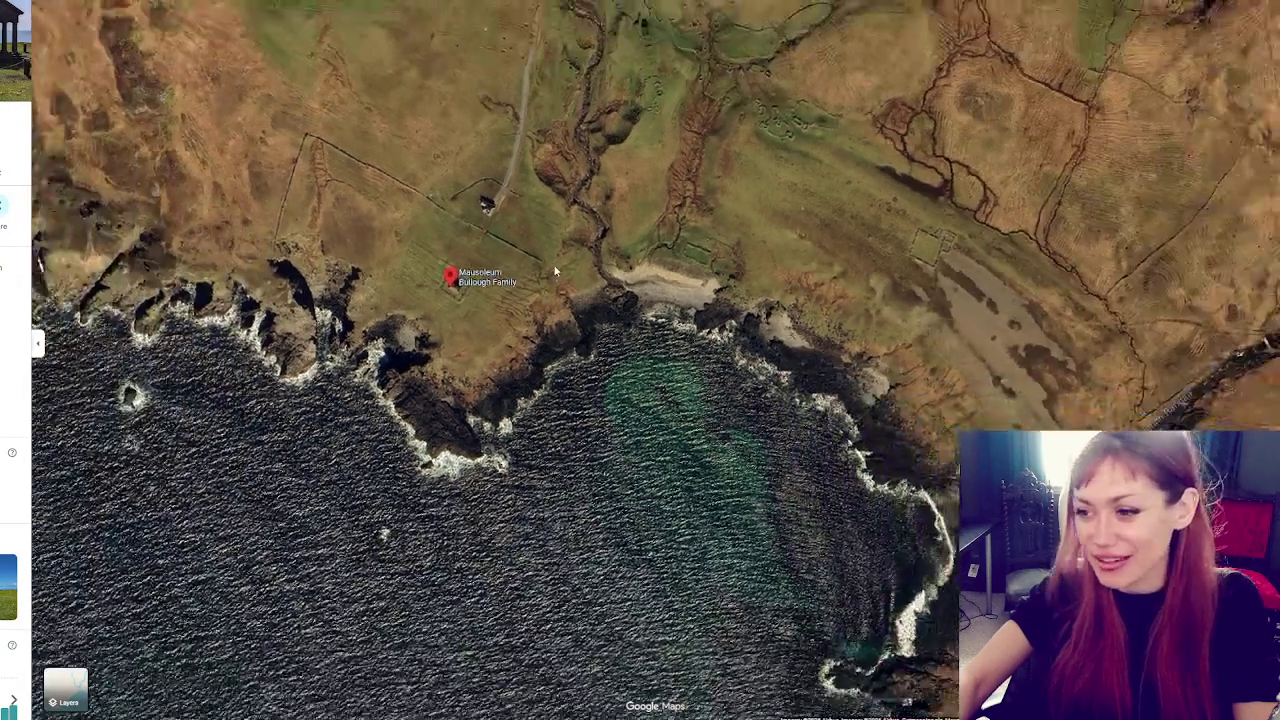
scroll(549, 277, down, 2)
drag(834, 266, 464, 101)
drag(646, 488, 446, 88)
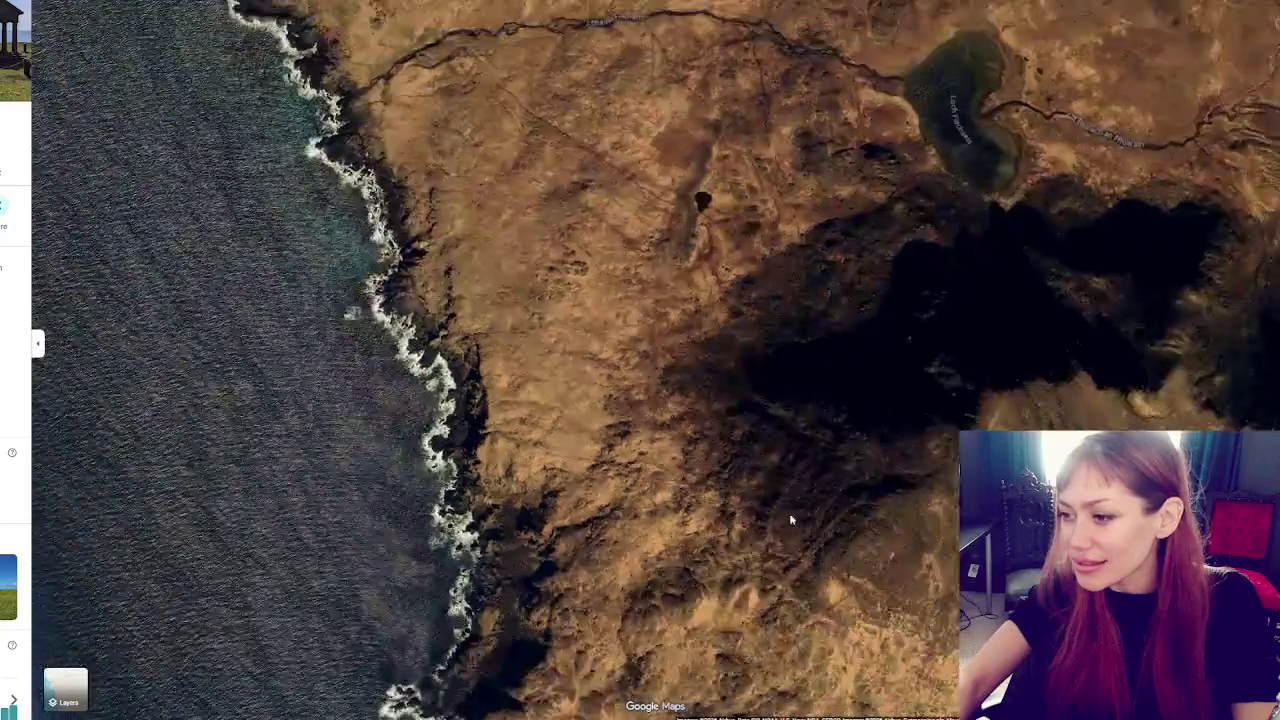
drag(690, 470, 677, 212)
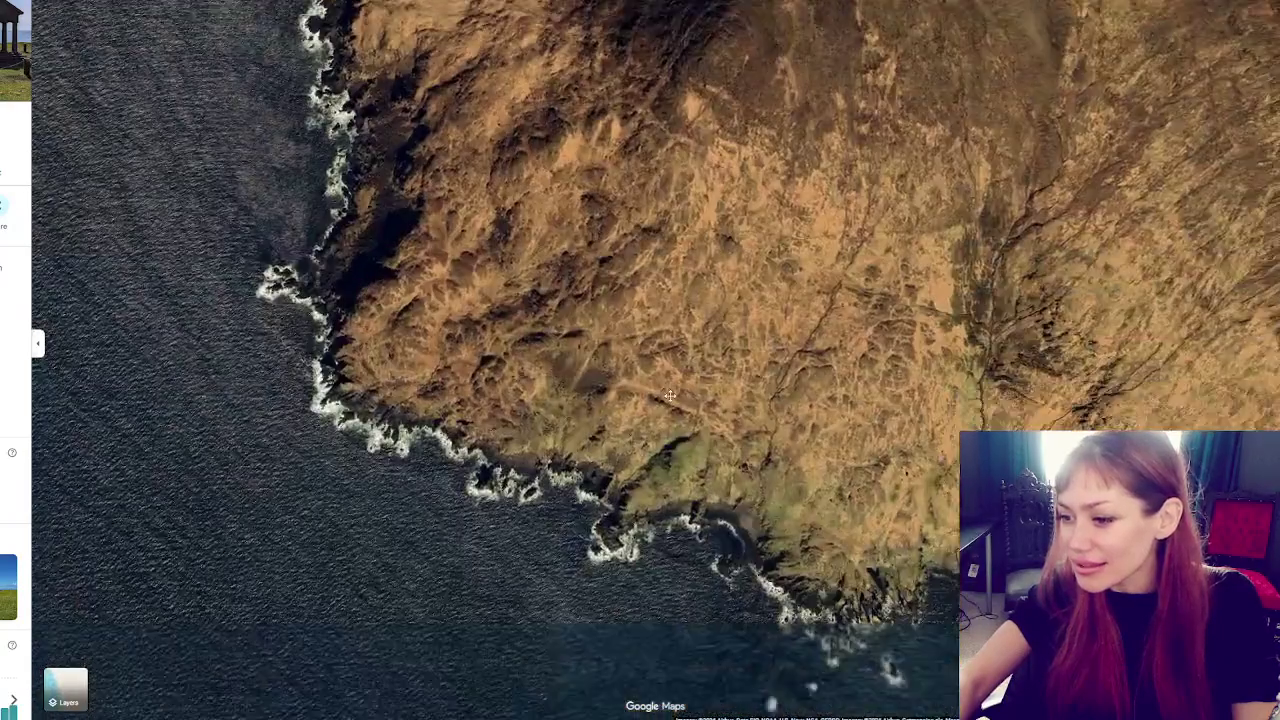
scroll(716, 493, up, 3)
scroll(716, 493, up, 3)
scroll(750, 410, down, 3)
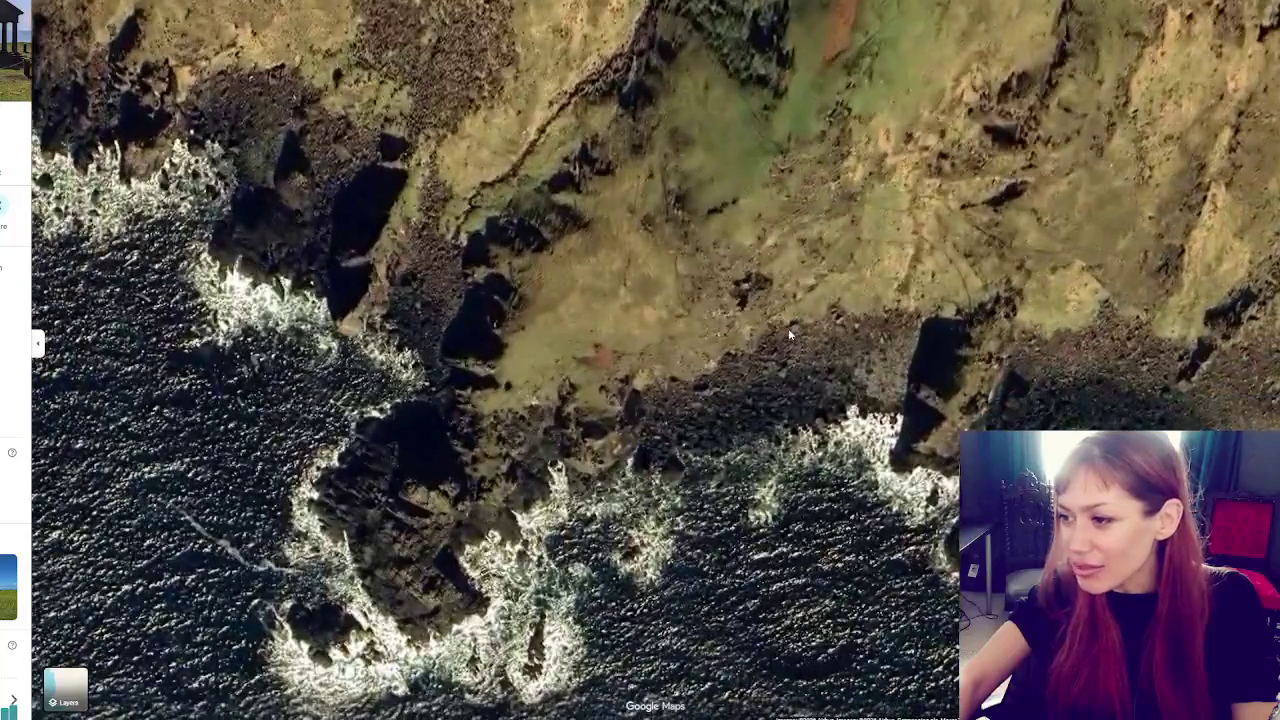
scroll(788, 328, up, 2)
scroll(727, 339, down, 3)
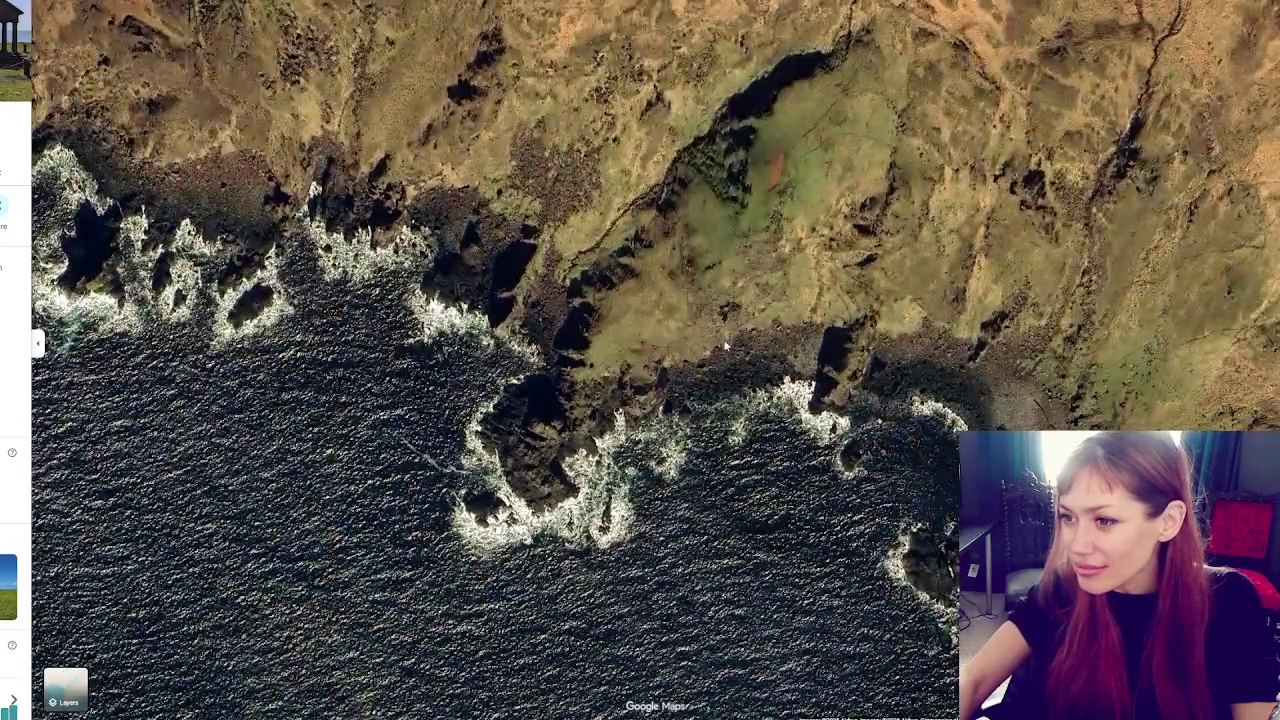
scroll(726, 346, down, 3)
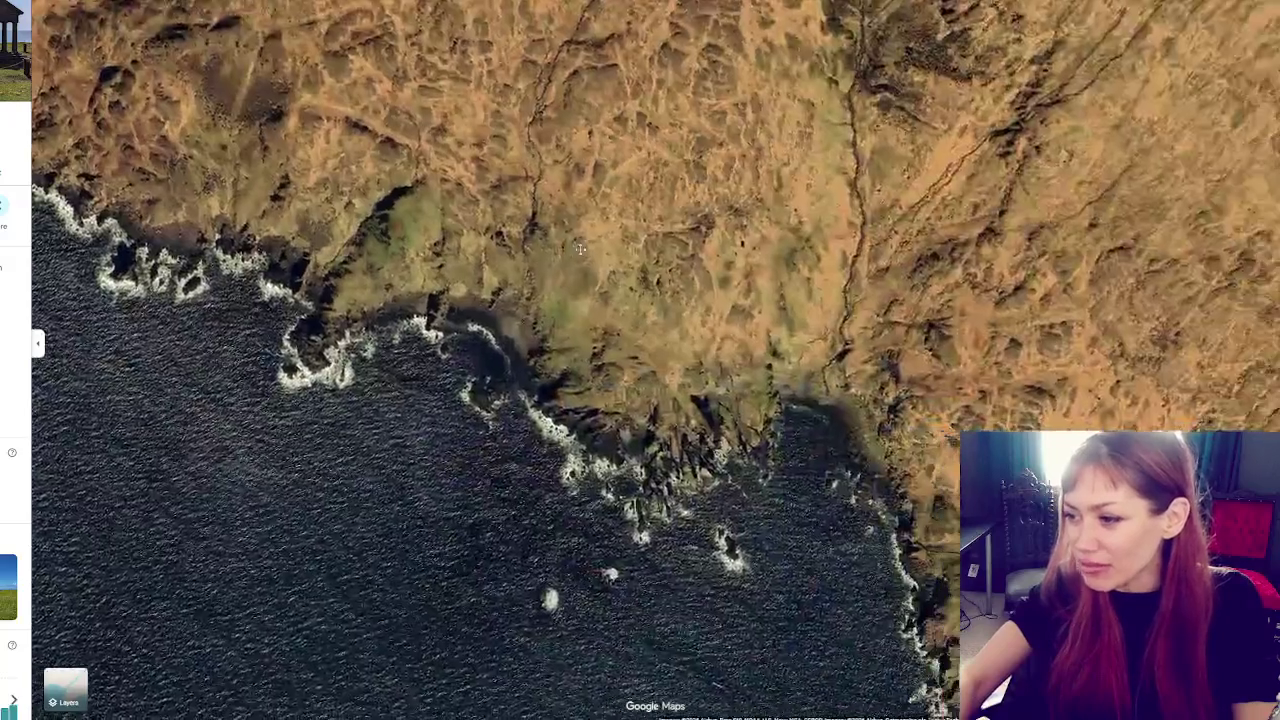
drag(572, 243, 220, 123)
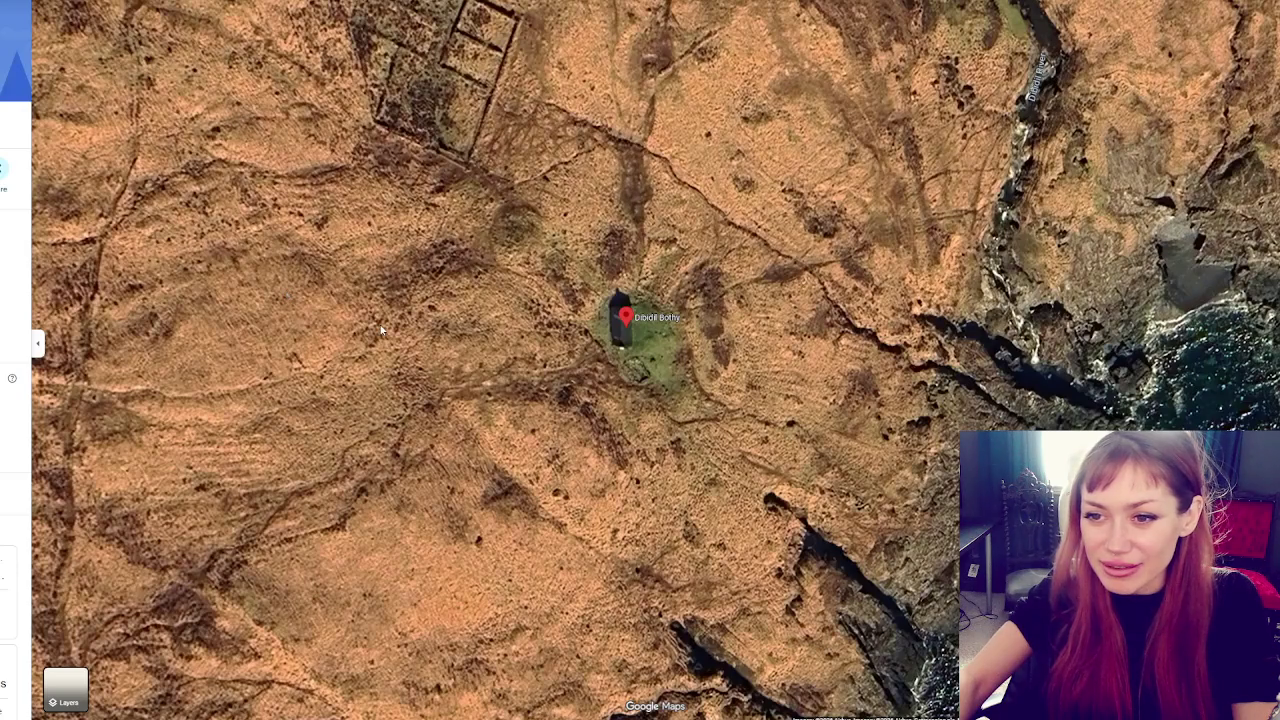
Open and close the Dibidil Bothy place details twice
click(625, 318)
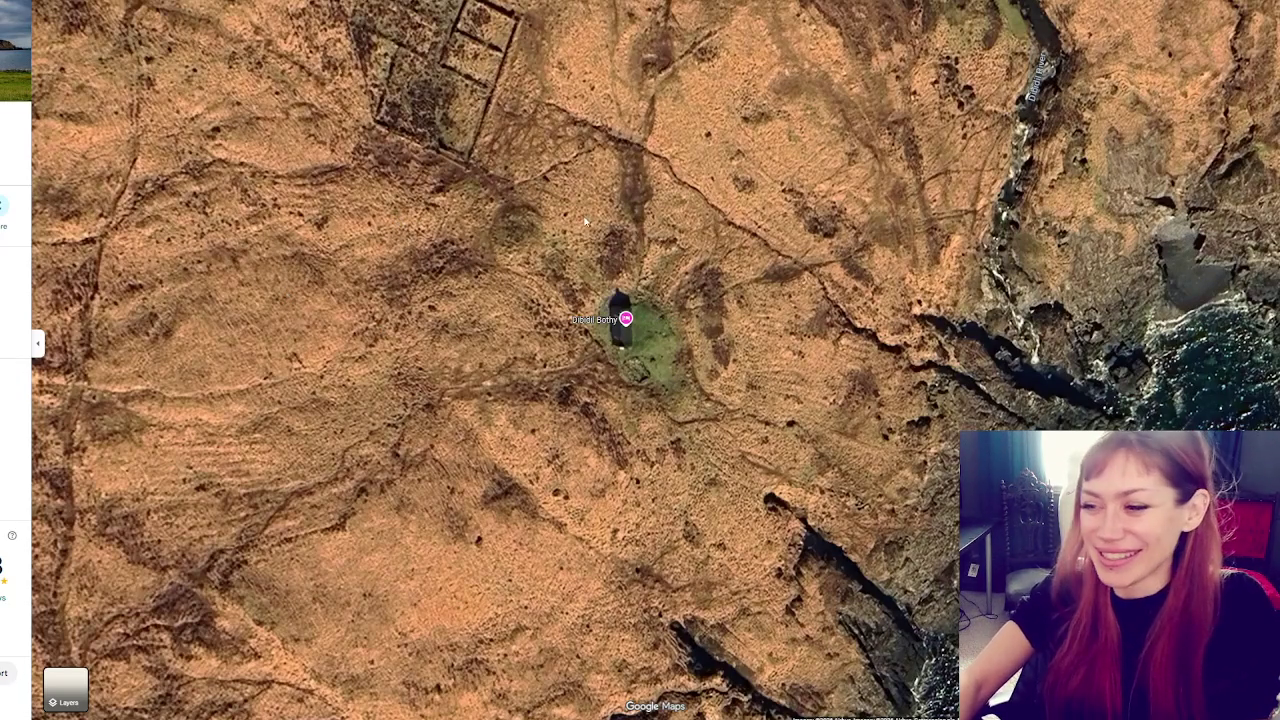
click(360, 250)
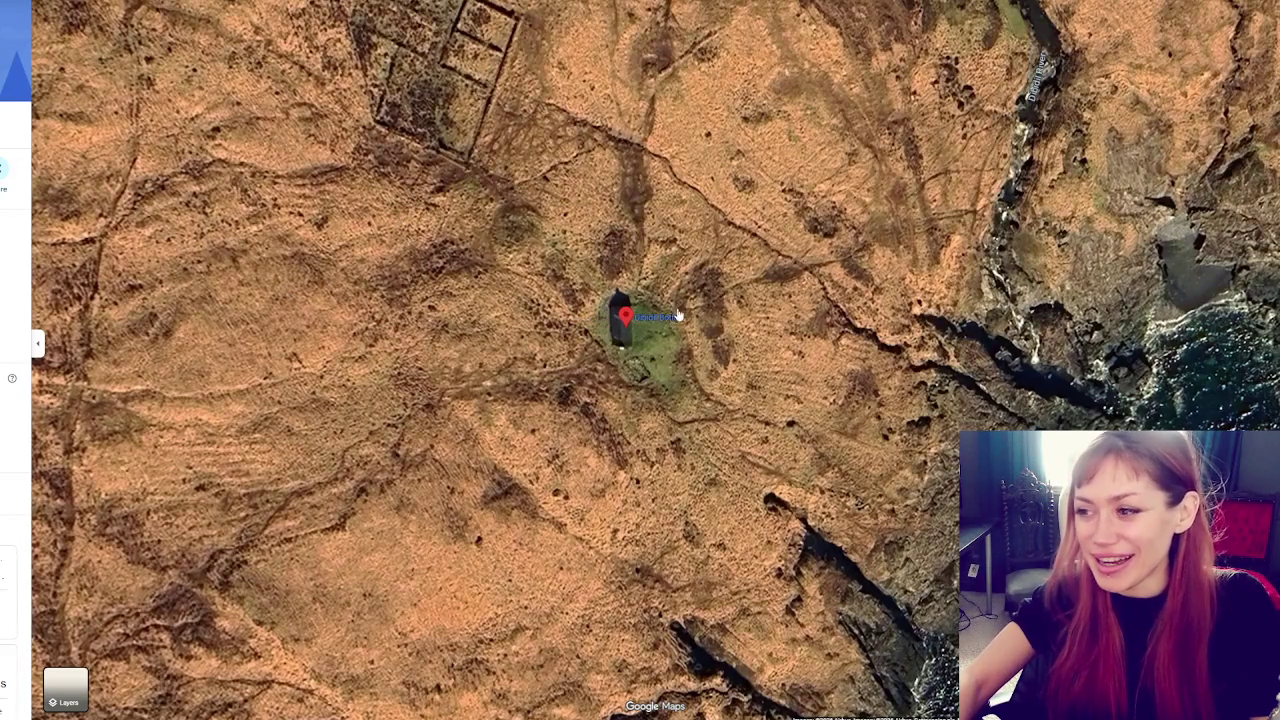
click(625, 318)
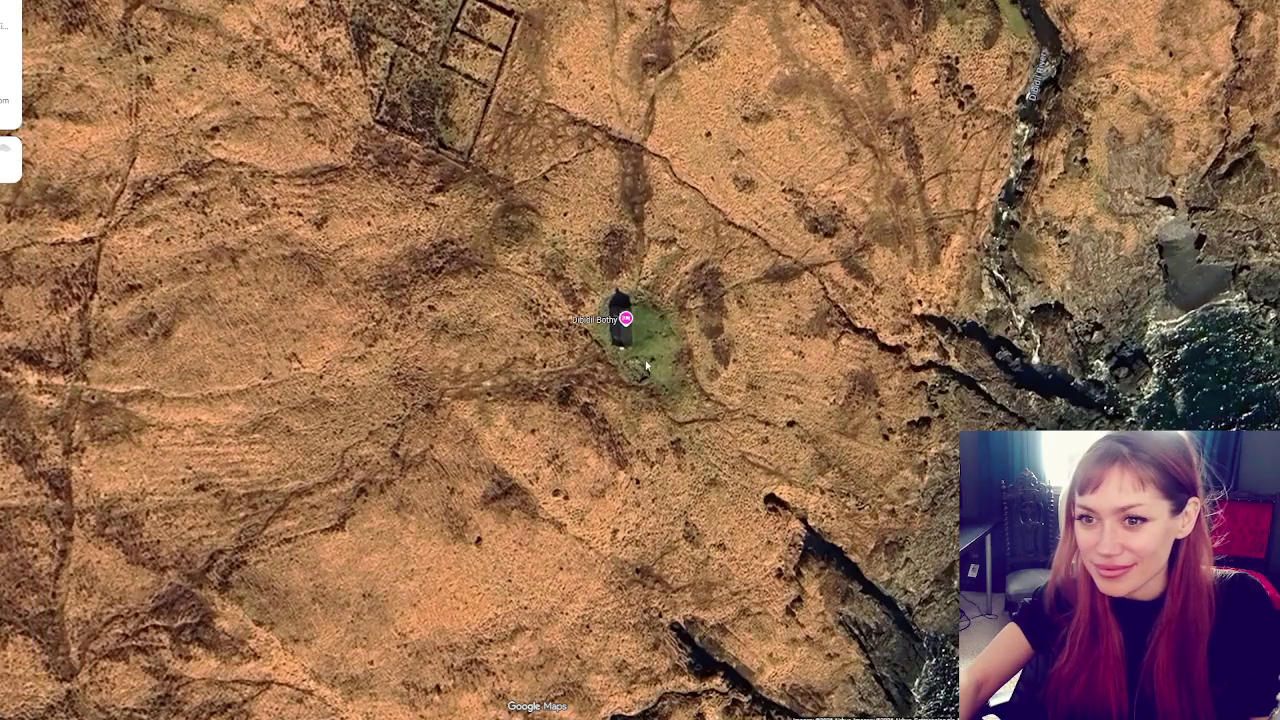
click(623, 318)
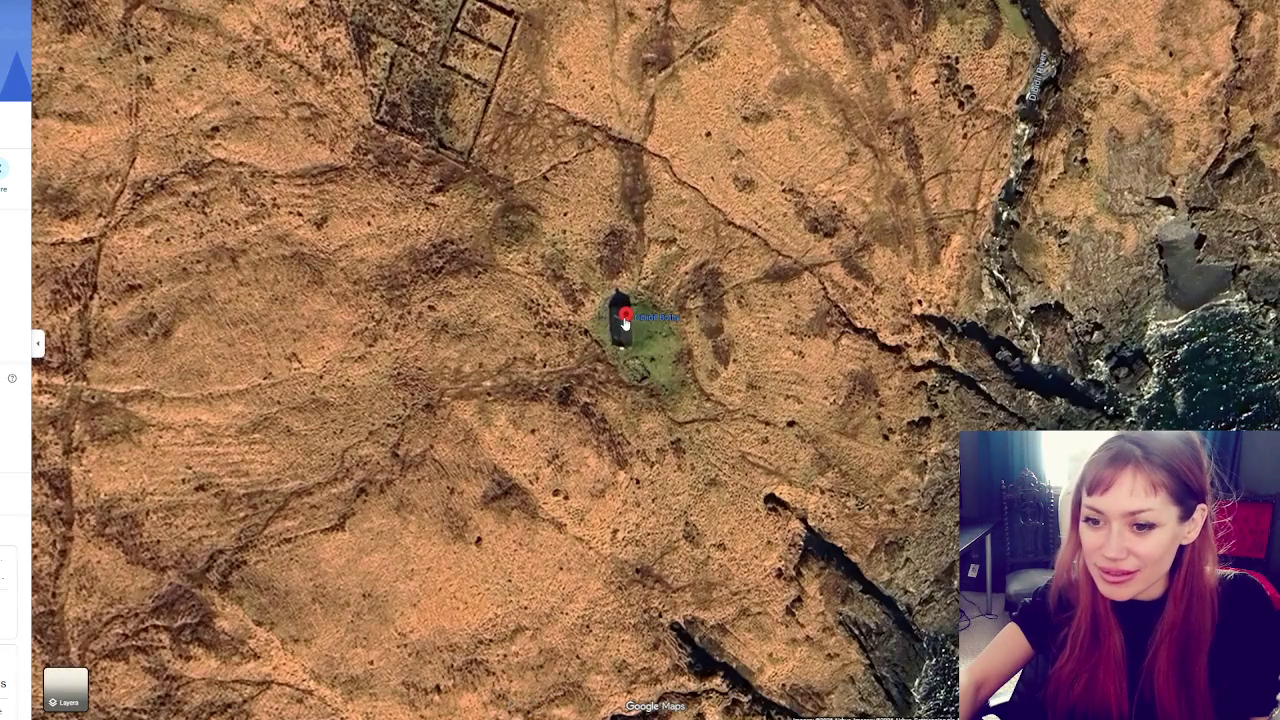
Reposition the map around Dibidil Bothy, reopen its details, and head toward the cliff-top ruins
scroll(670, 380, down, 2)
scroll(670, 380, up, 2)
mouse_move(660, 193)
mouse_down()
mouse_move(660, 332)
mouse_move(546, 361)
mouse_move(285, 505)
mouse_move(594, 315)
mouse_up()
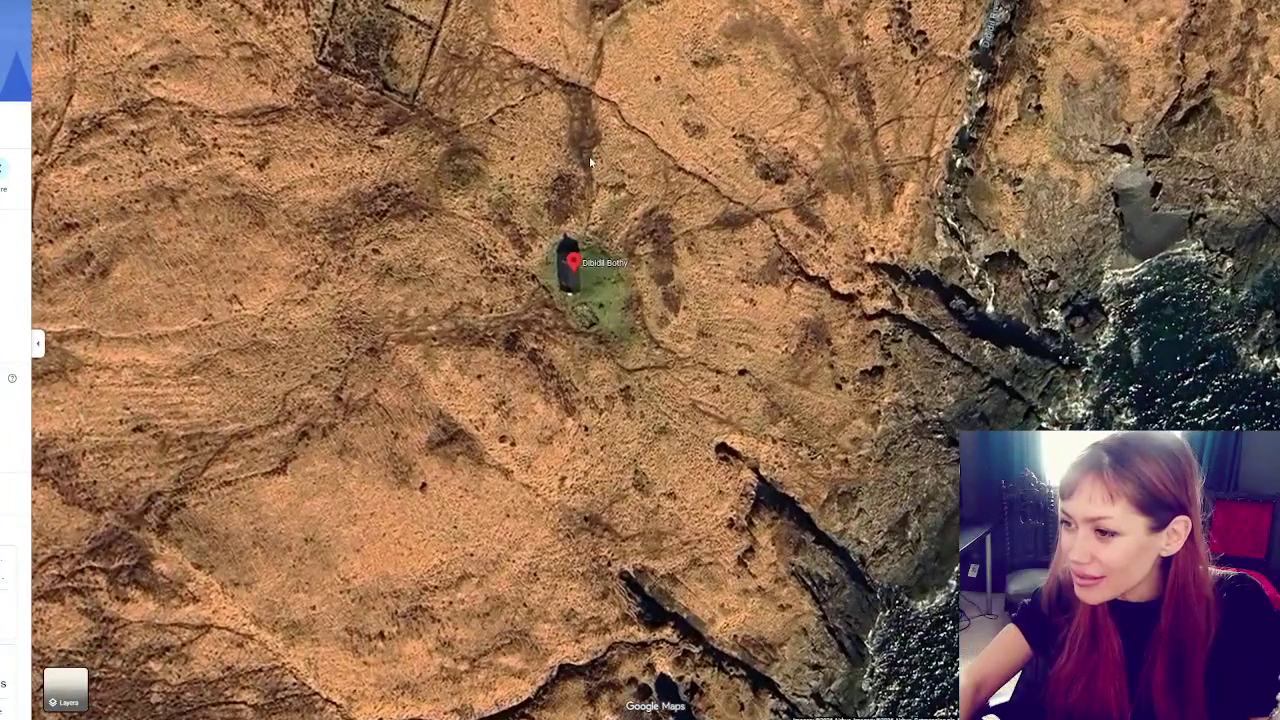
click(576, 271)
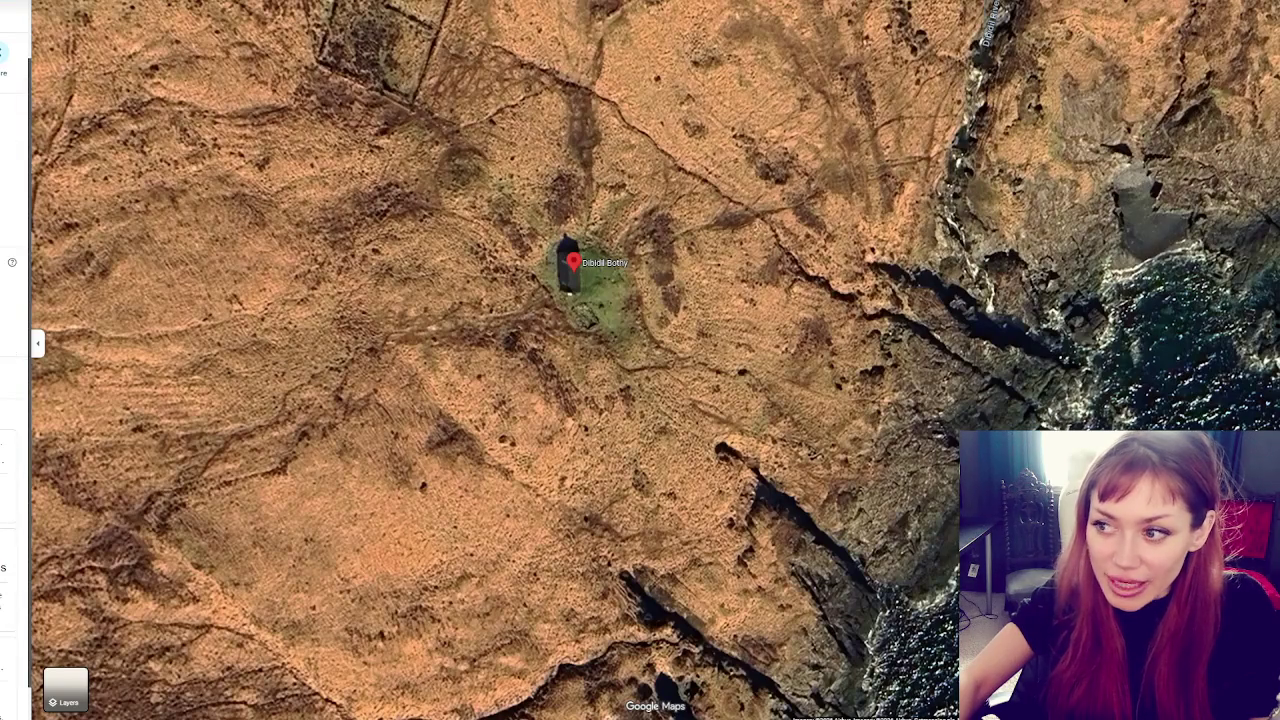
scroll(573, 413, down, 3)
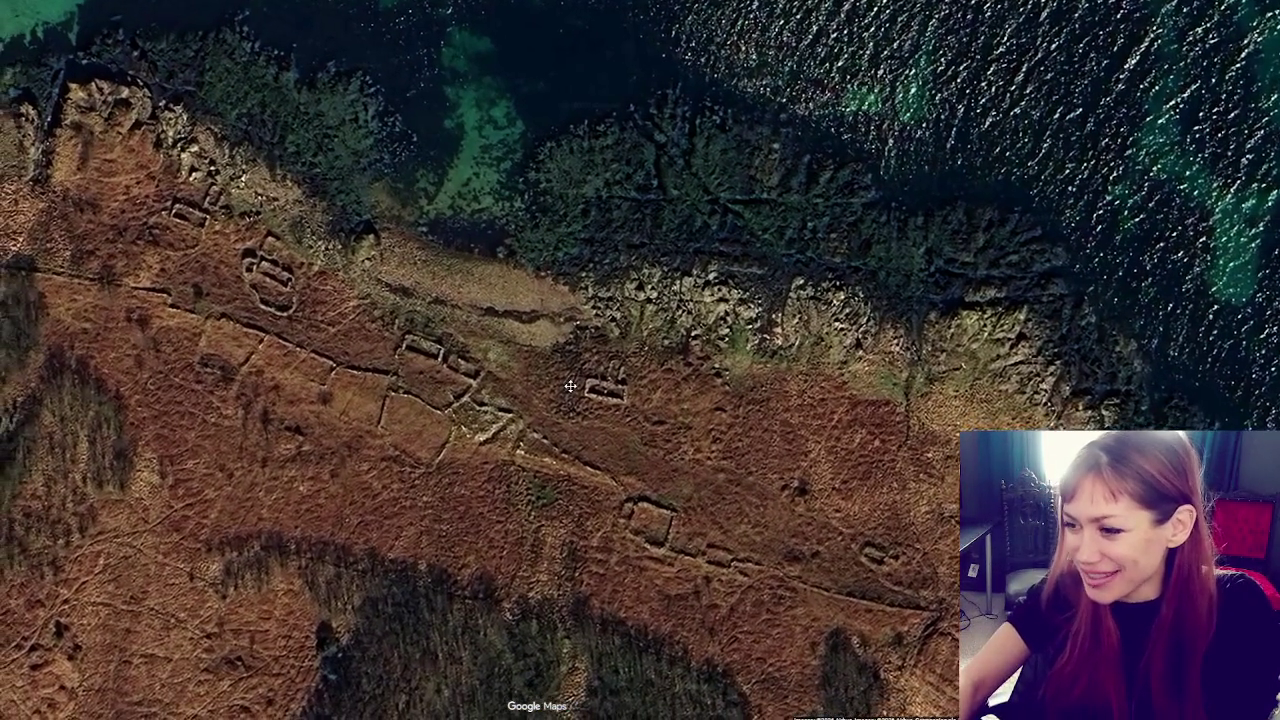
Pan past the cliff-top ruins to see more of the ruined settlement
mouse_move(569, 411)
mouse_down()
mouse_move(842, 424)
mouse_move(989, 464)
mouse_up()
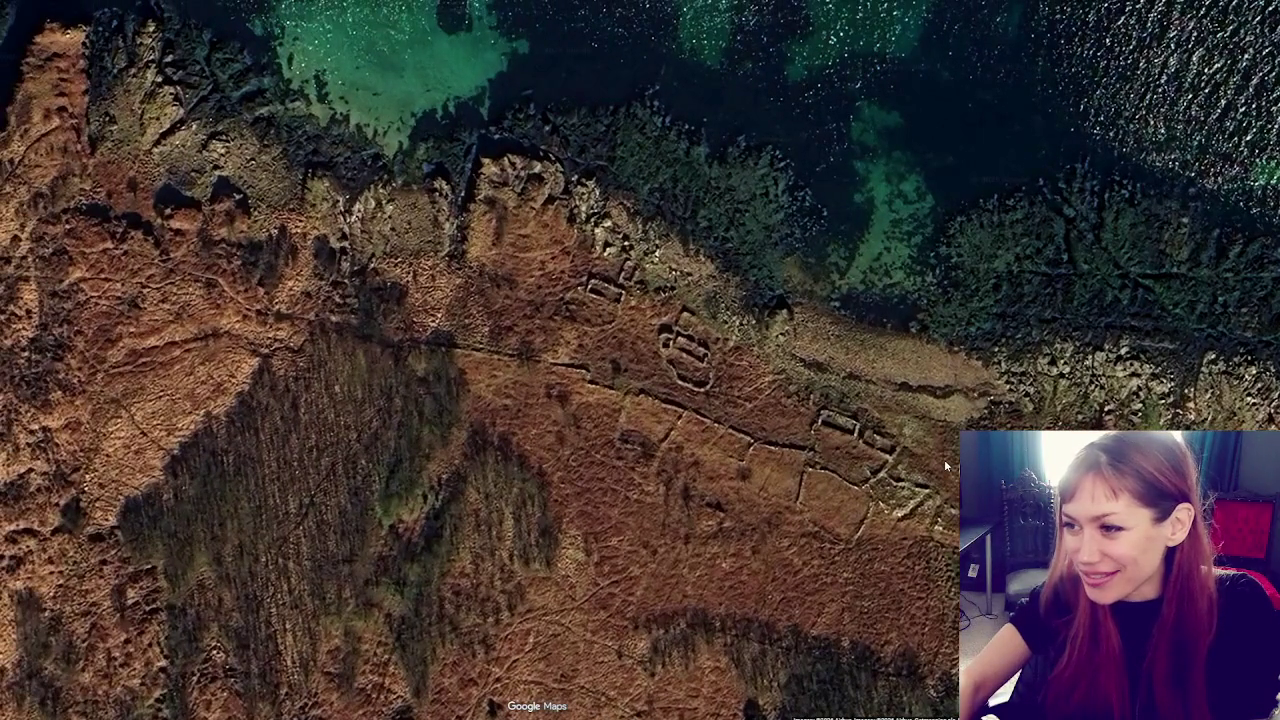
scroll(832, 300, down, 3)
drag(452, 582, 21, 358)
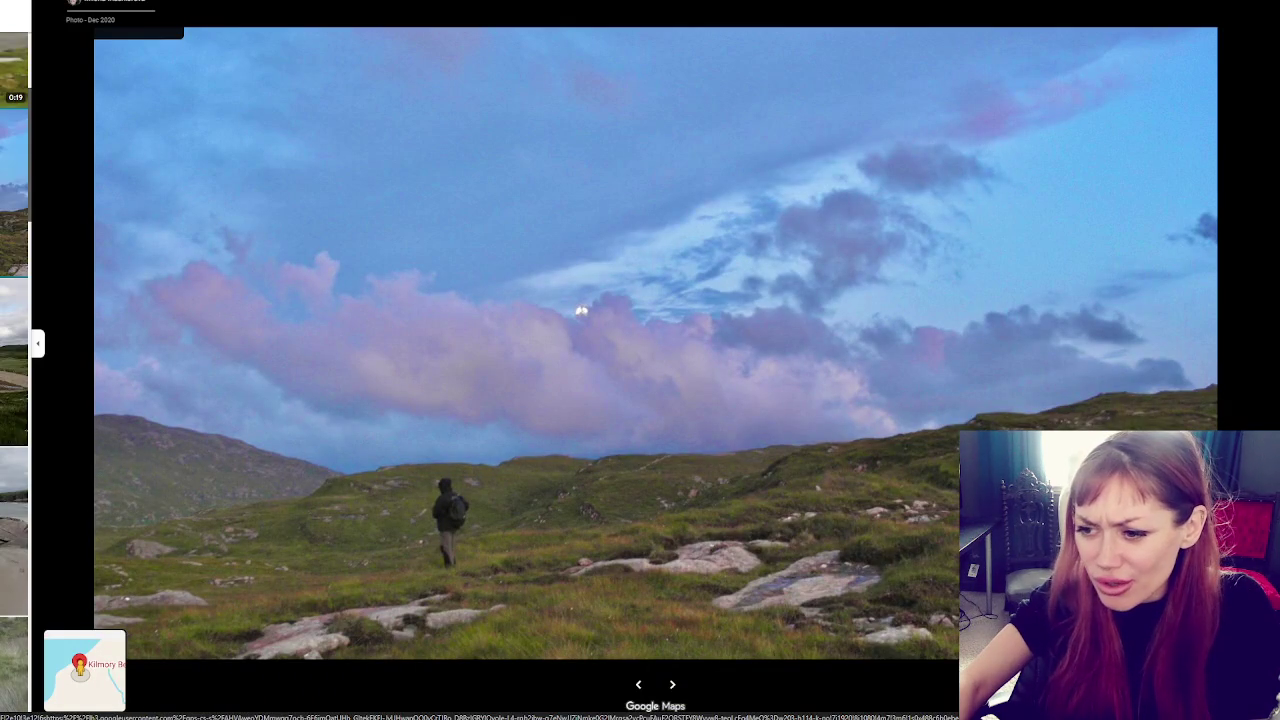
Page back and forth through the first Kilmory Beach photos, past a river scene
key(Right)
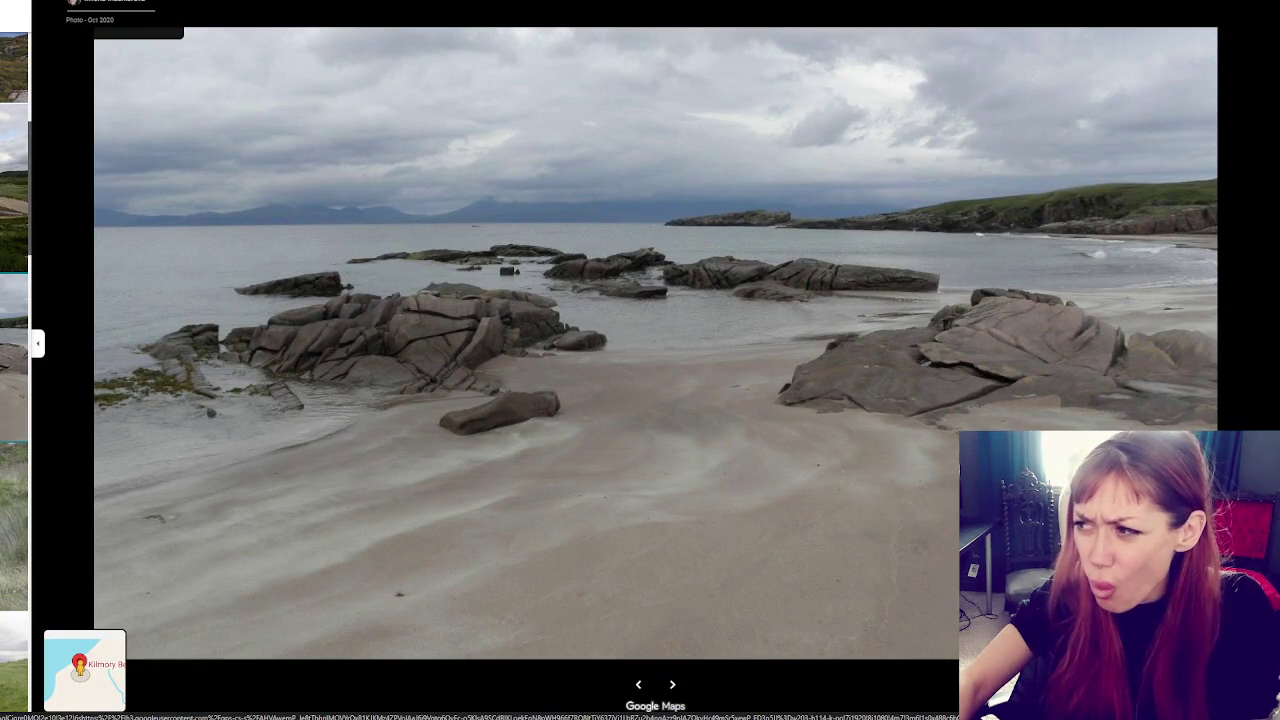
key(Right)
key(Right)
key(Left)
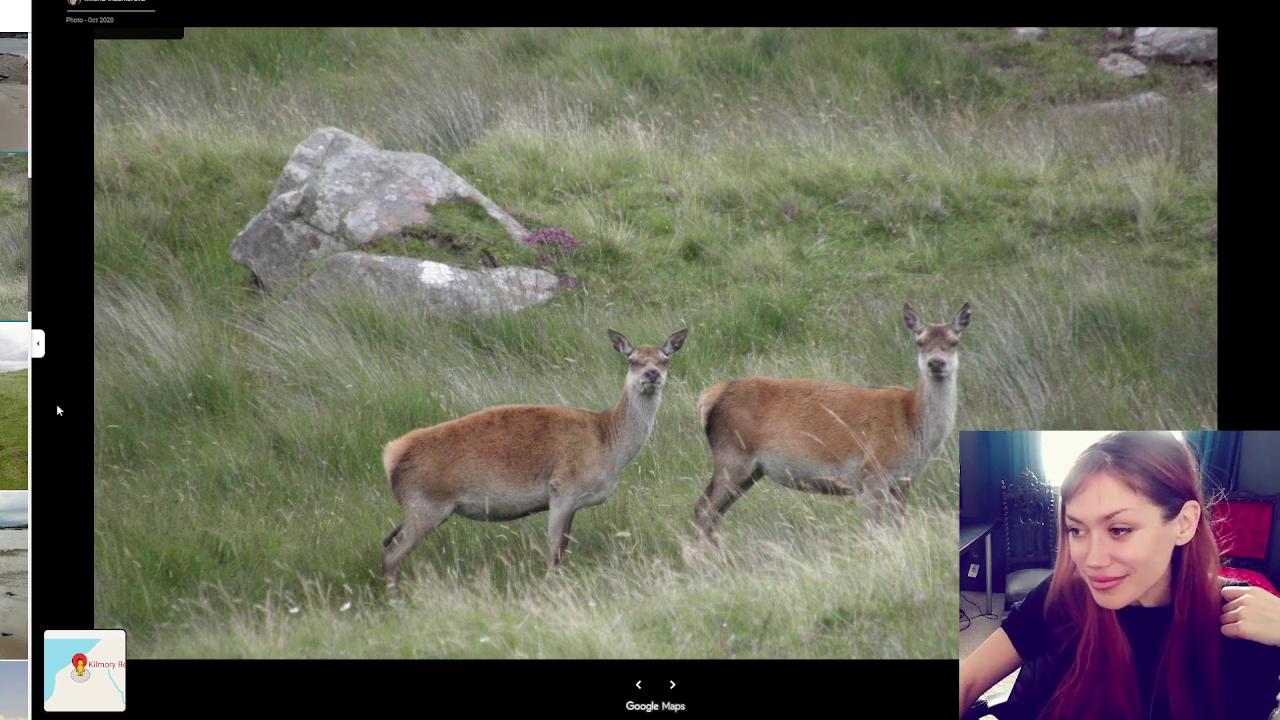
click(14, 403)
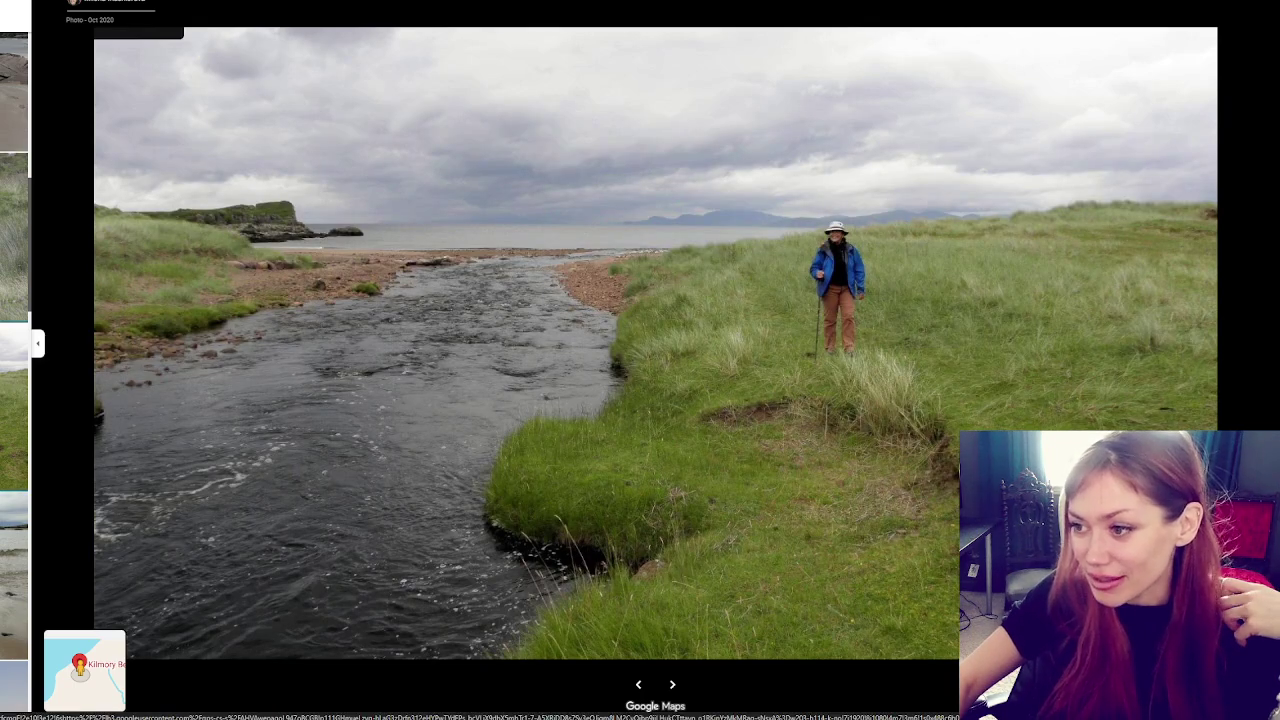
click(14, 403)
click(14, 403)
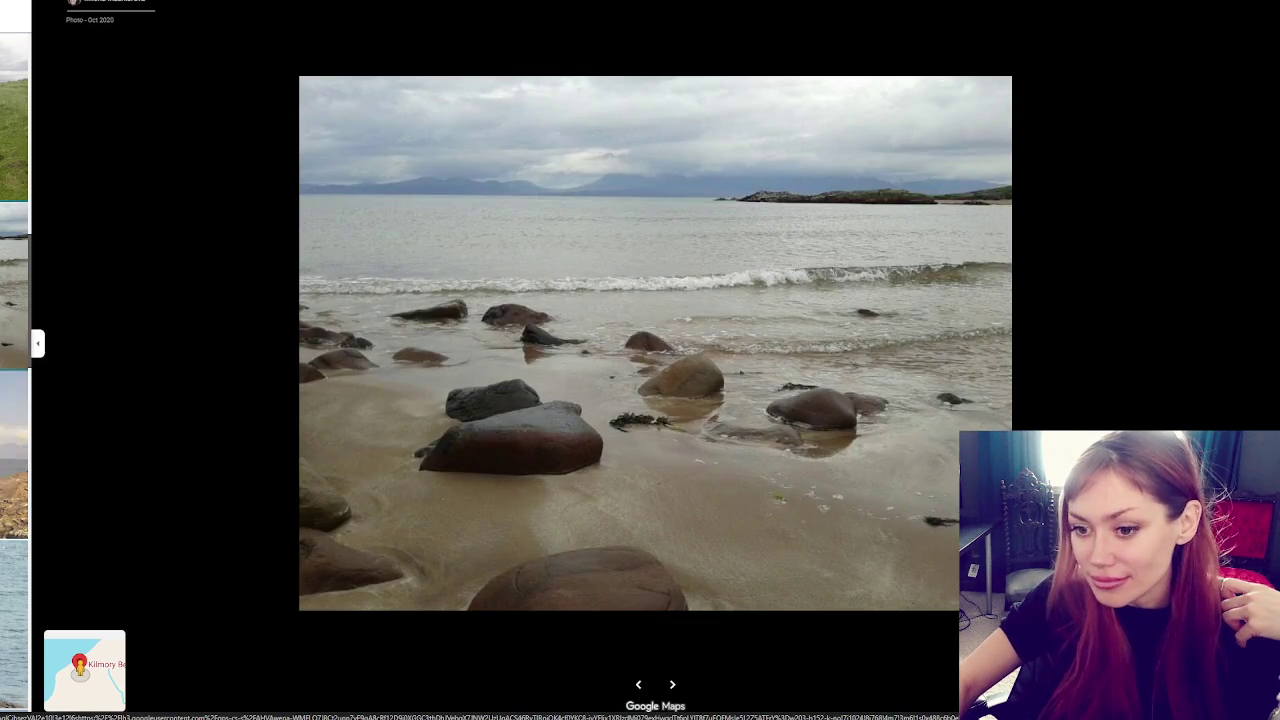
click(14, 403)
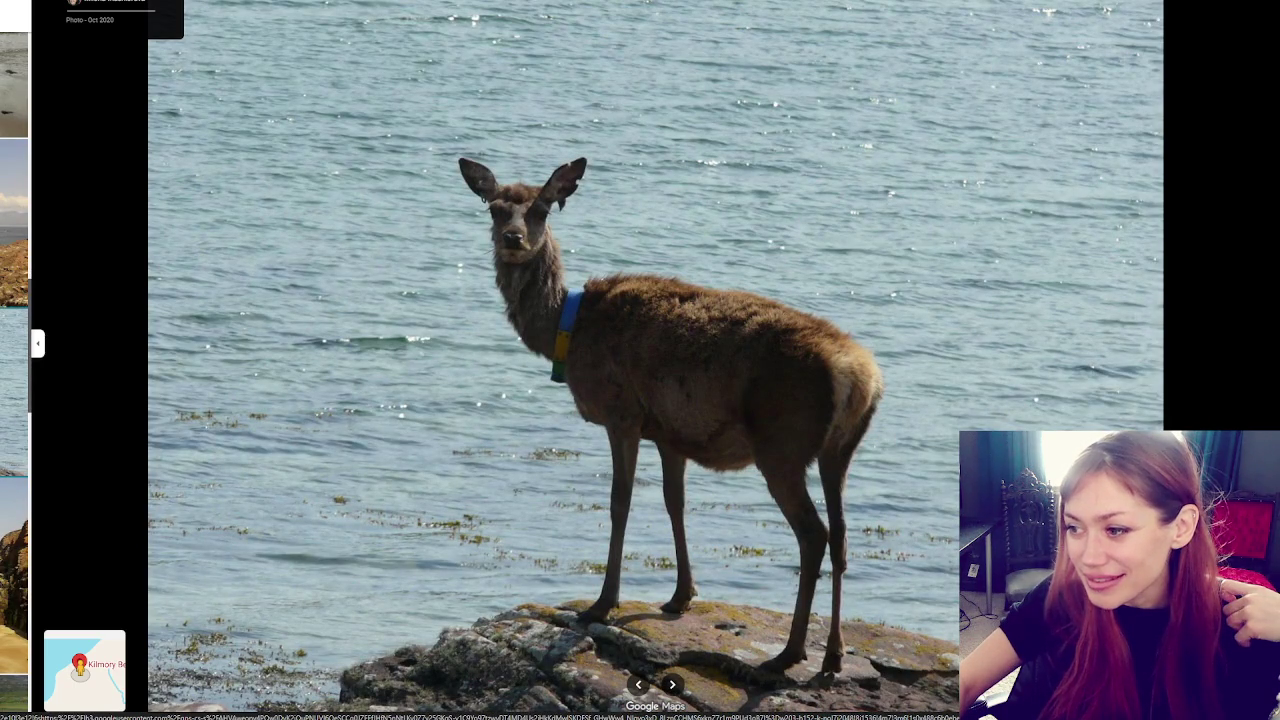
Keep advancing through the Kilmory Beach gallery to the sandy beach photo
key(Right)
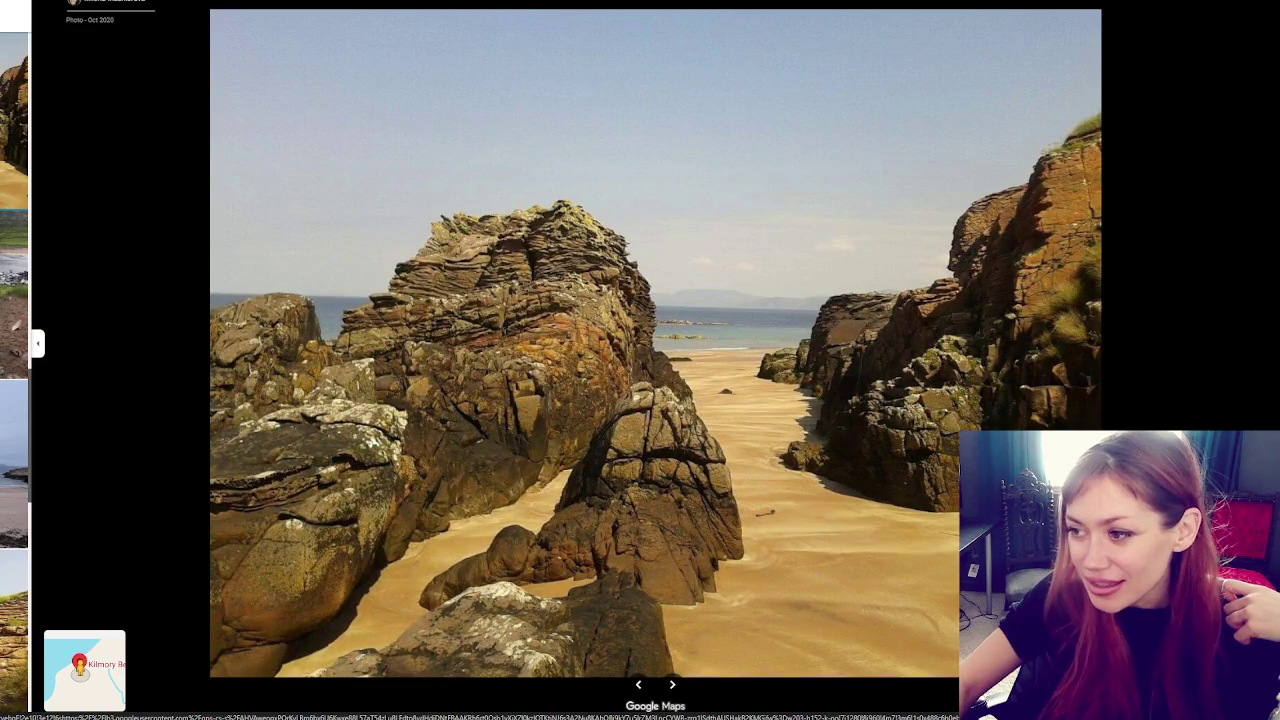
key(Right)
key(Right)
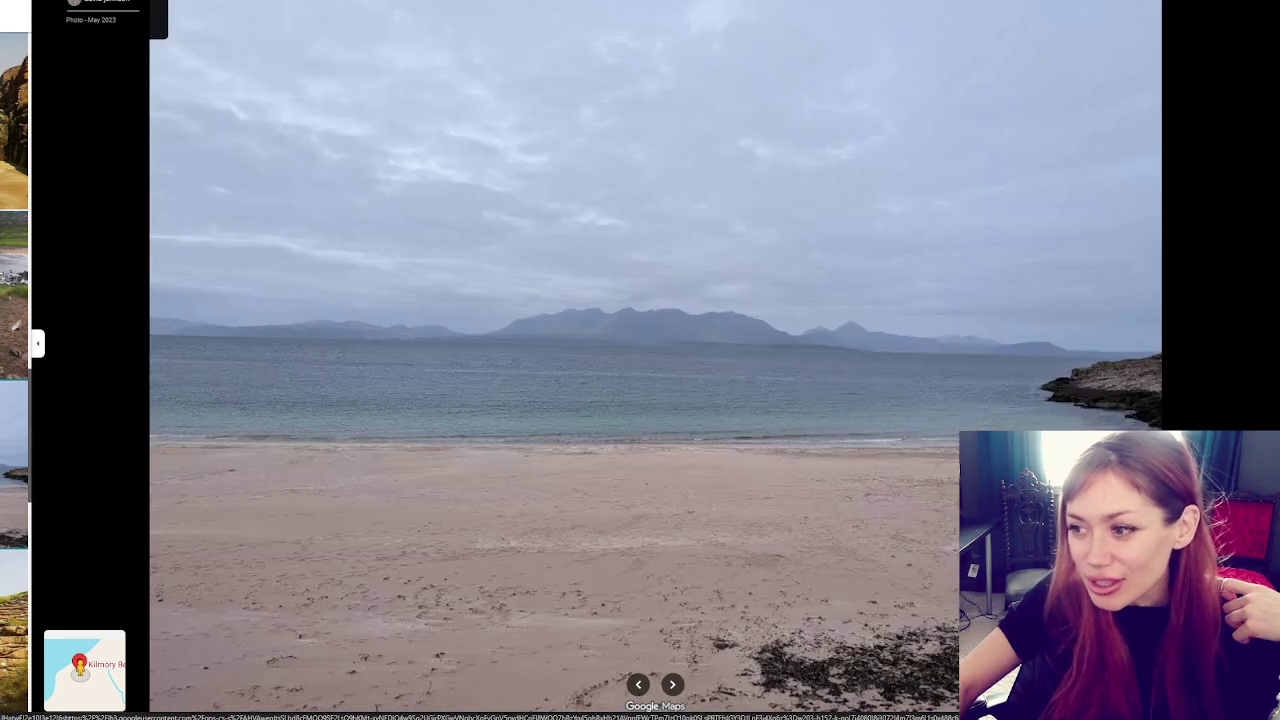
key(Right)
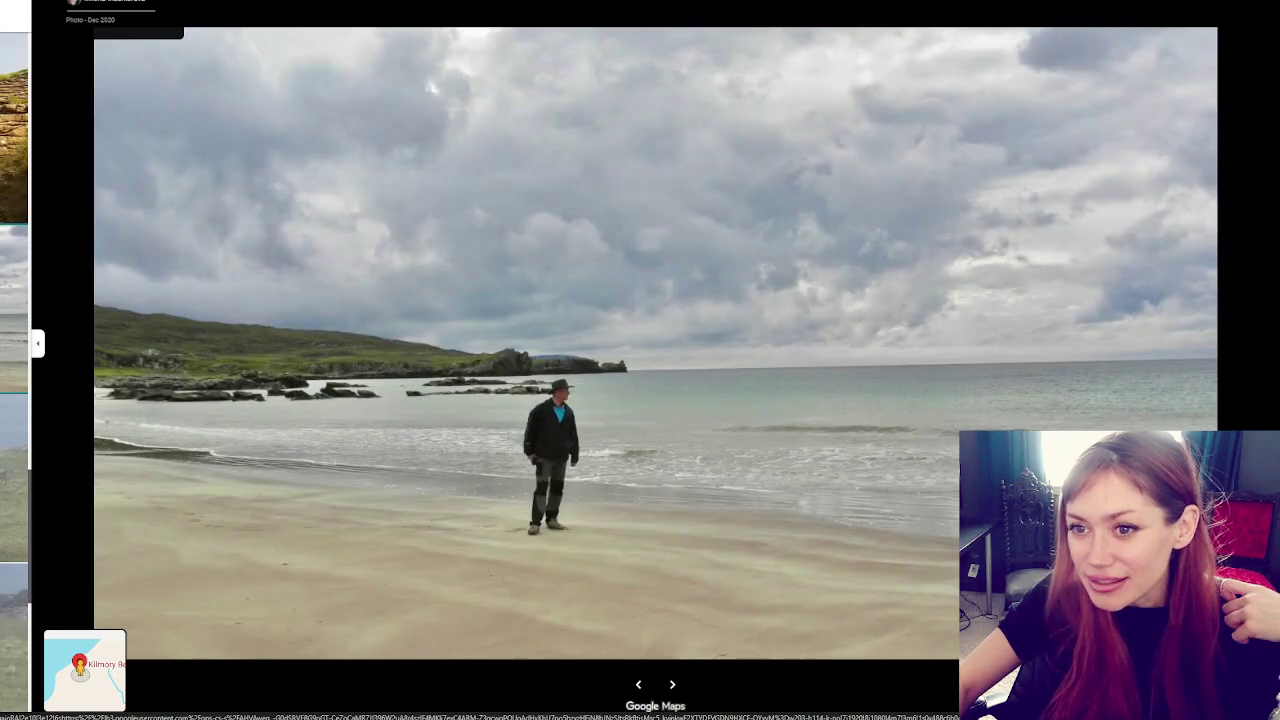
key(Right)
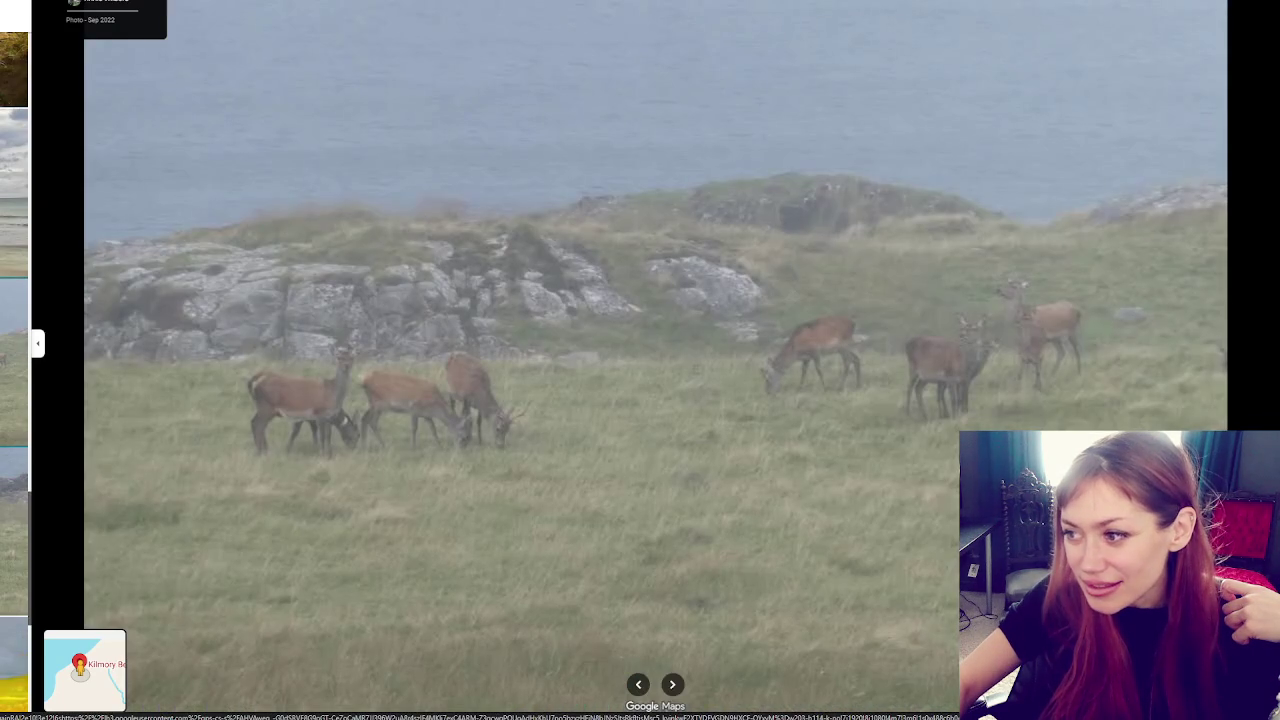
key(Right)
key(Right)
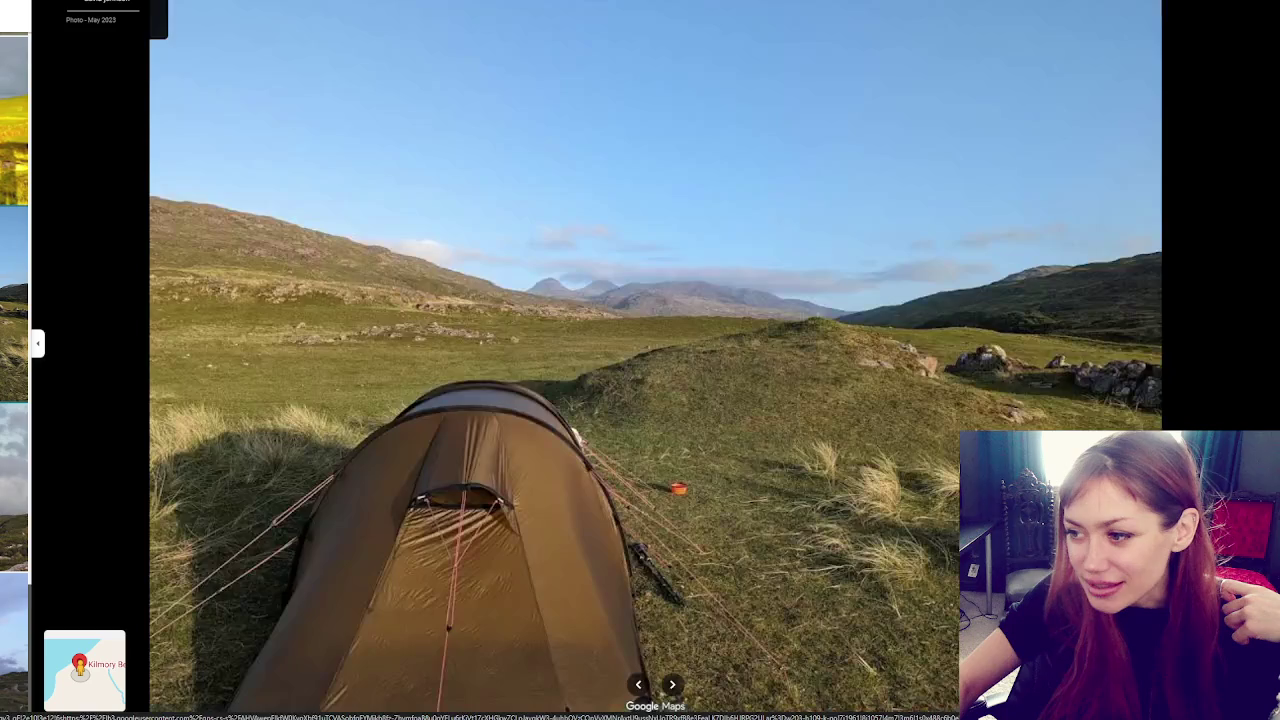
key(Right)
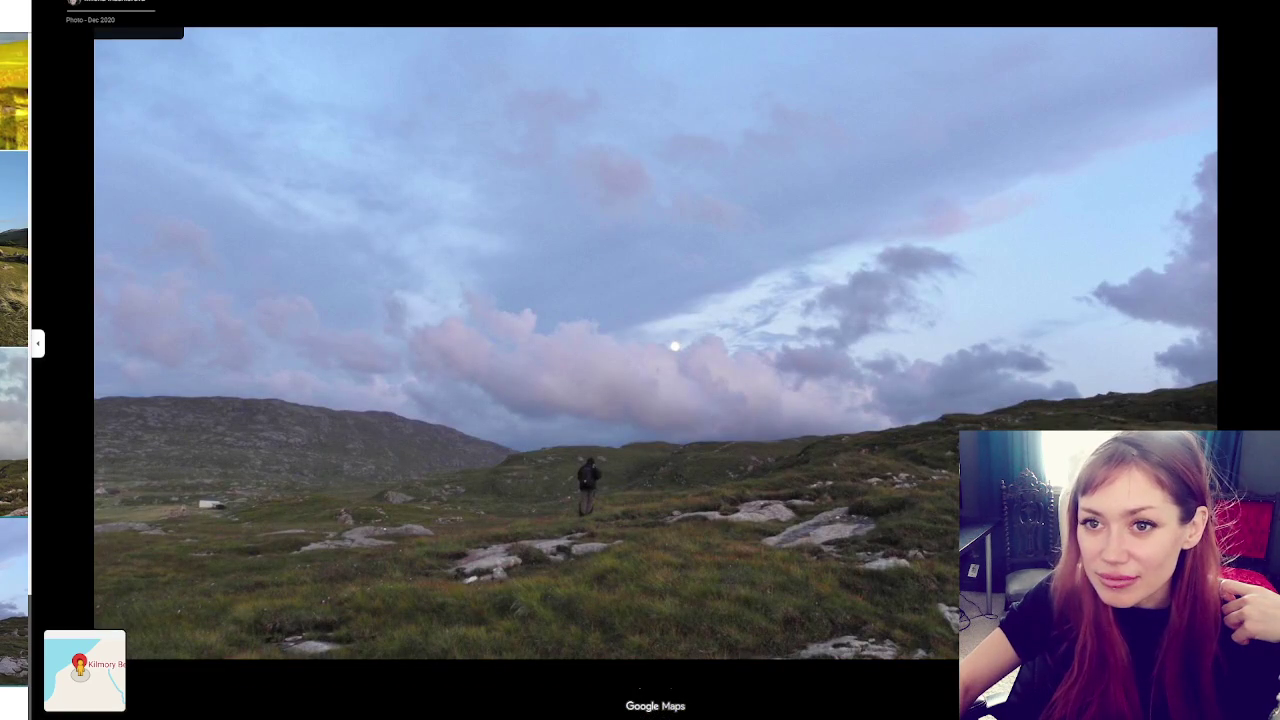
key(Right)
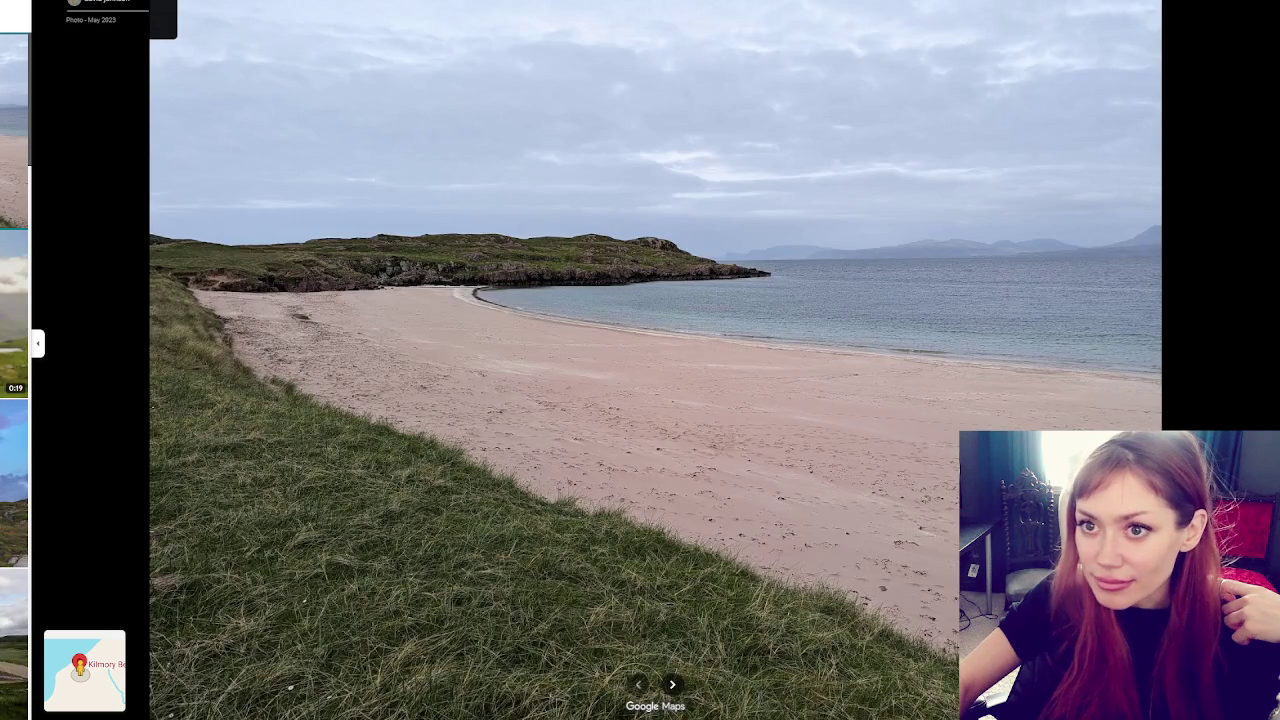
Close the photo viewer and switch the Kilmory Beach map to Satellite imagery
click(68, 695)
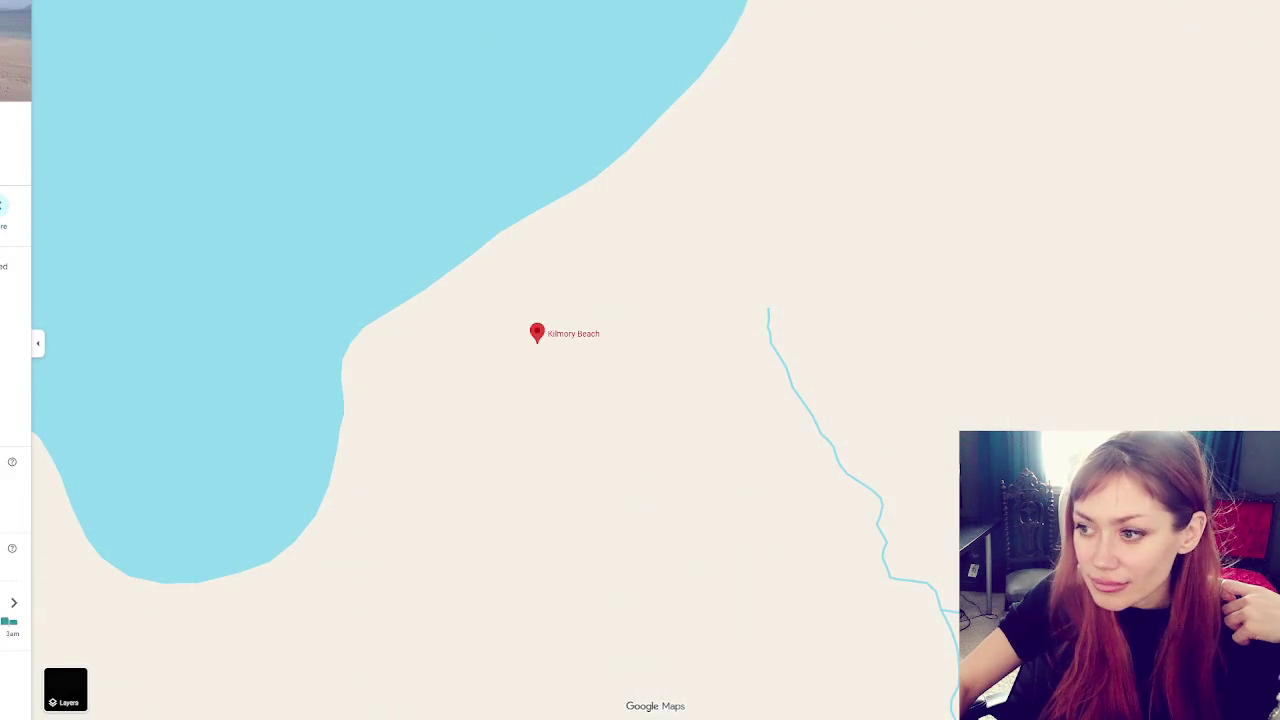
click(68, 695)
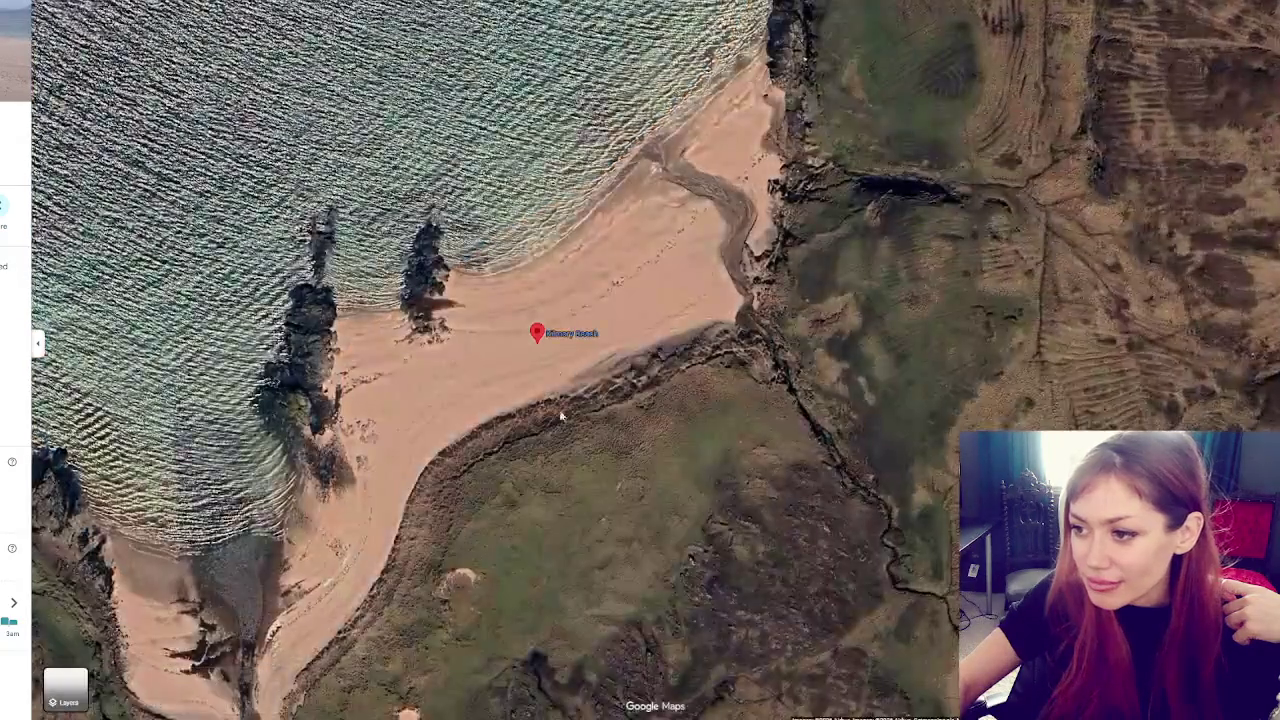
scroll(565, 466, down, 3)
scroll(530, 355, up, 5)
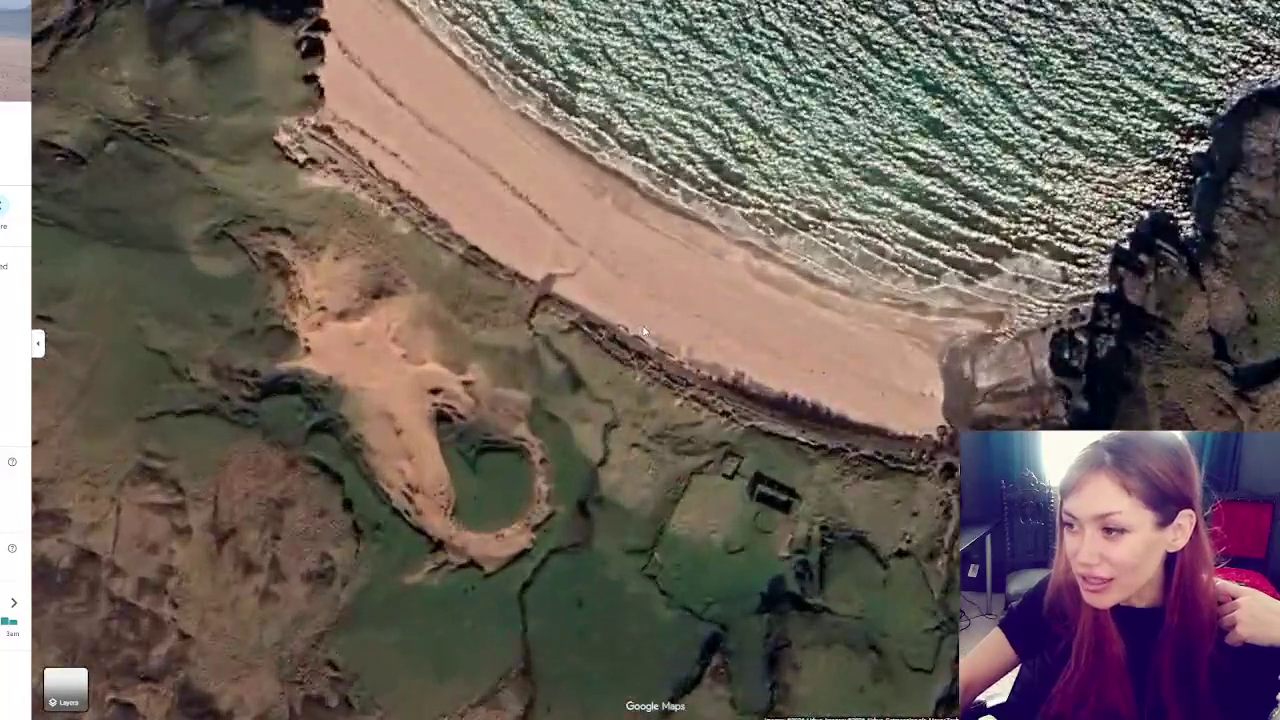
Pan around the cliffs, moorland, track and buildings south of the beach, returning to Kilmory Bay
mouse_move(643, 332)
mouse_down()
mouse_move(587, 402)
mouse_move(488, 354)
mouse_up()
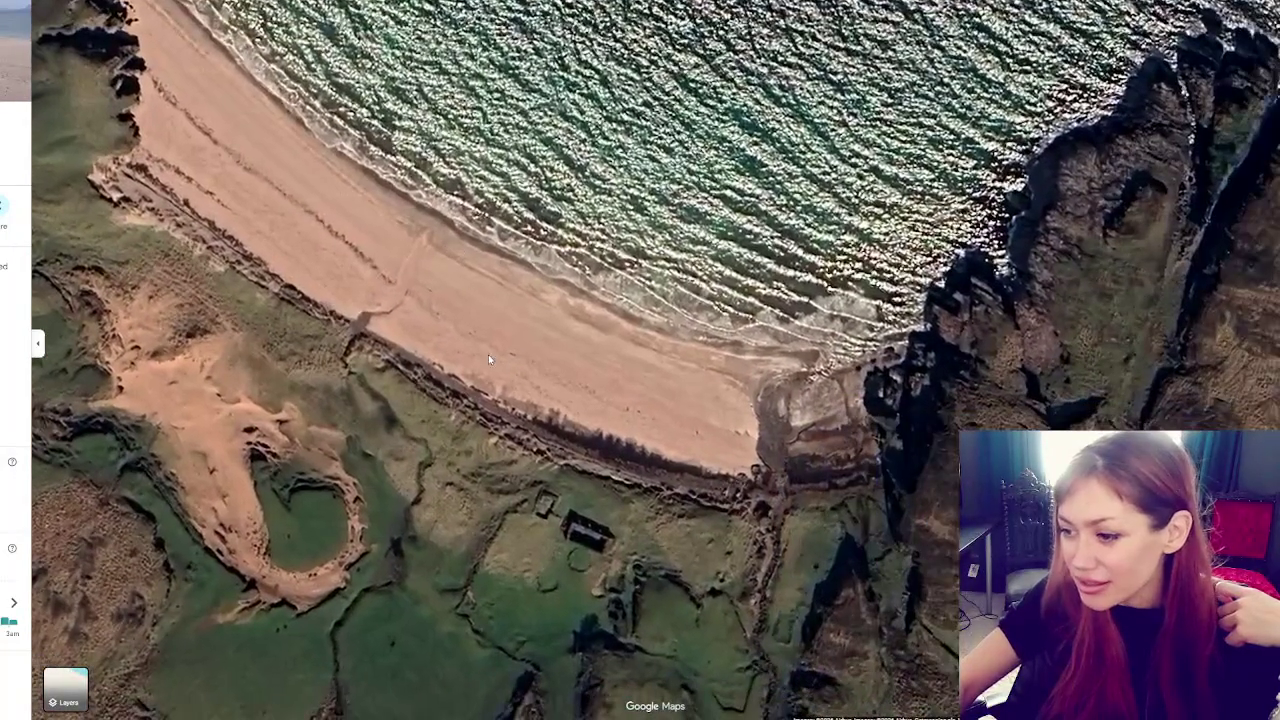
scroll(590, 465, down, 2)
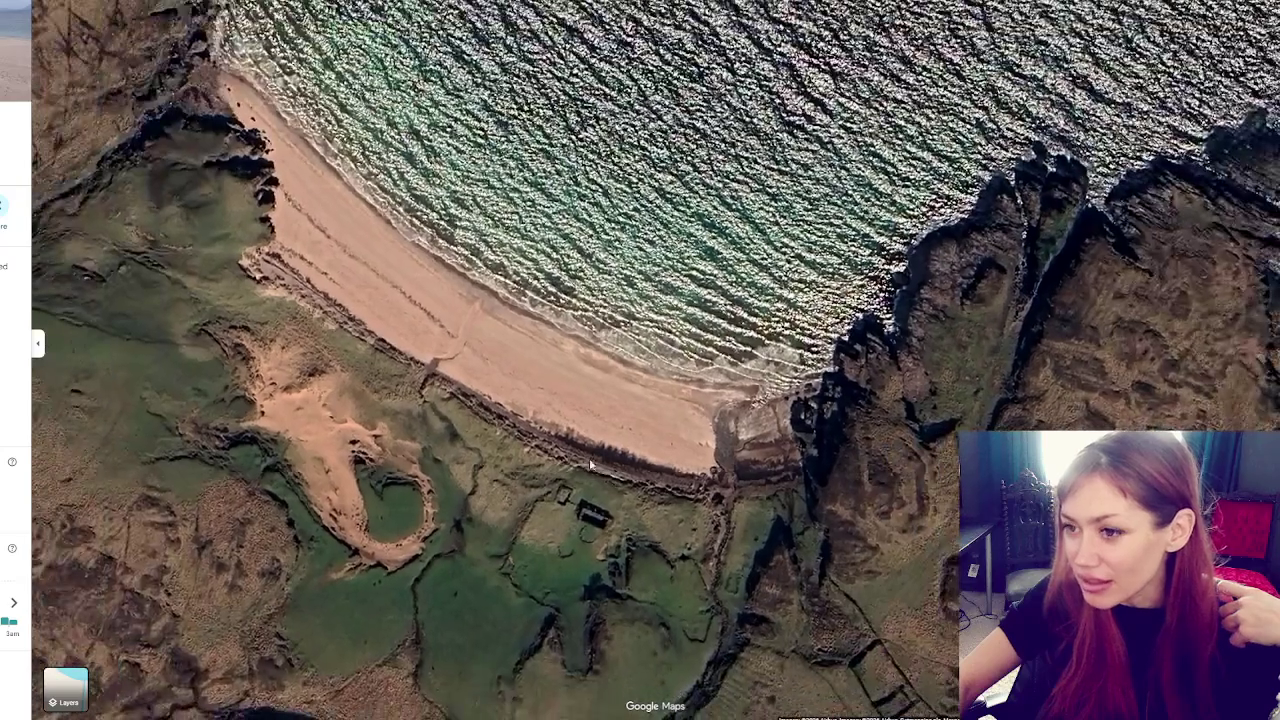
scroll(581, 459, down, 2)
mouse_move(490, 358)
mouse_down()
mouse_move(539, 266)
mouse_move(520, 300)
mouse_move(526, 366)
mouse_move(337, 414)
mouse_move(759, 382)
mouse_move(969, 347)
mouse_up()
scroll(306, 414, up, 5)
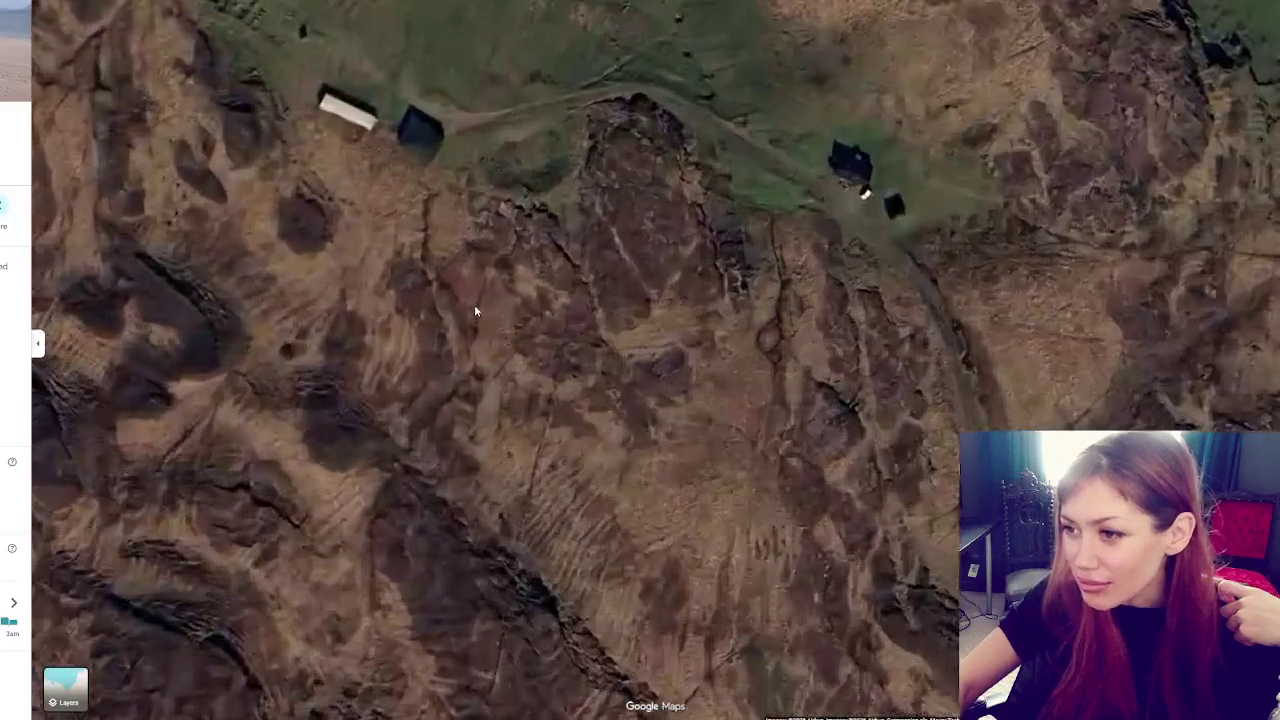
drag(476, 311, 367, 459)
mouse_move(610, 238)
mouse_down()
mouse_move(620, 349)
mouse_move(416, 285)
mouse_up()
Follow the coast to the Jack Abry wreck pin and centre the view on it
scroll(610, 350, down, 3)
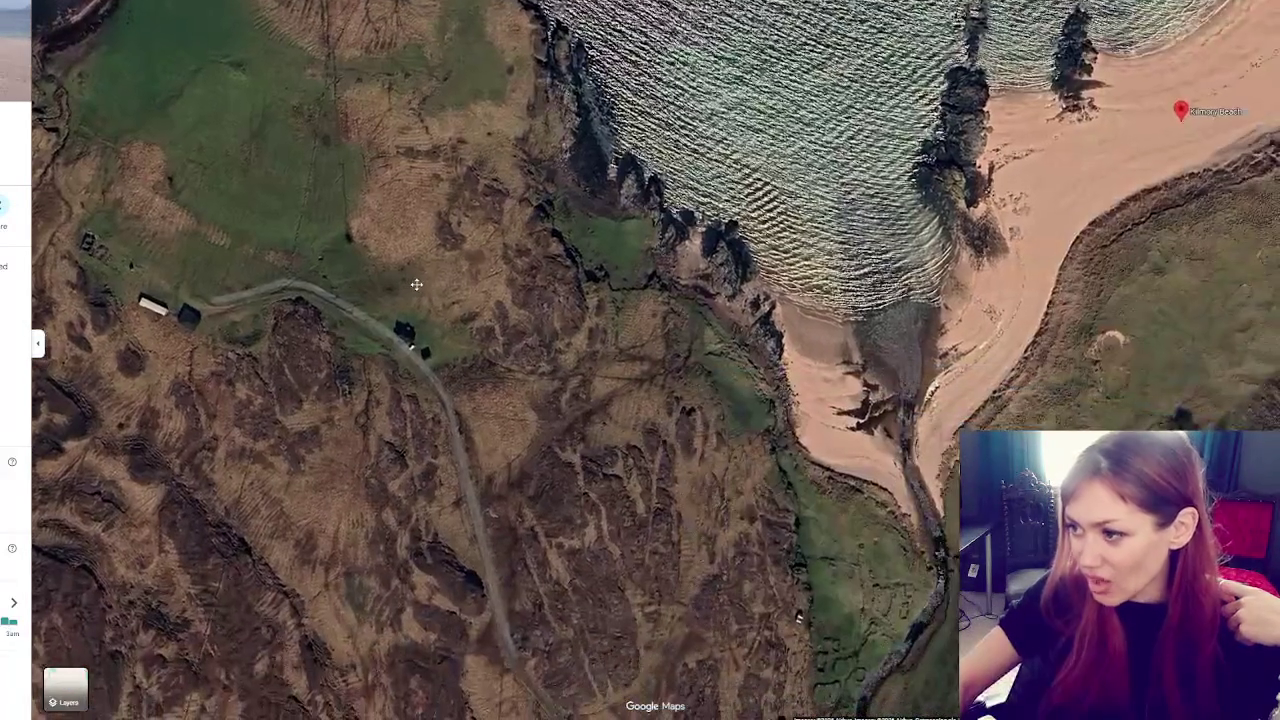
scroll(352, 397, down, 3)
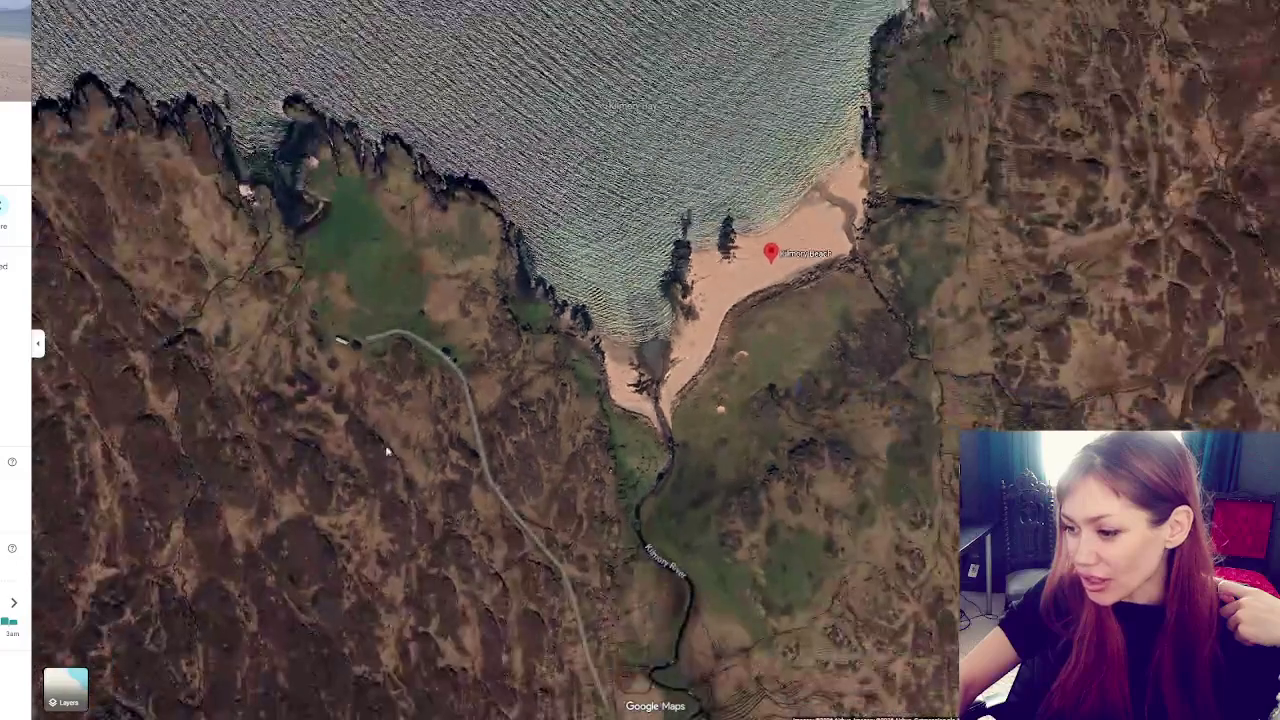
mouse_move(295, 430)
mouse_down()
mouse_move(626, 586)
mouse_move(1085, 265)
mouse_up()
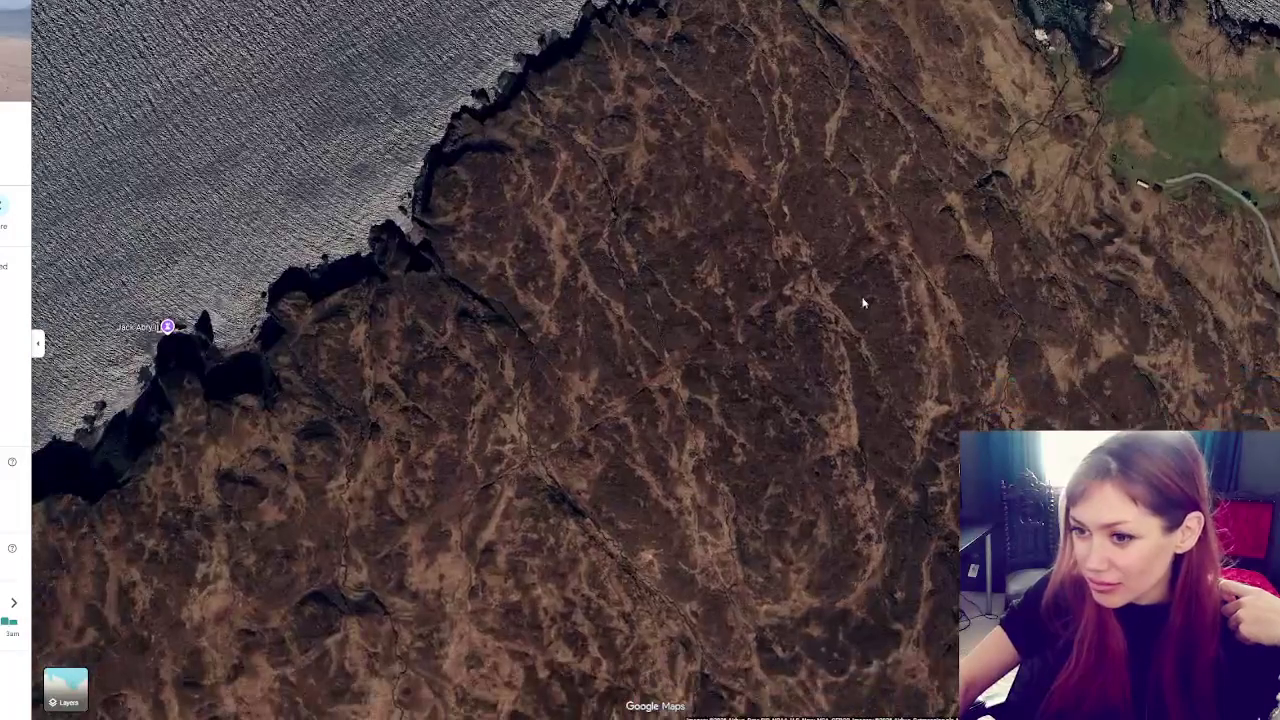
drag(224, 371, 563, 346)
scroll(543, 340, up, 2)
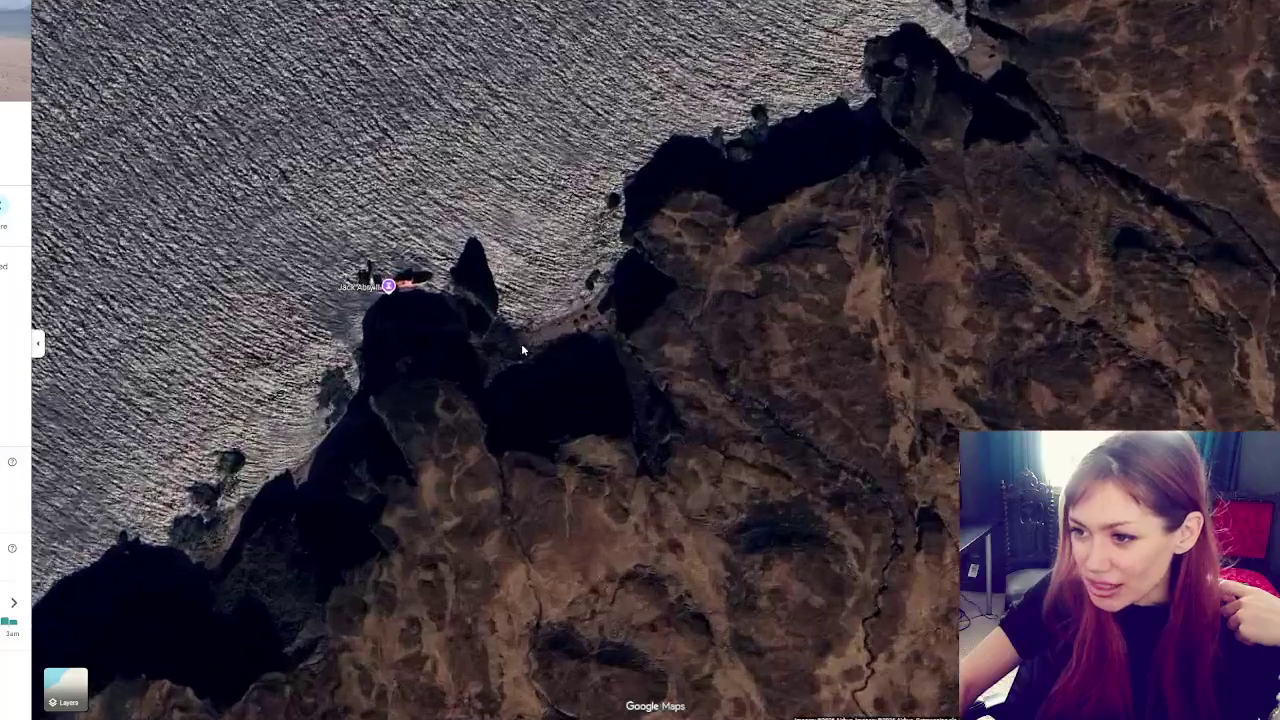
drag(492, 408, 555, 371)
scroll(457, 323, up, 2)
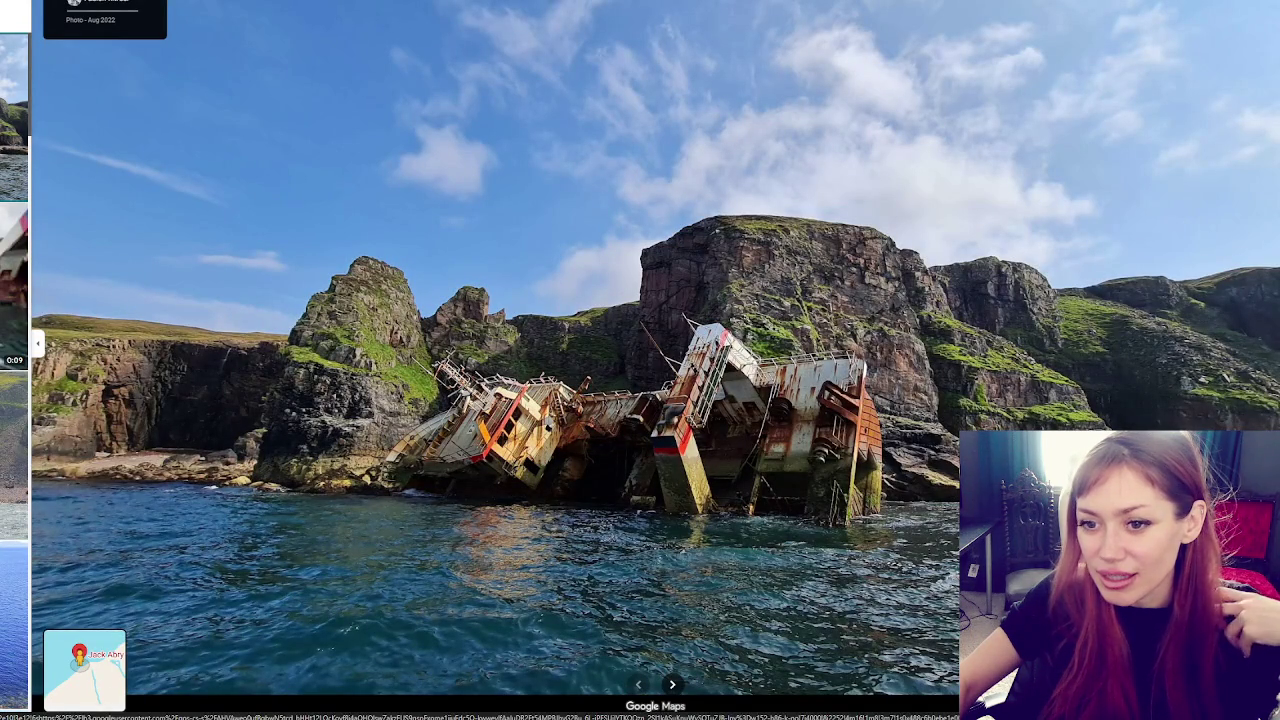
Watch the Jack Abry shipwreck video and compare the sea cliff, sea stacks and wreck photos
key(Right)
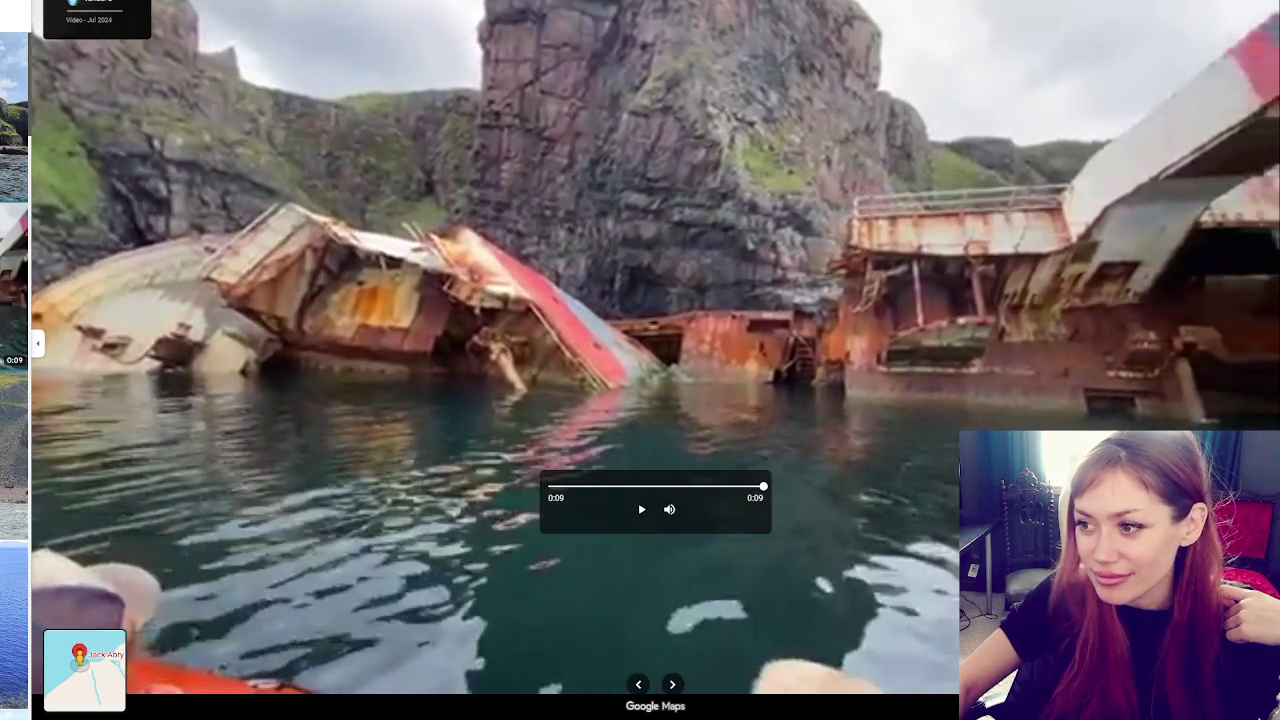
key(Right)
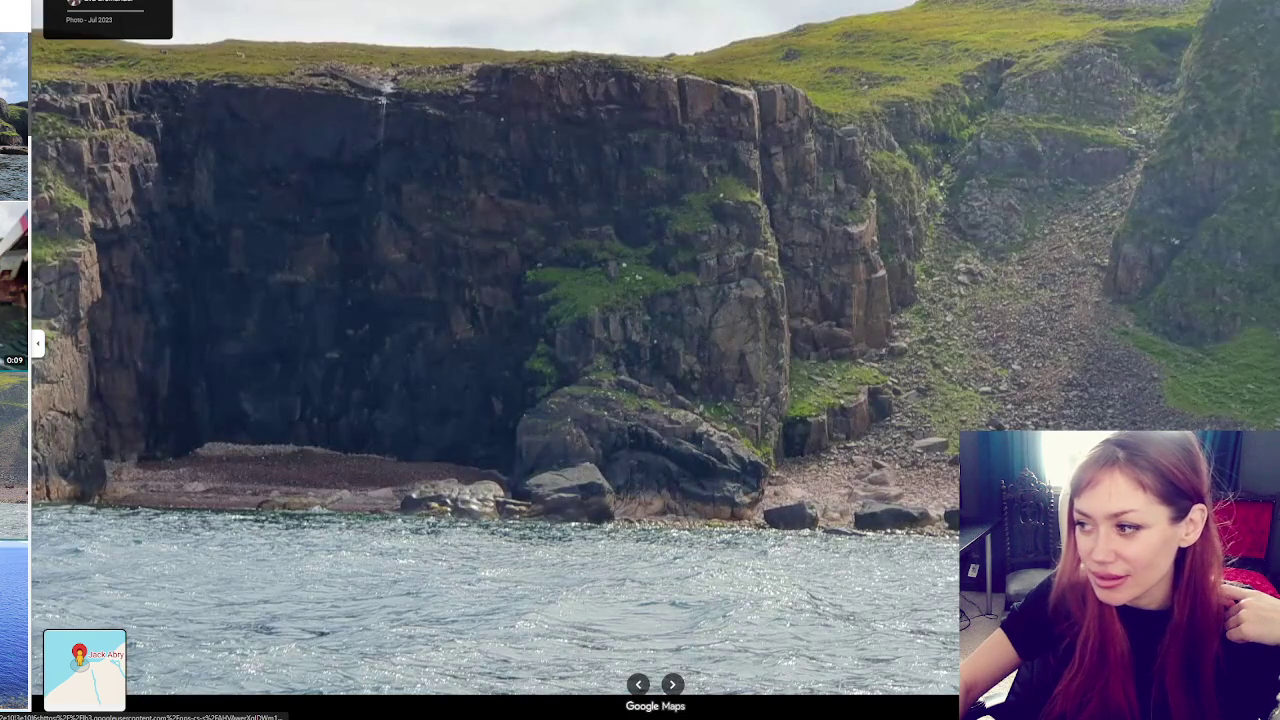
key(Right)
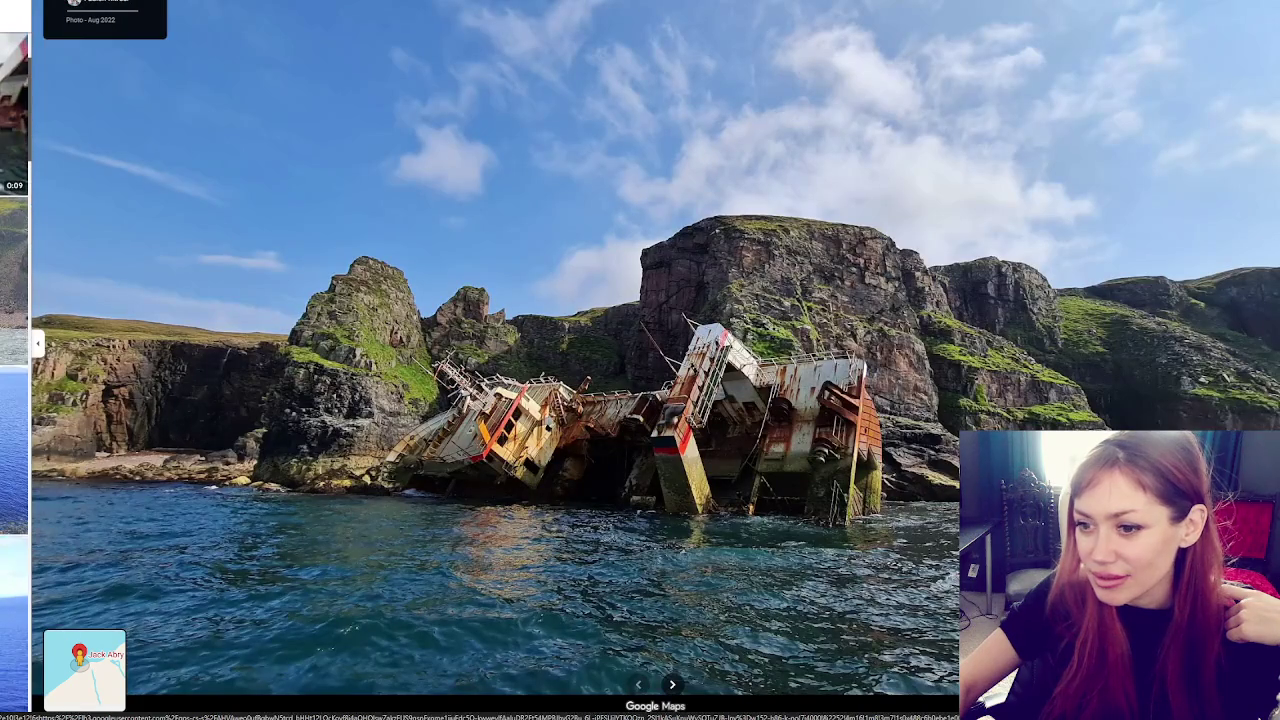
key(Left)
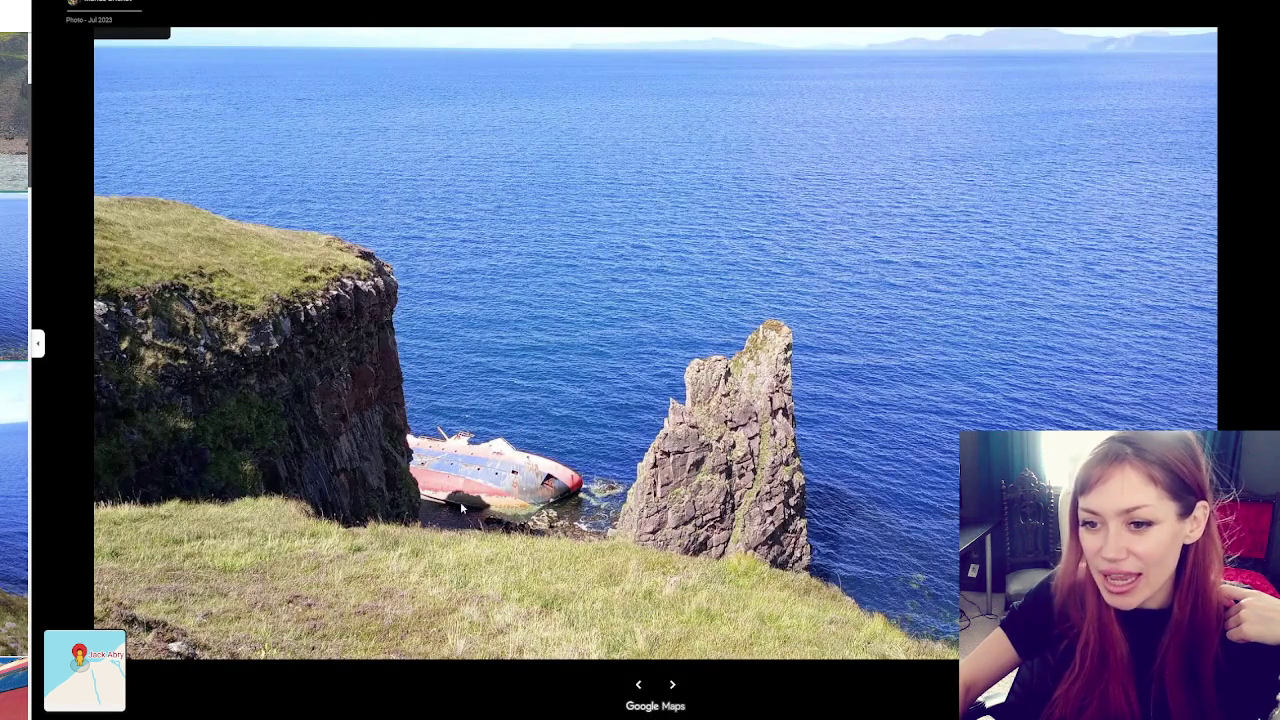
key(Left)
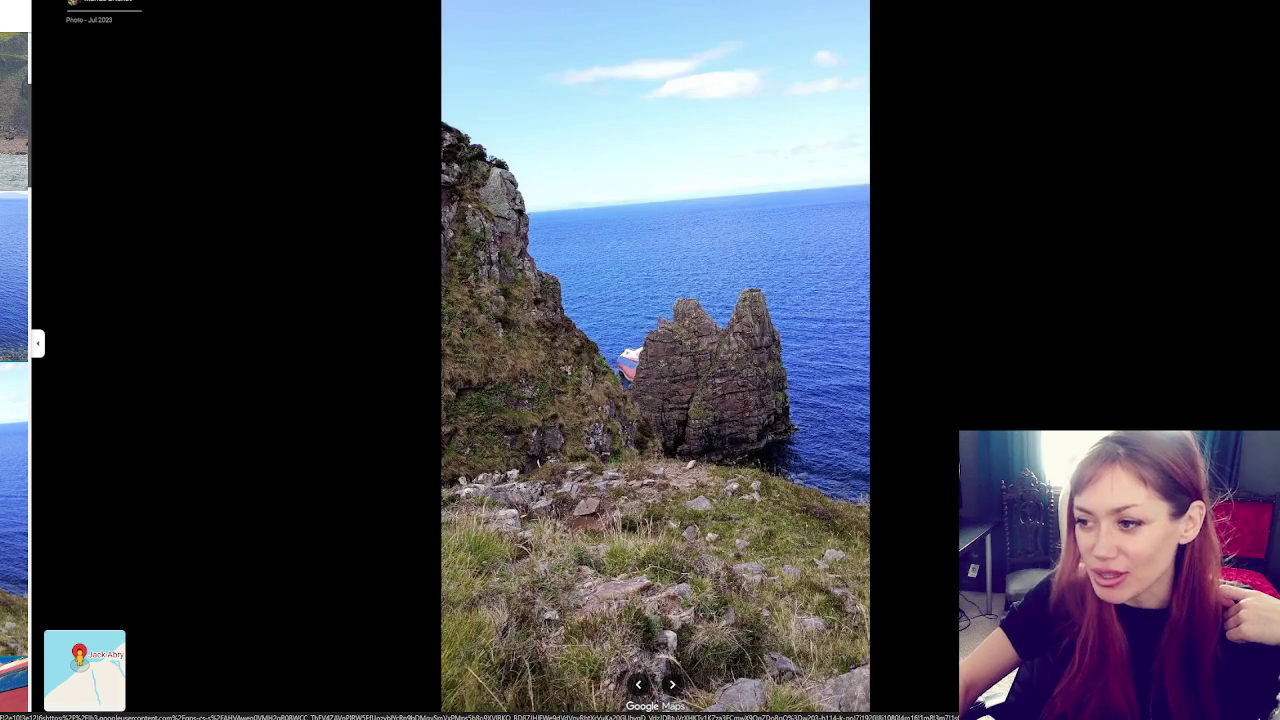
key(Right)
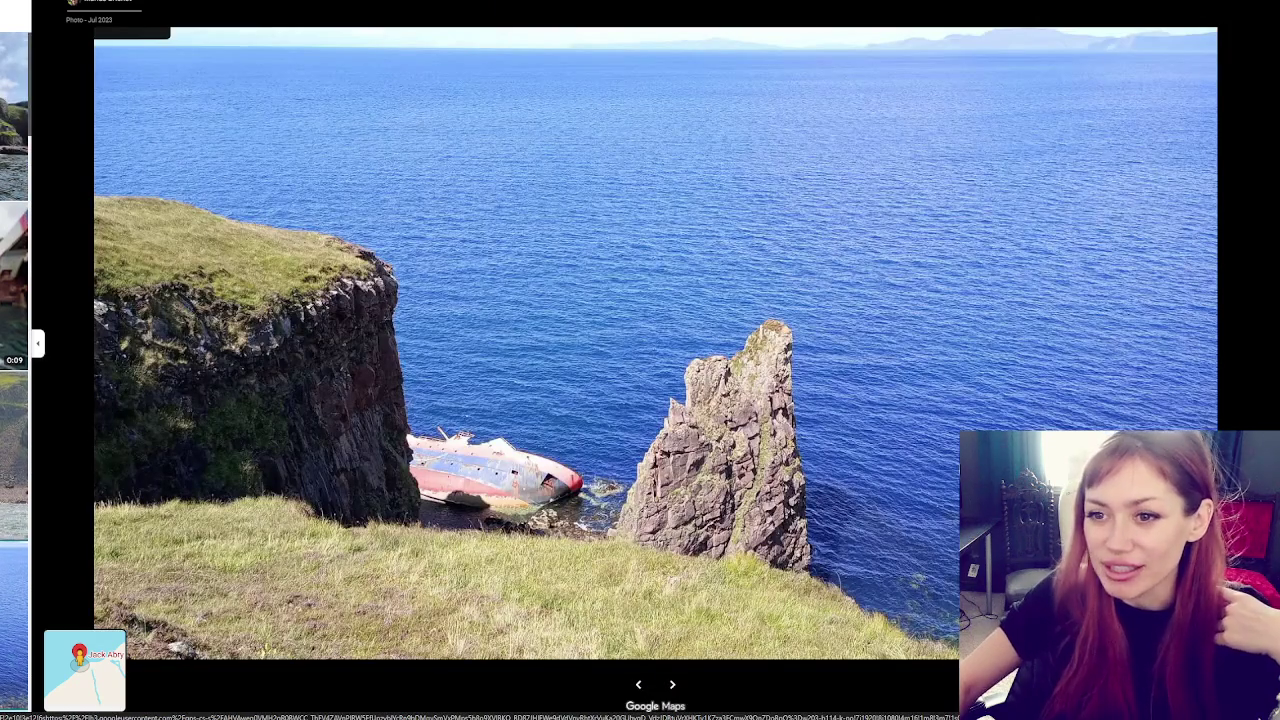
key(Right)
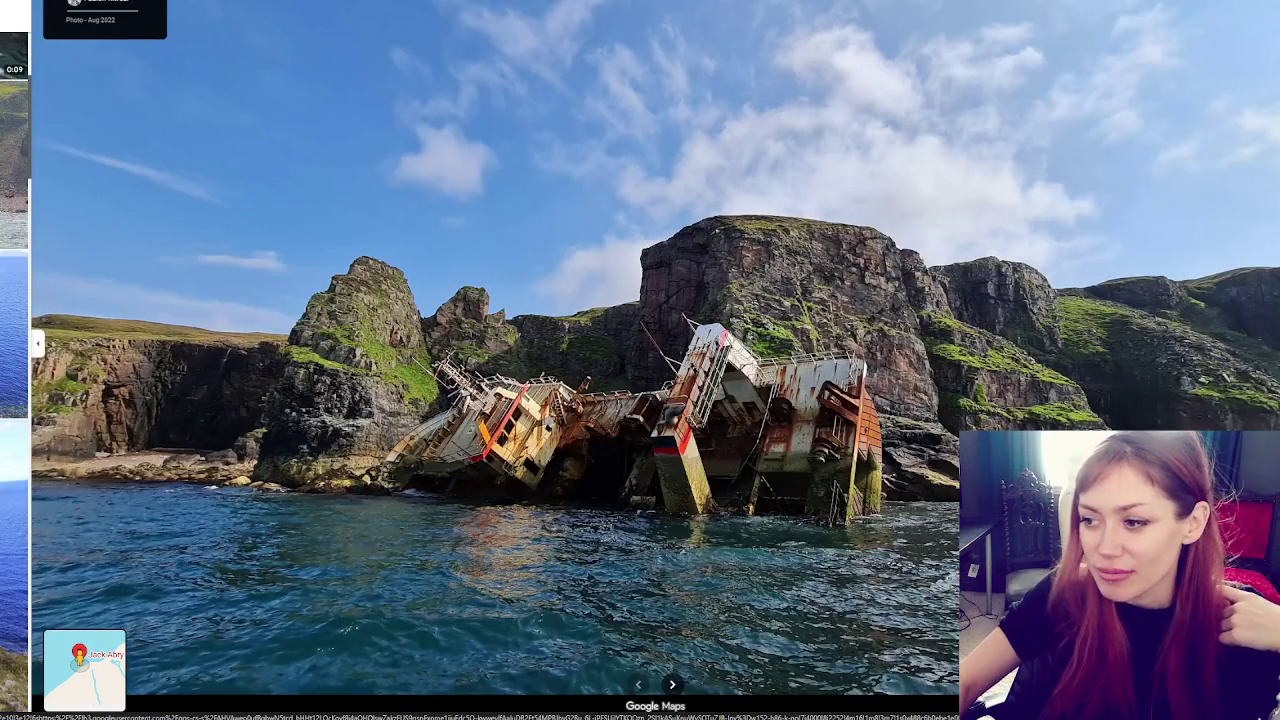
Page on from the red hull close-up through the remaining wreck photos, then close the viewer
key(Right)
key(Right)
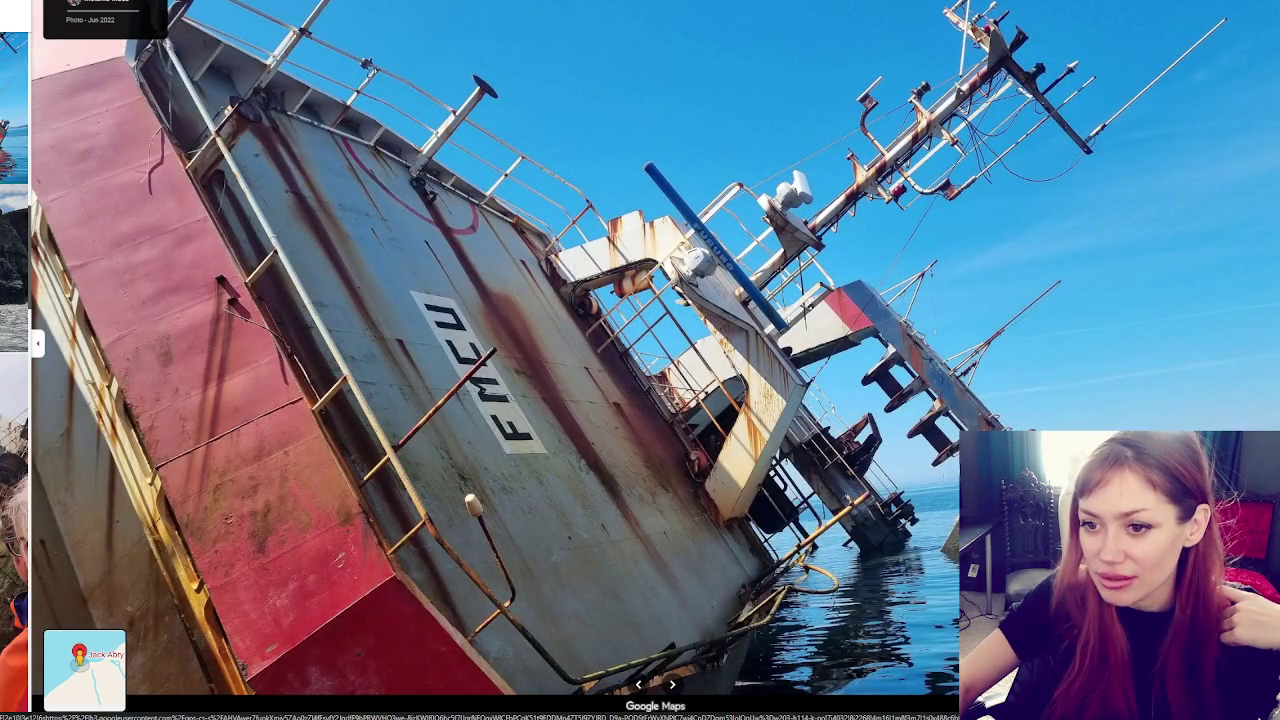
key(Right)
key(Right)
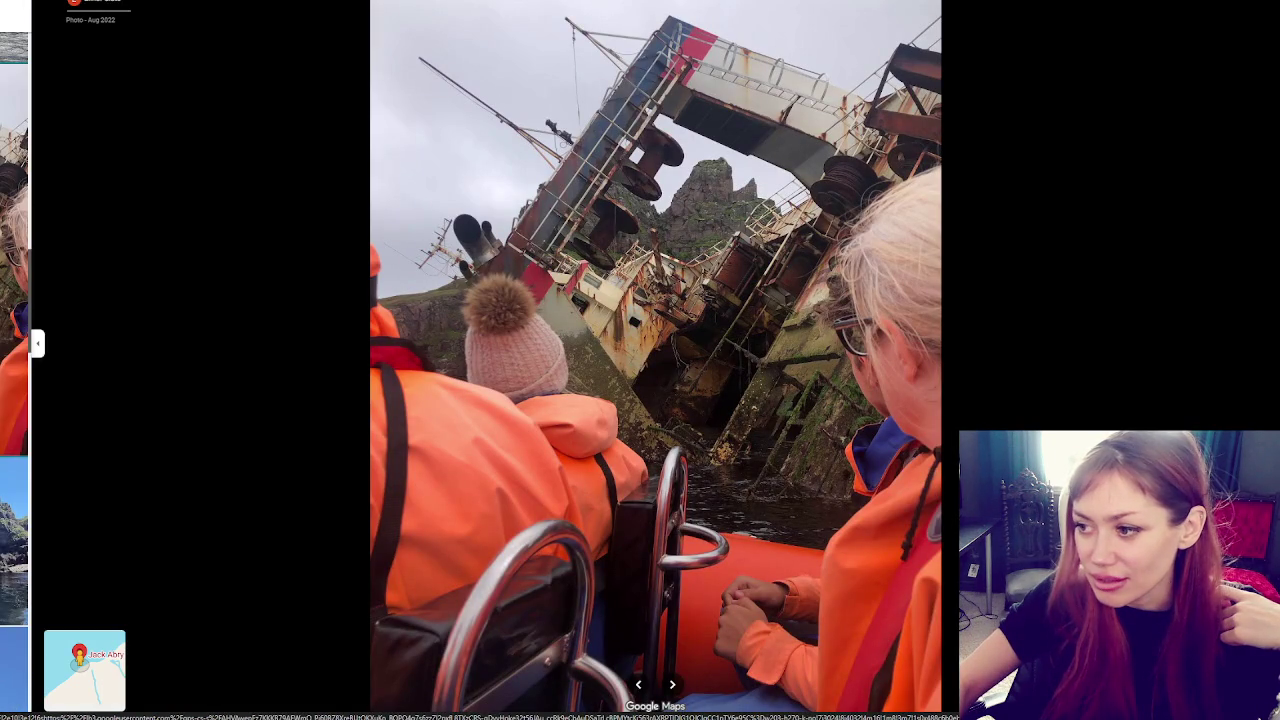
key(Right)
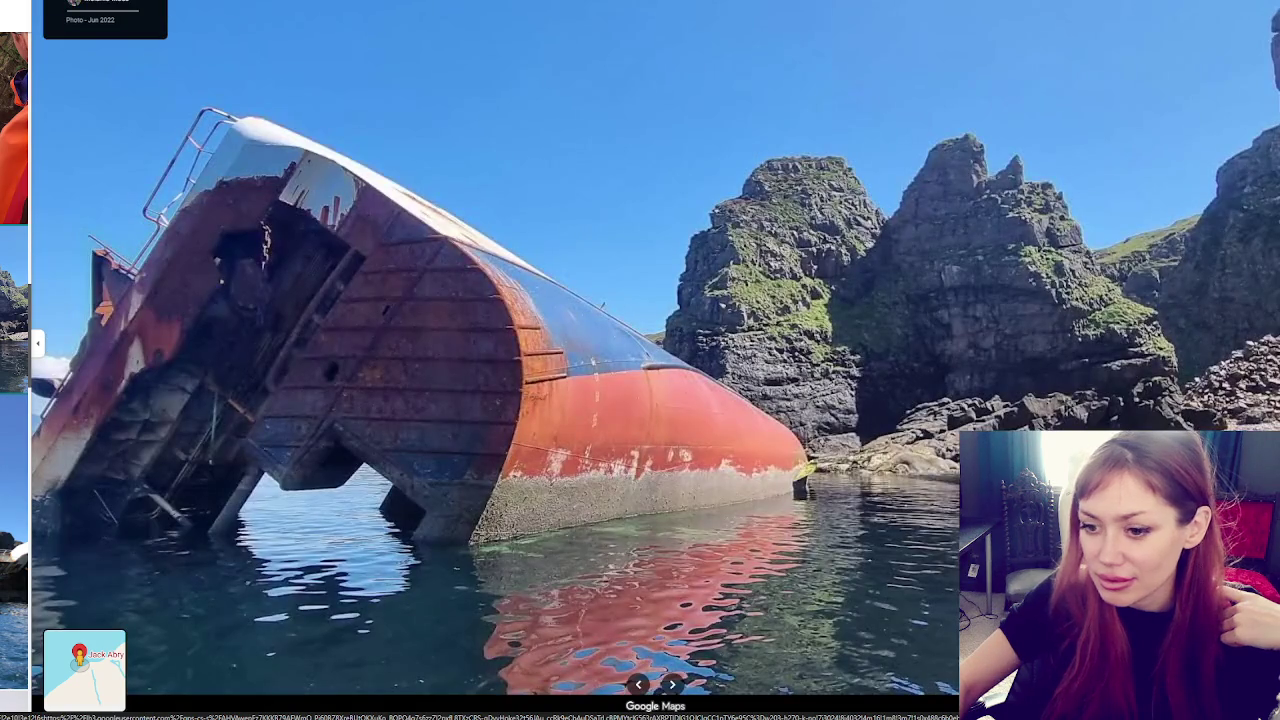
key(Right)
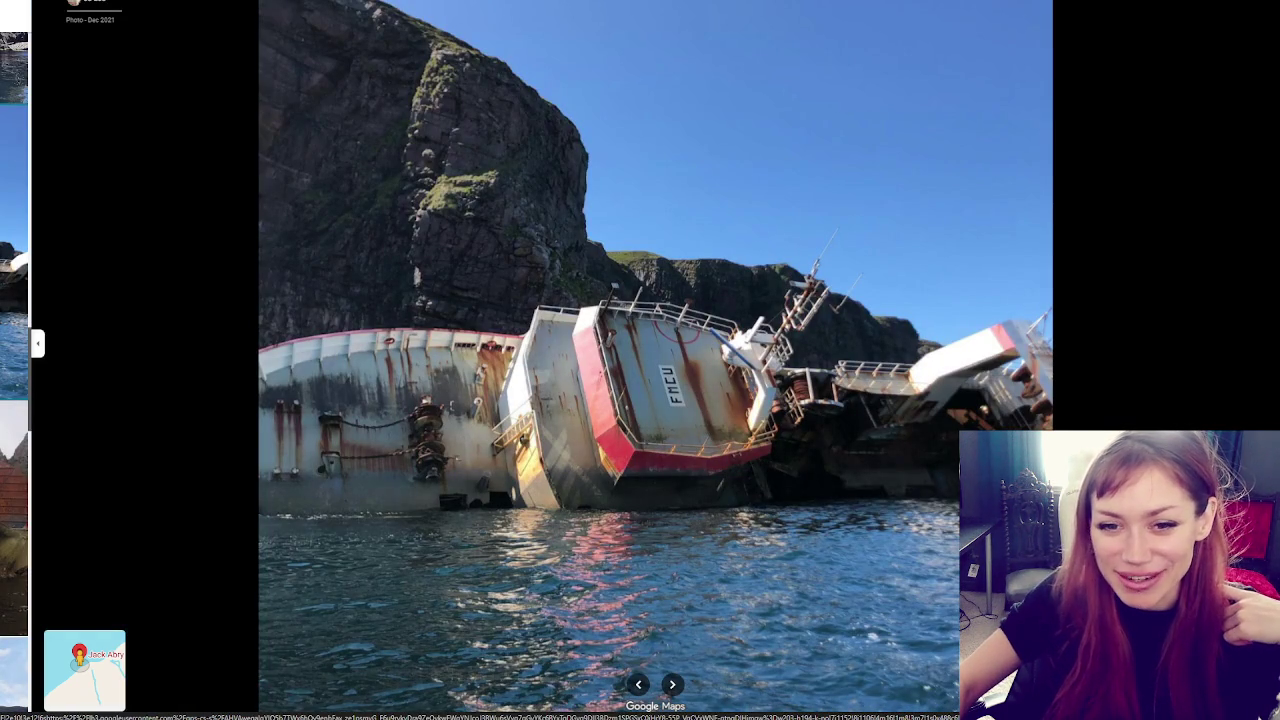
key(Right)
key(Right)
key(Right)
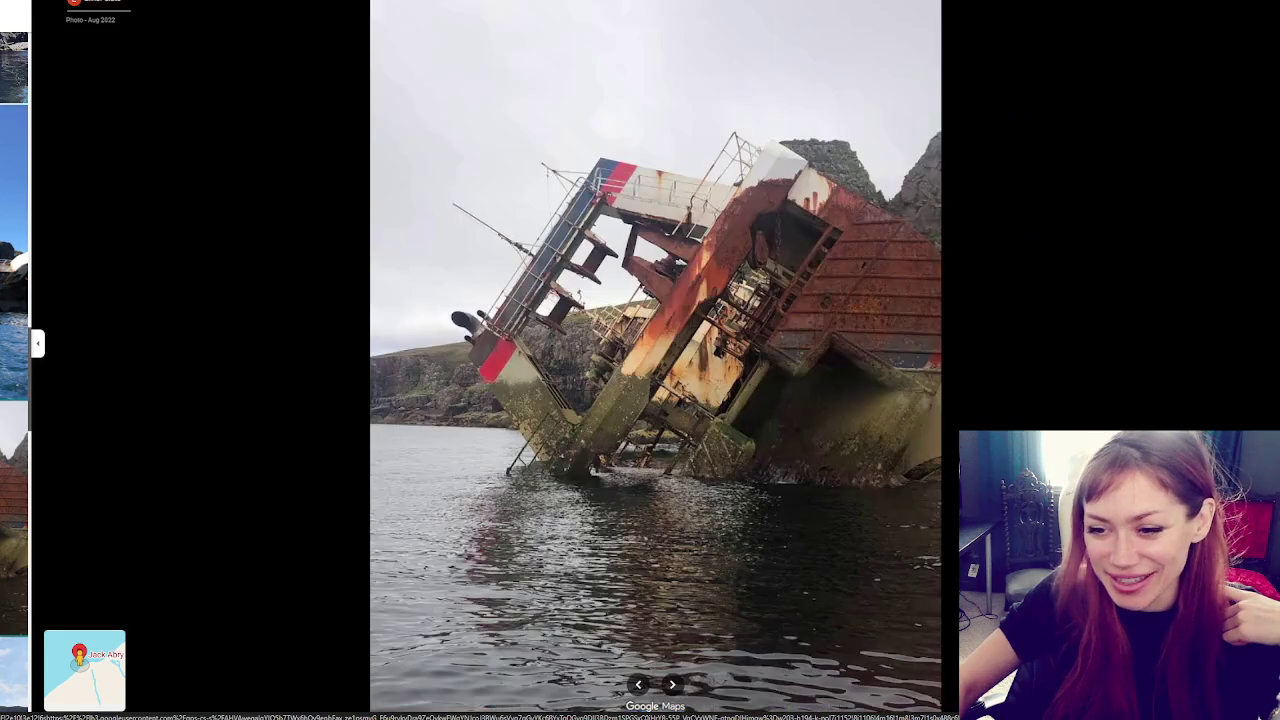
key(Right)
key(Right)
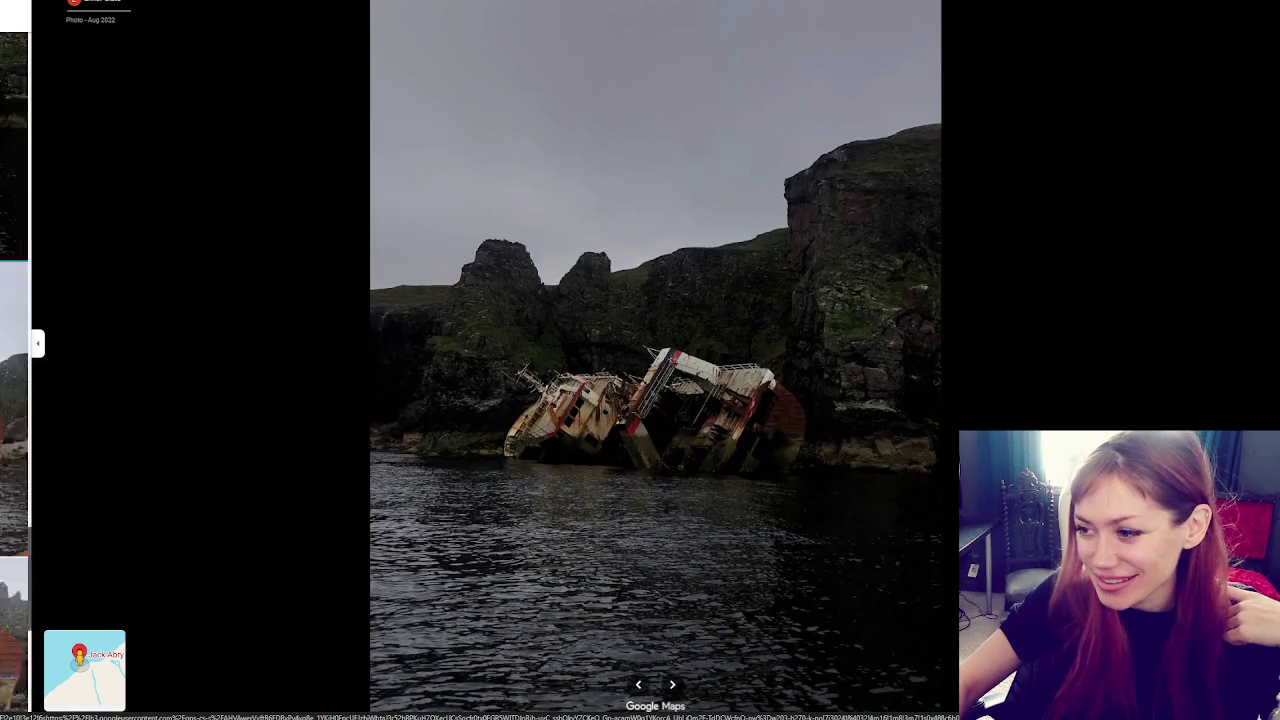
key(Right)
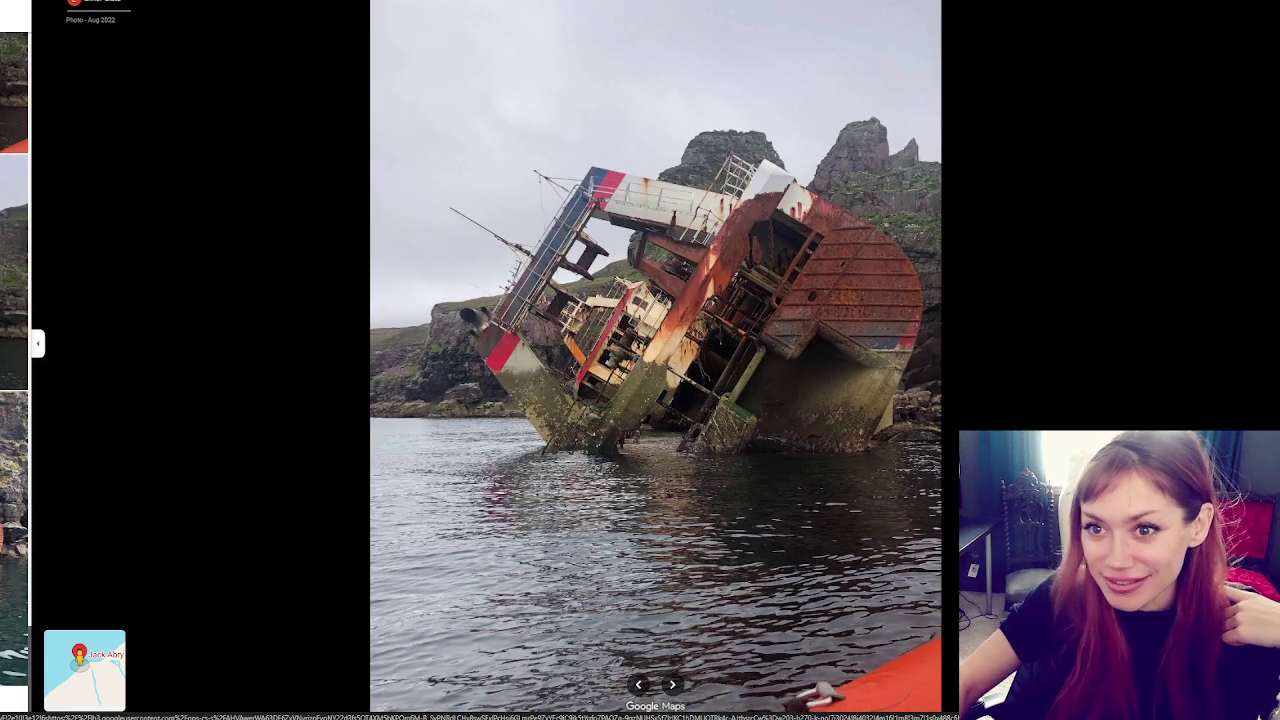
key(Escape)
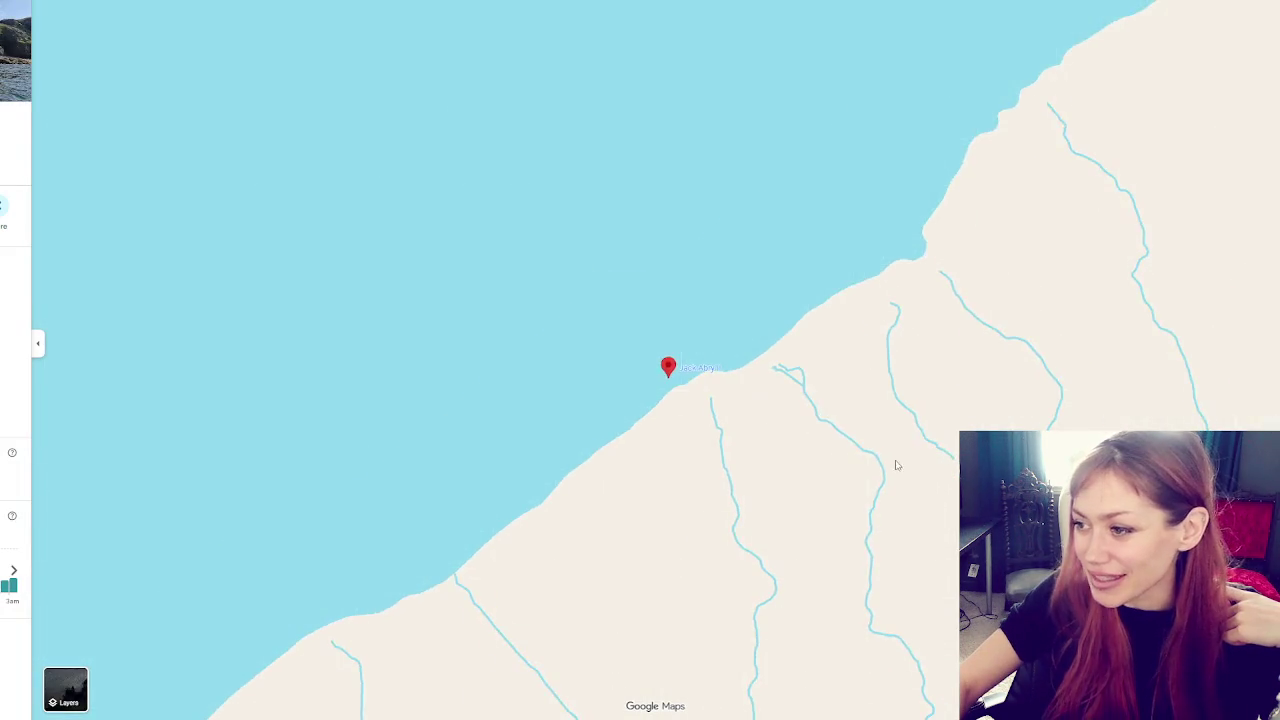
Move inland, switch to Satellite imagery, and zoom out from Loch Sgaorishal
drag(897, 465, 560, 230)
click(65, 688)
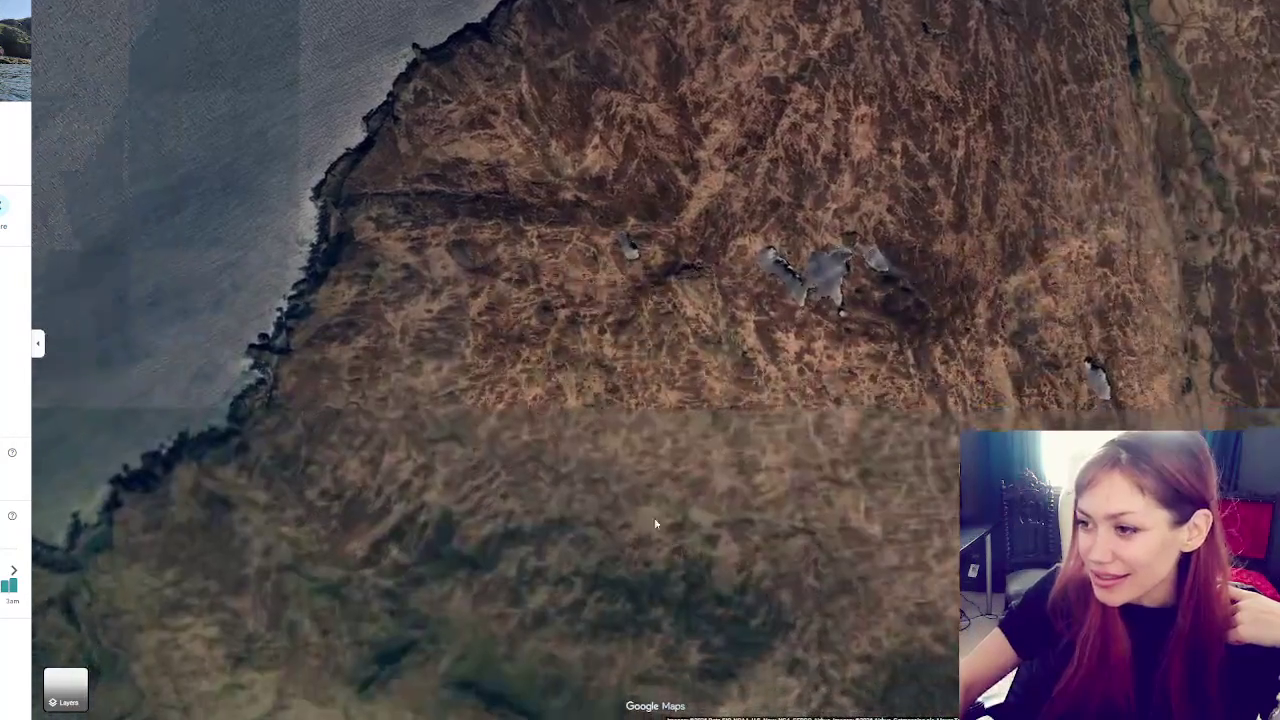
scroll(591, 581, down, 5)
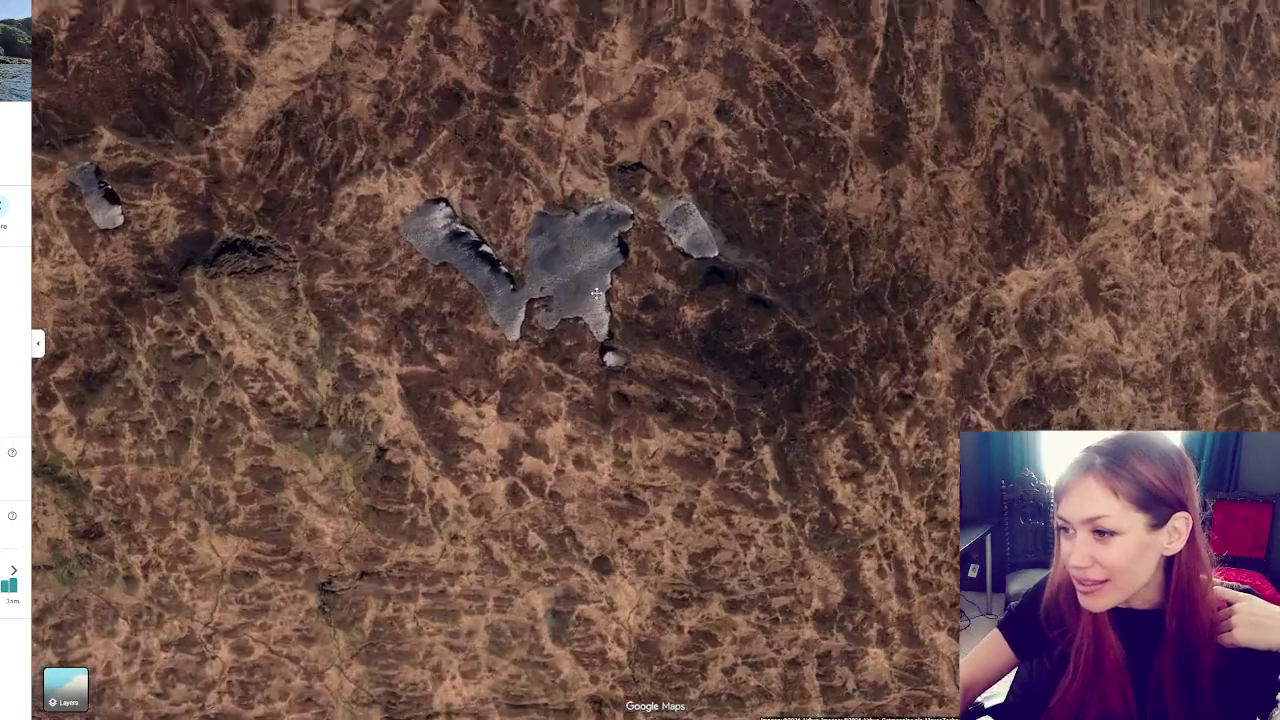
scroll(602, 345, up, 3)
scroll(602, 345, up, 2)
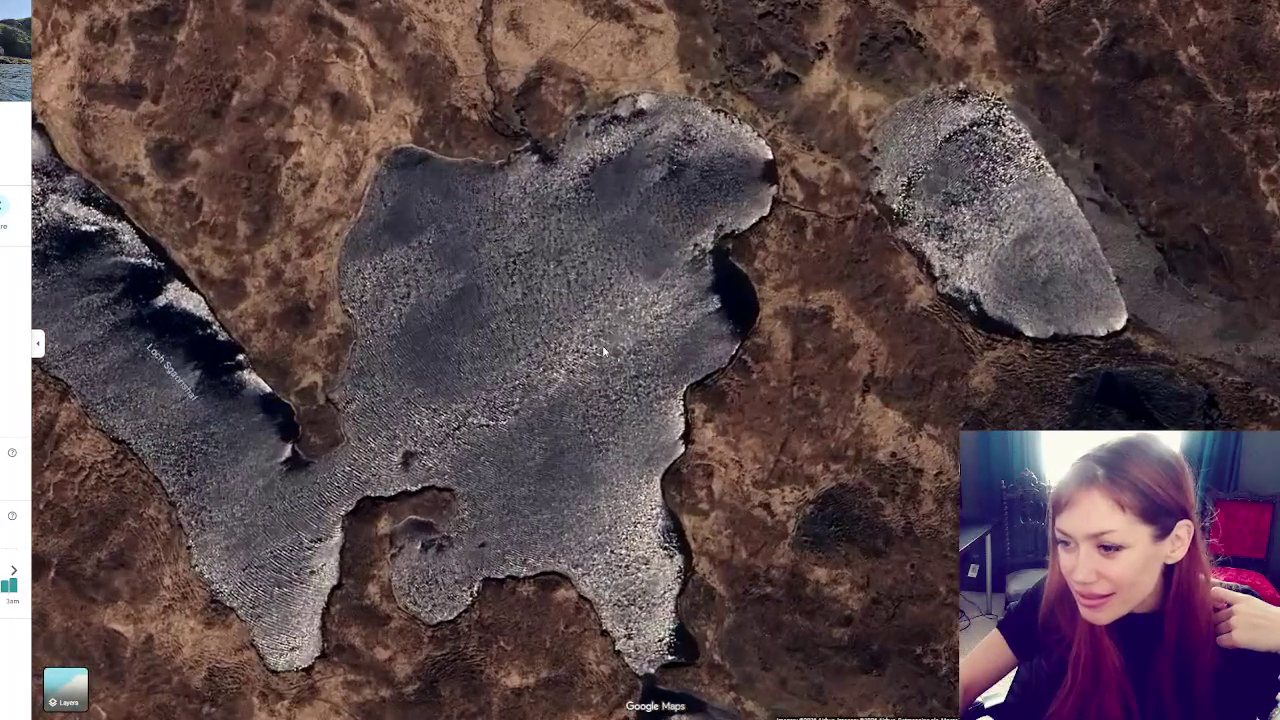
scroll(604, 350, up, 2)
scroll(598, 374, down, 3)
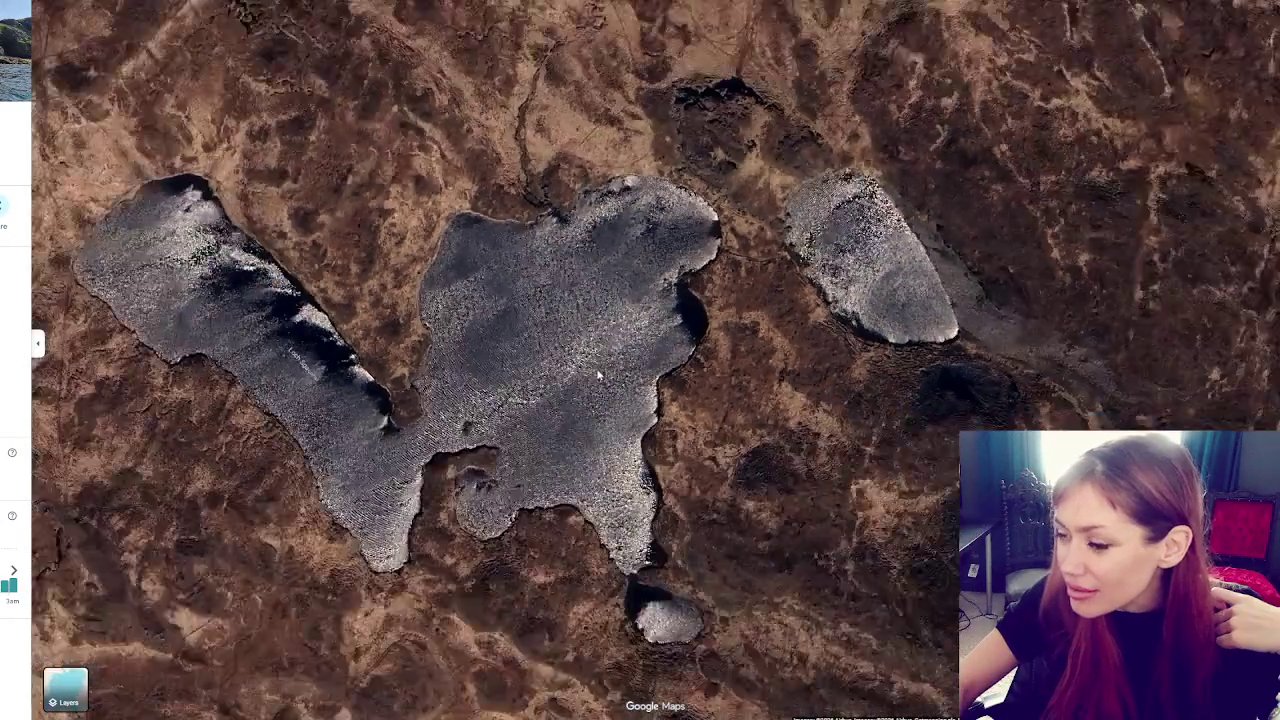
scroll(598, 374, down, 1)
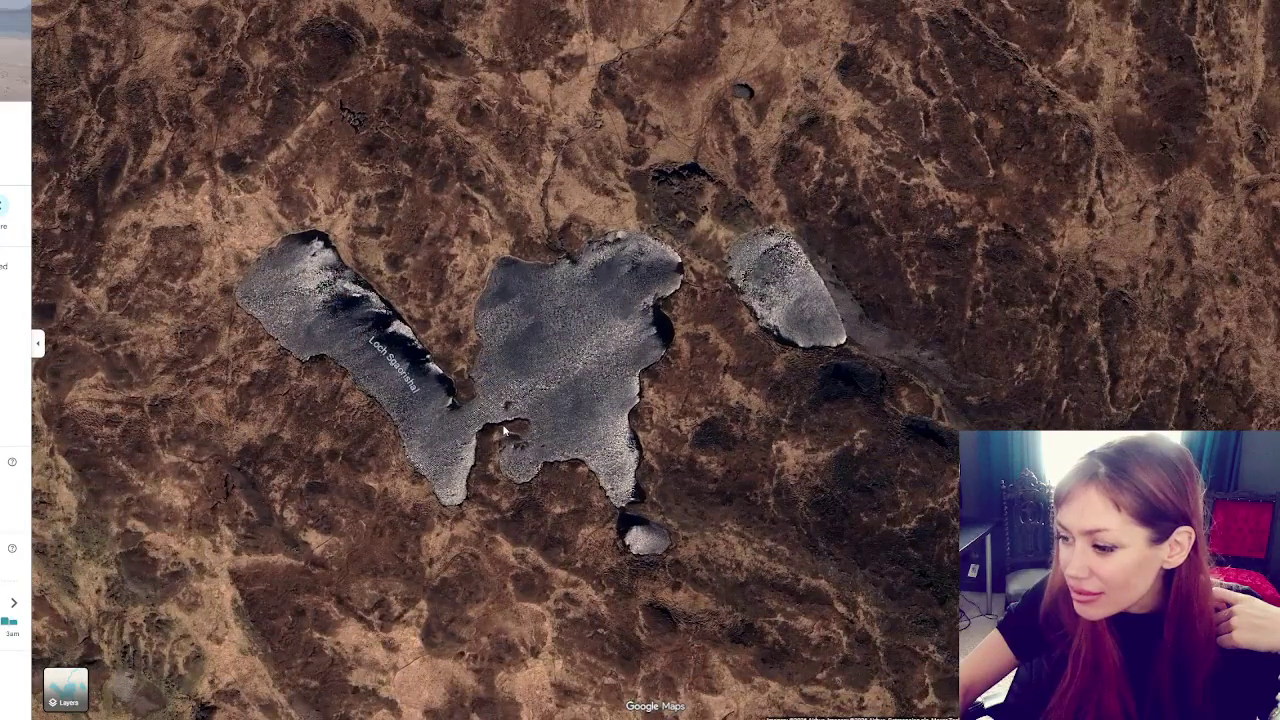
scroll(400, 355, down, 1)
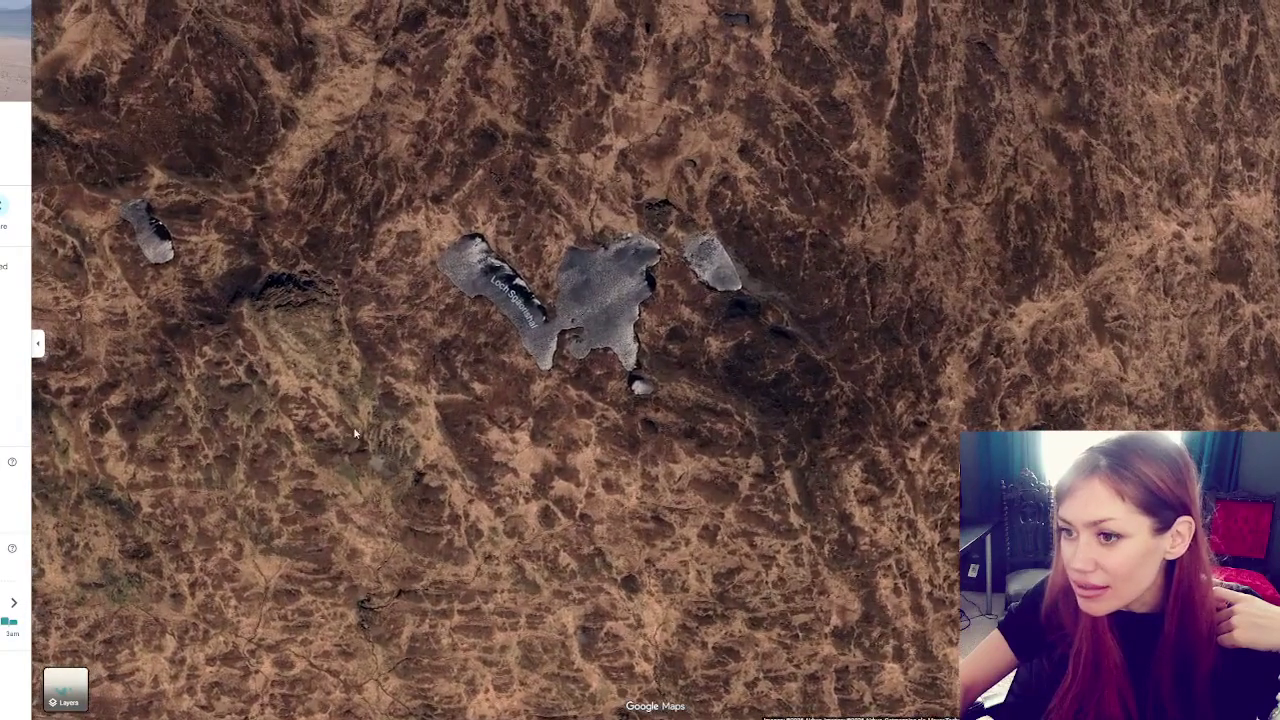
Pan out to the Guirdil Bothy coastline, centre on it, and open its place details
drag(314, 442, 764, 517)
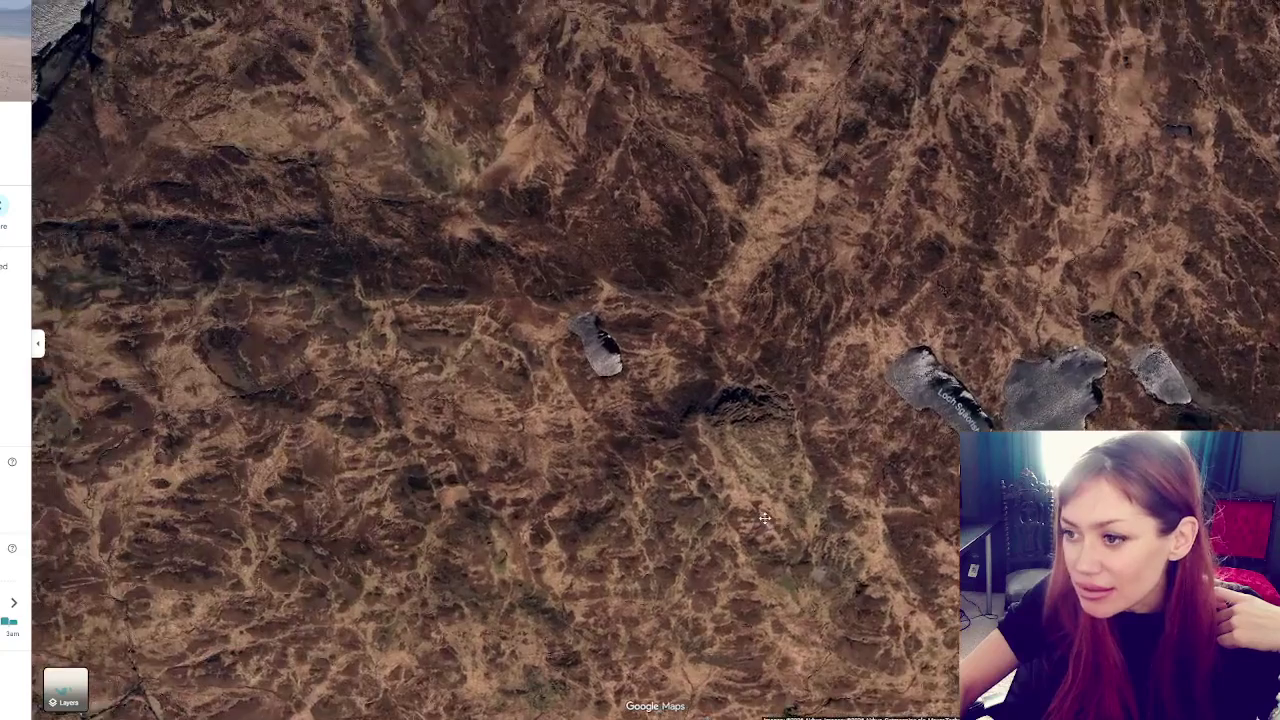
scroll(764, 517, down, 2)
scroll(589, 393, up, 2)
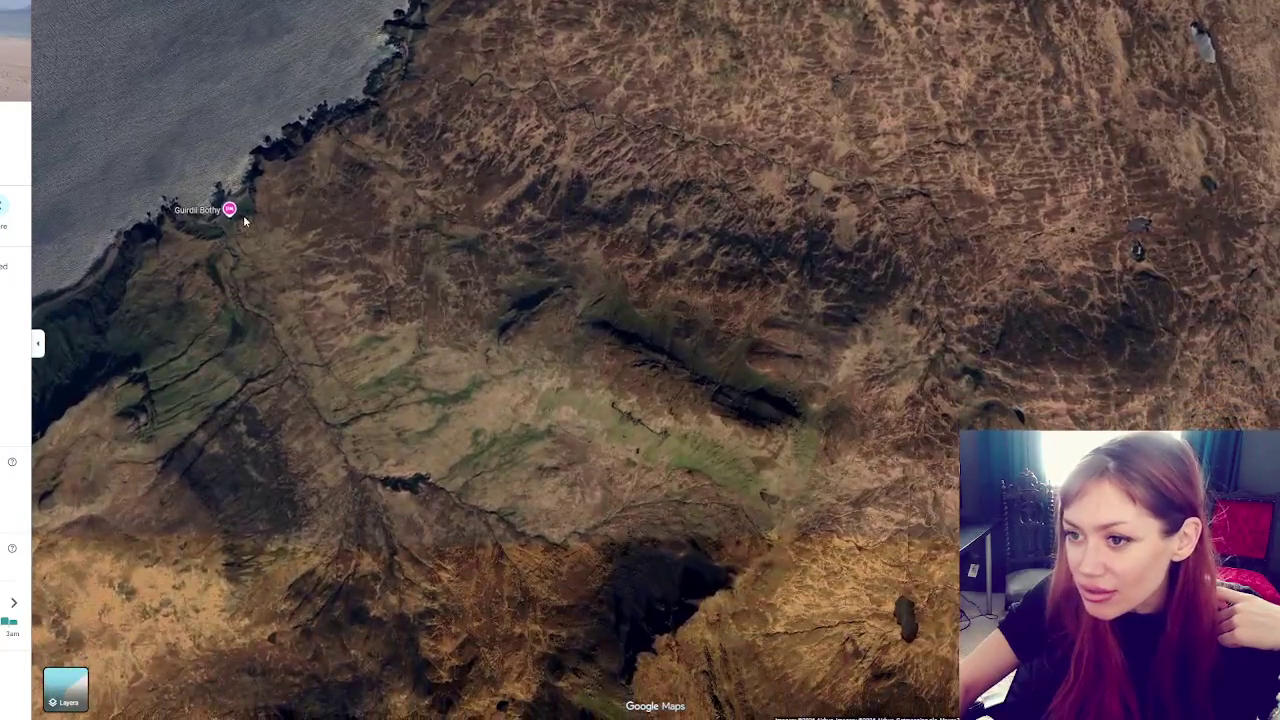
drag(376, 243, 446, 309)
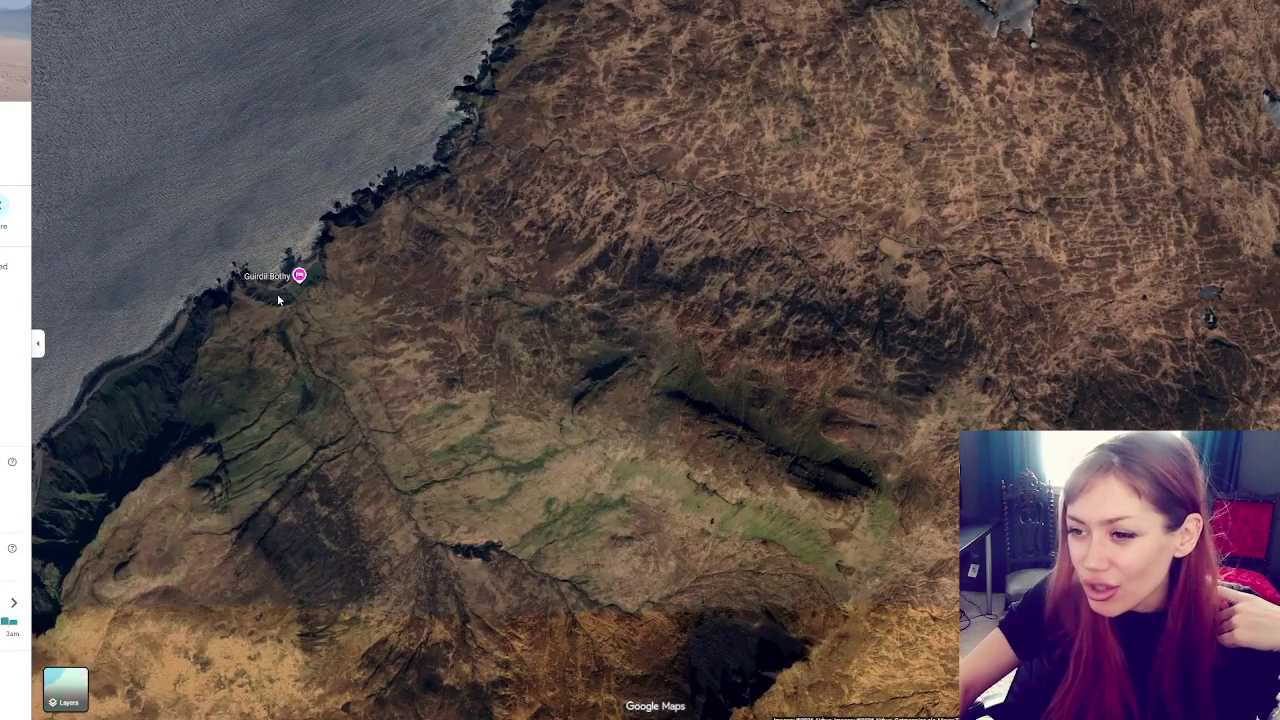
drag(278, 298, 376, 346)
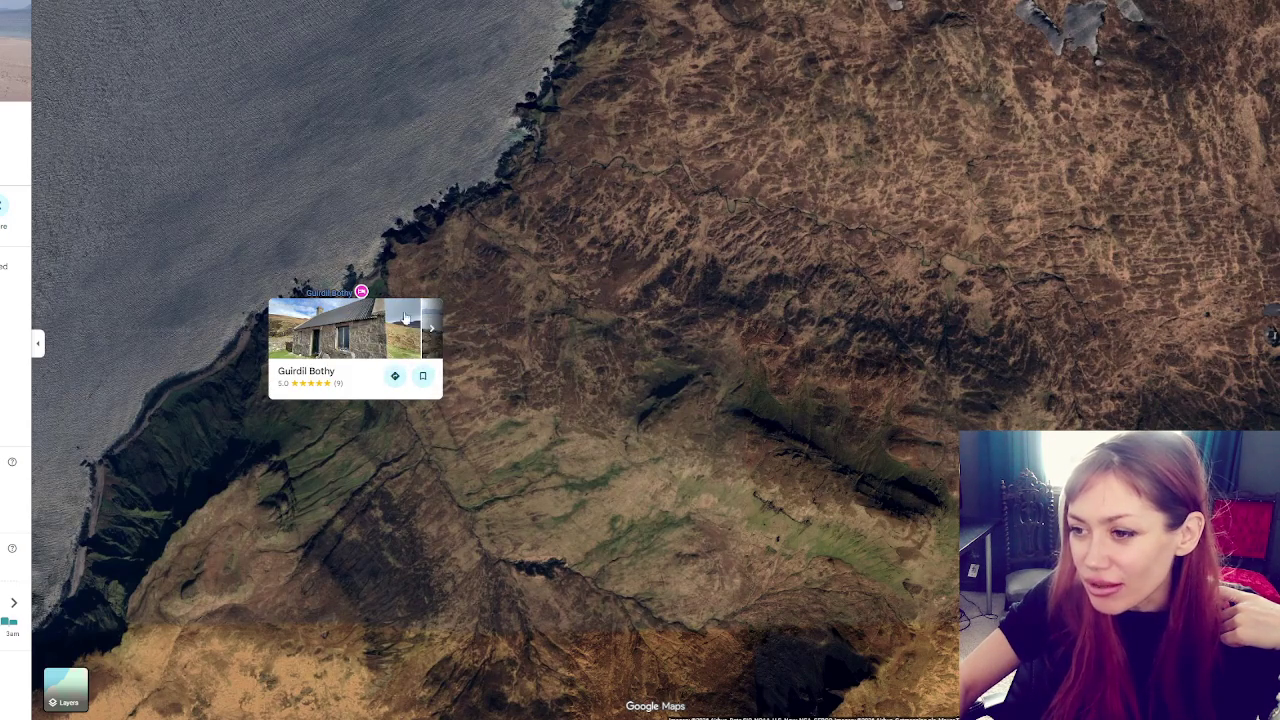
click(361, 291)
Open the Guirdil Bothy photos full screen and page back to the interior shots
click(20, 50)
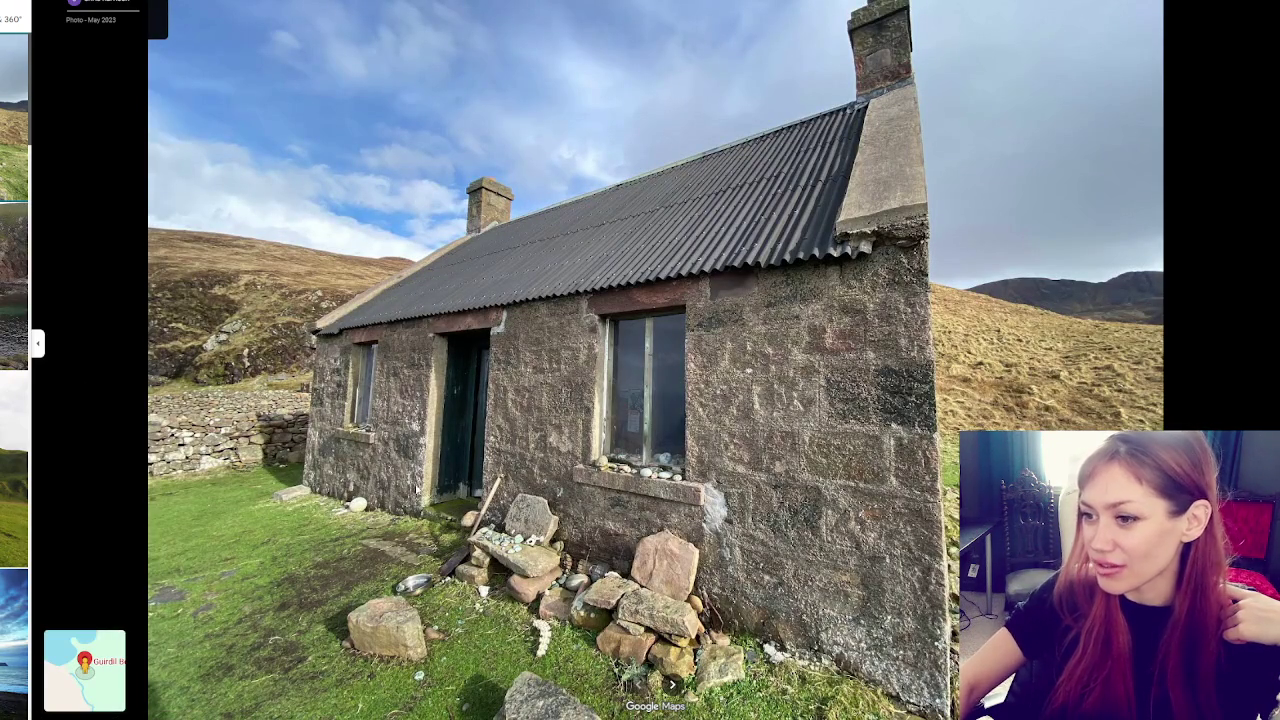
key(Right)
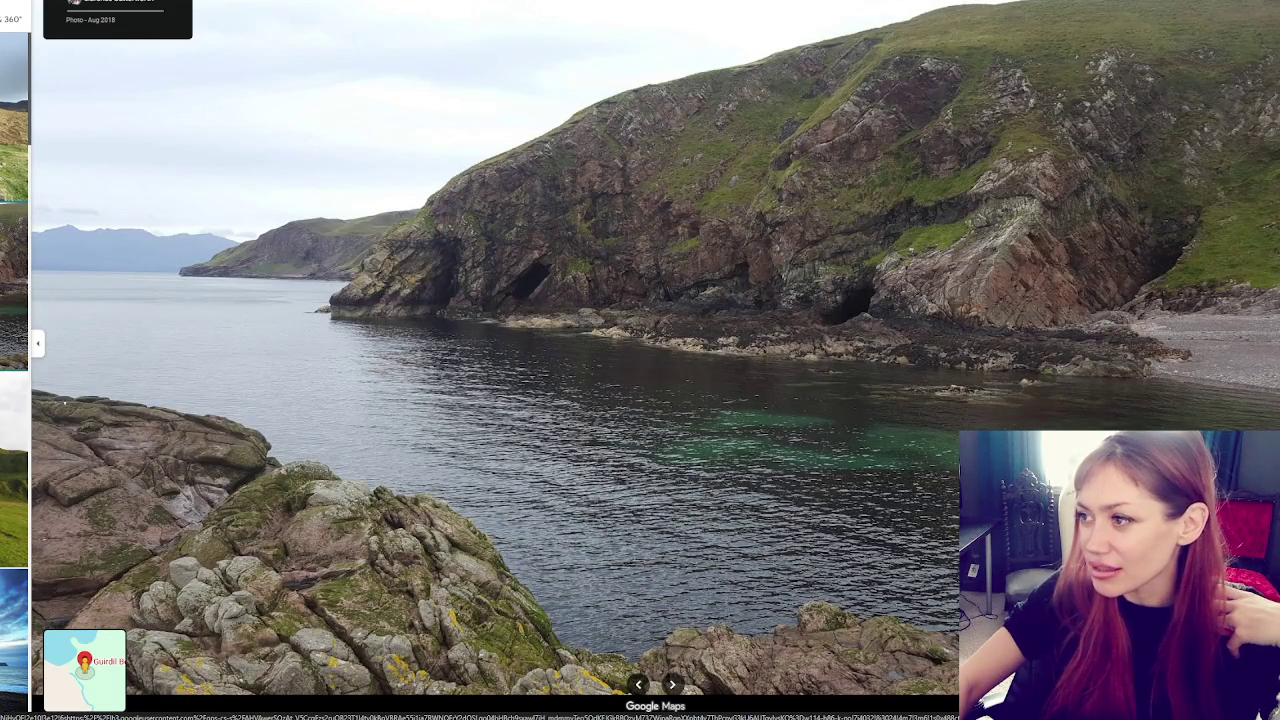
key(Left)
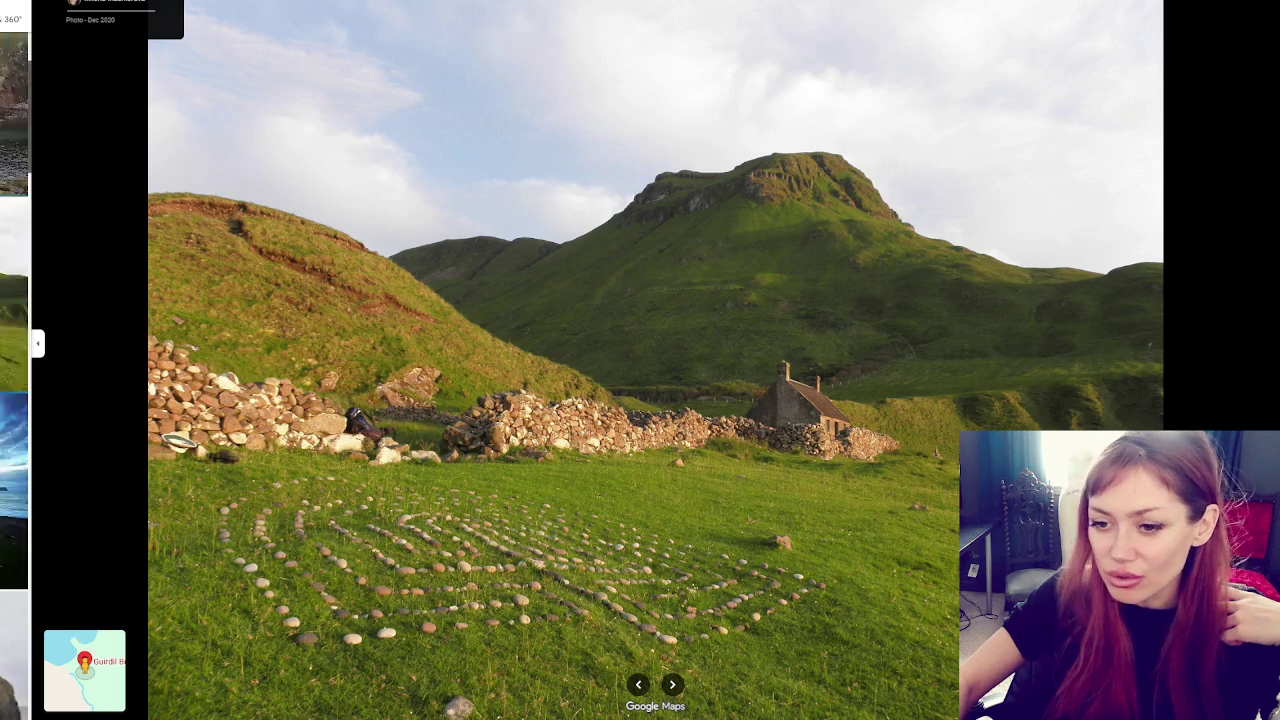
key(Left)
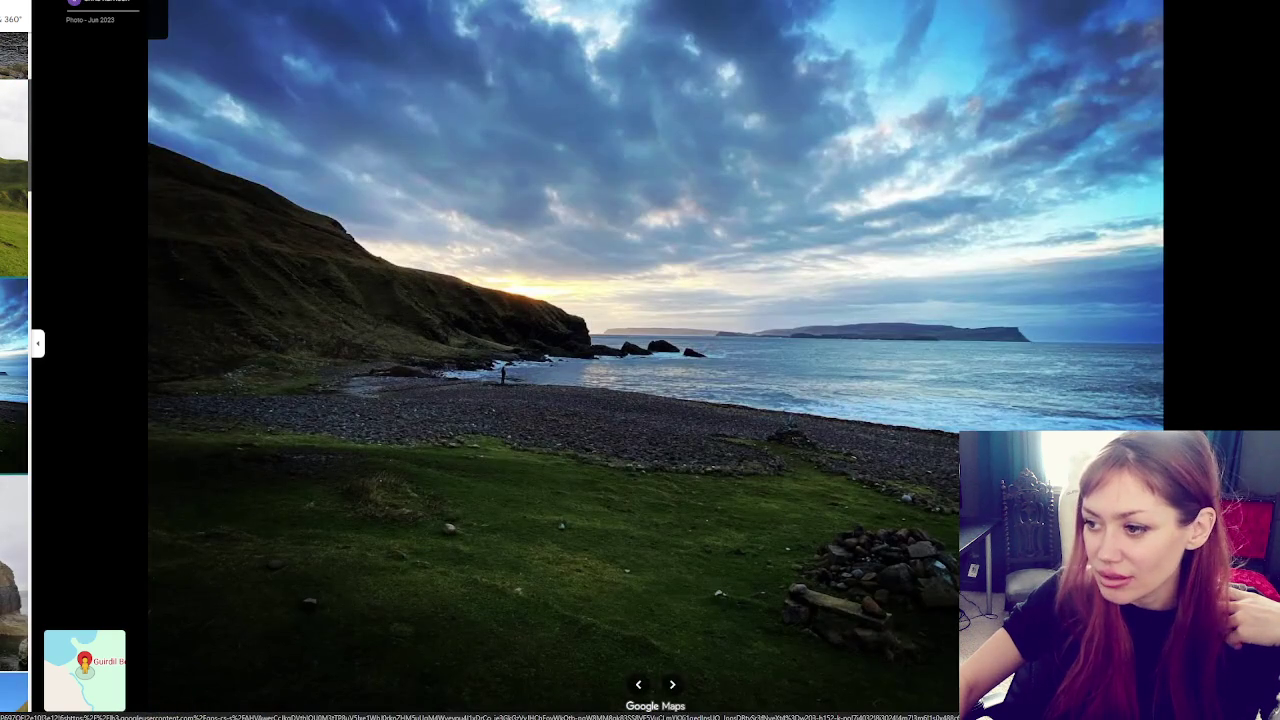
key(Left)
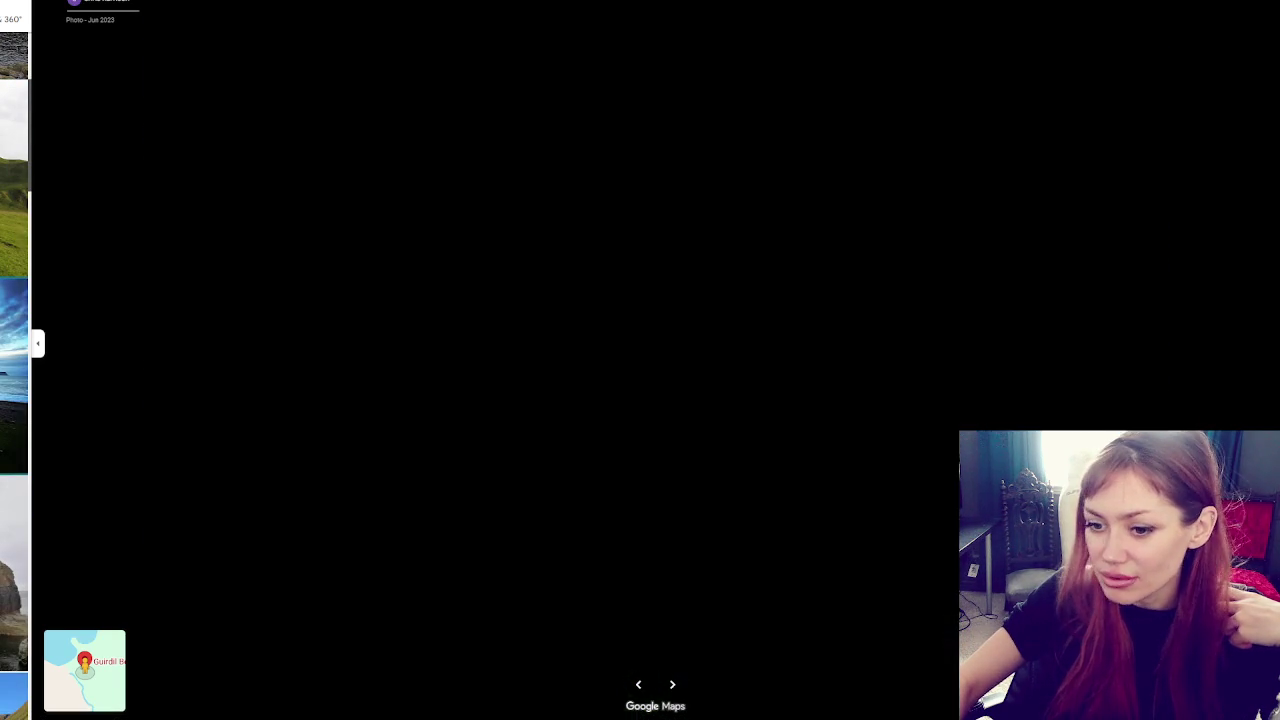
key(Left)
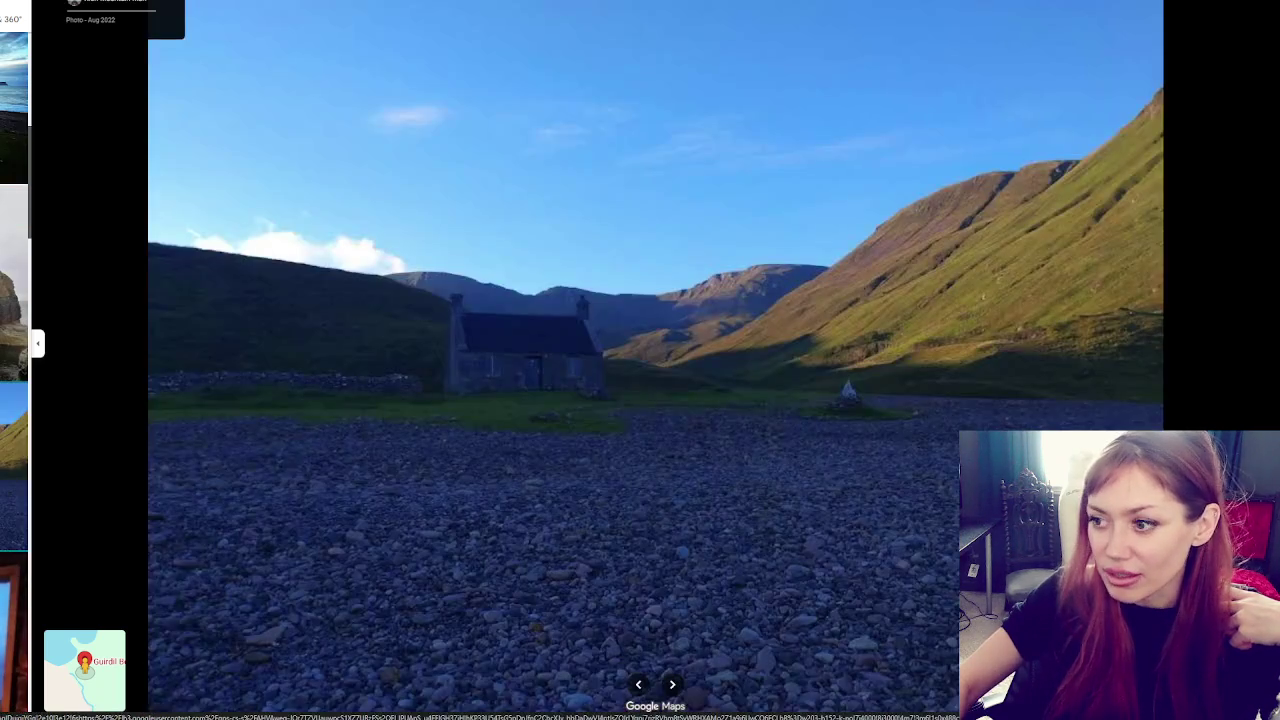
key(Left)
key(Left)
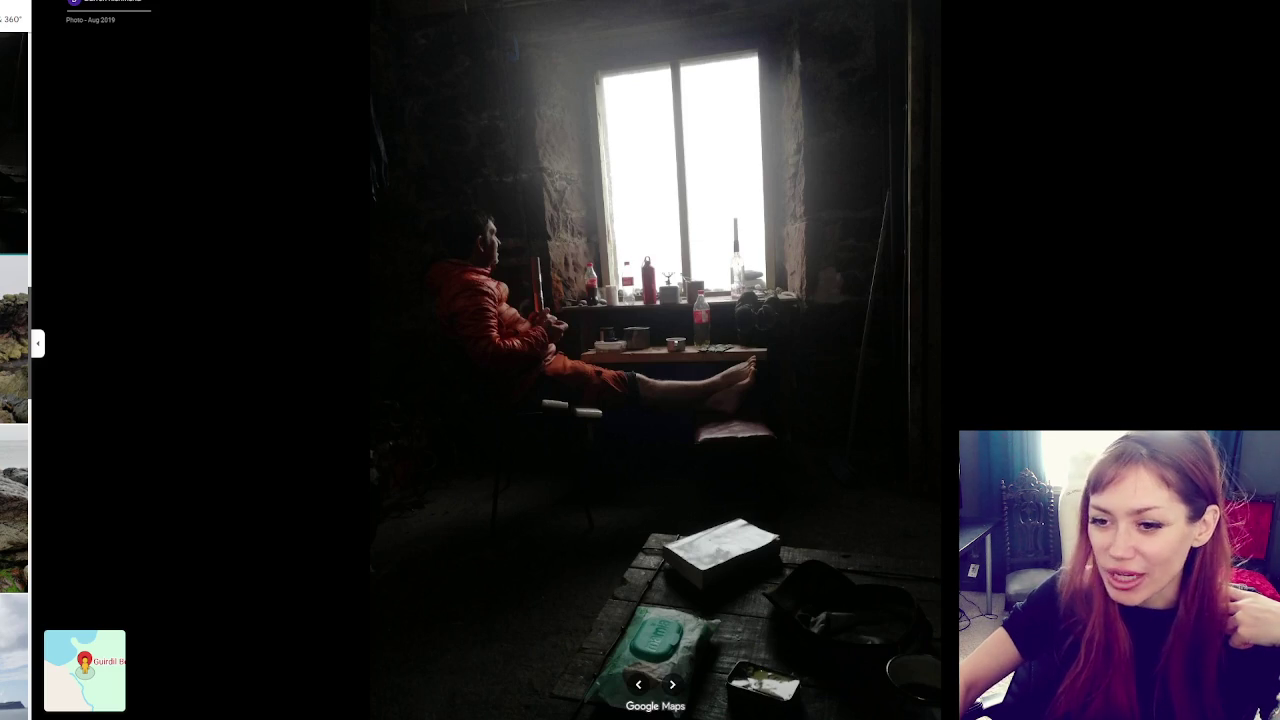
Advance past the interior and coastal photos to the sunlit cottage shot with people outside
key(Right)
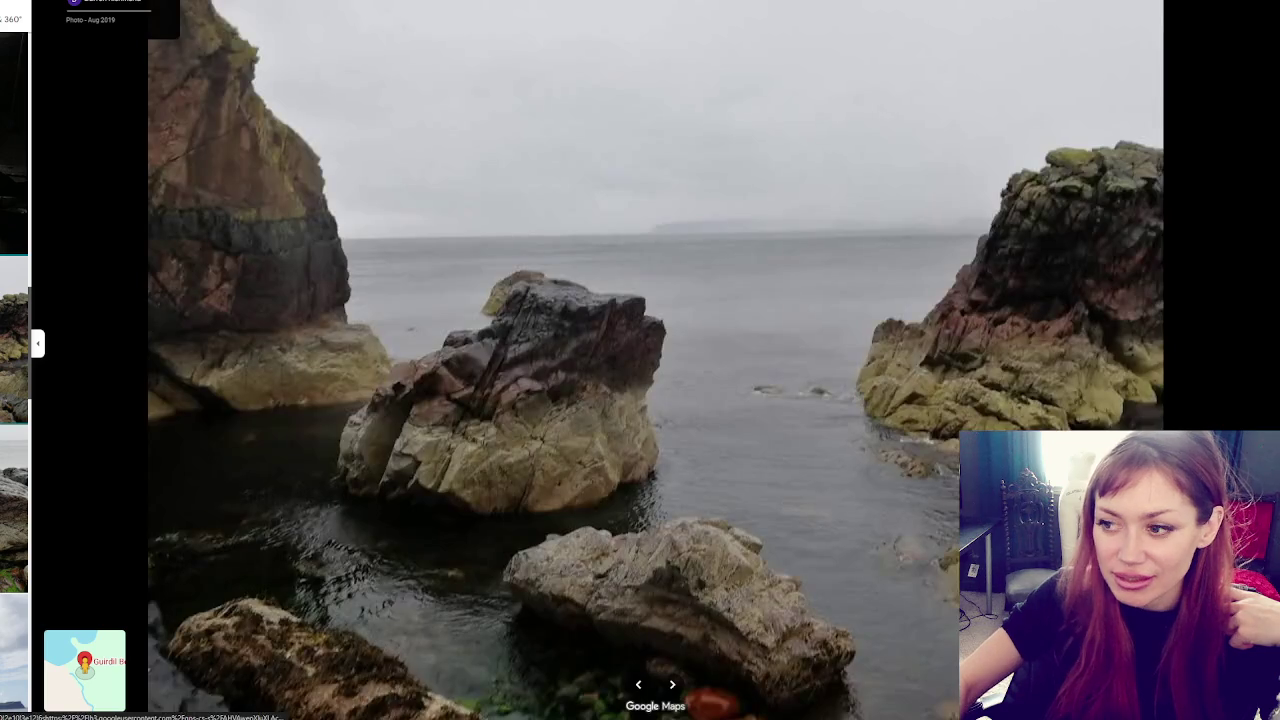
key(Right)
key(Right)
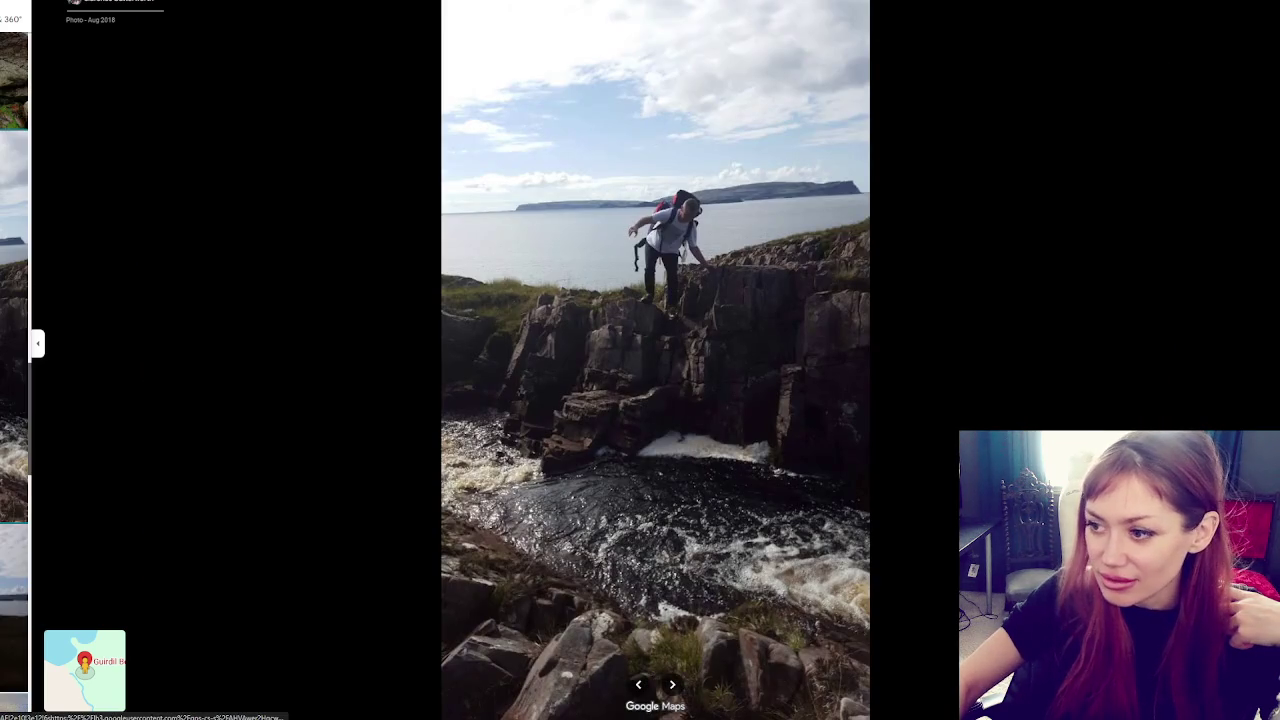
key(Right)
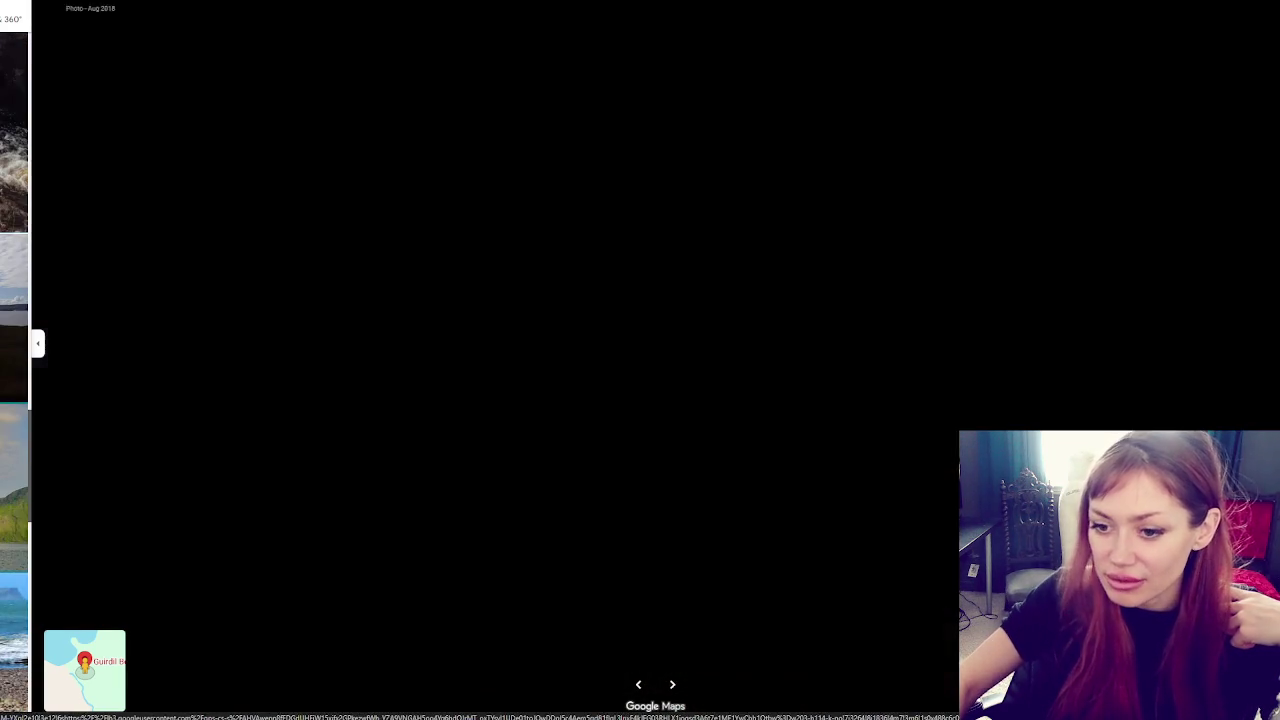
key(Right)
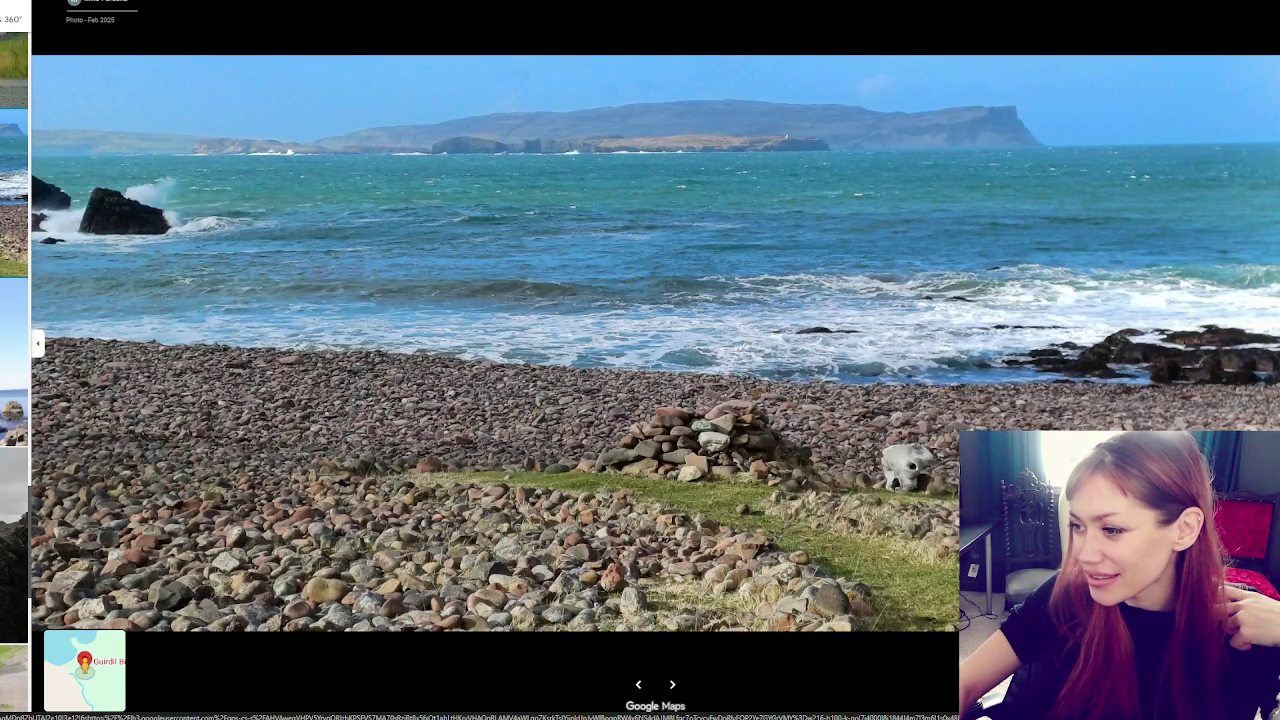
key(Right)
key(Right)
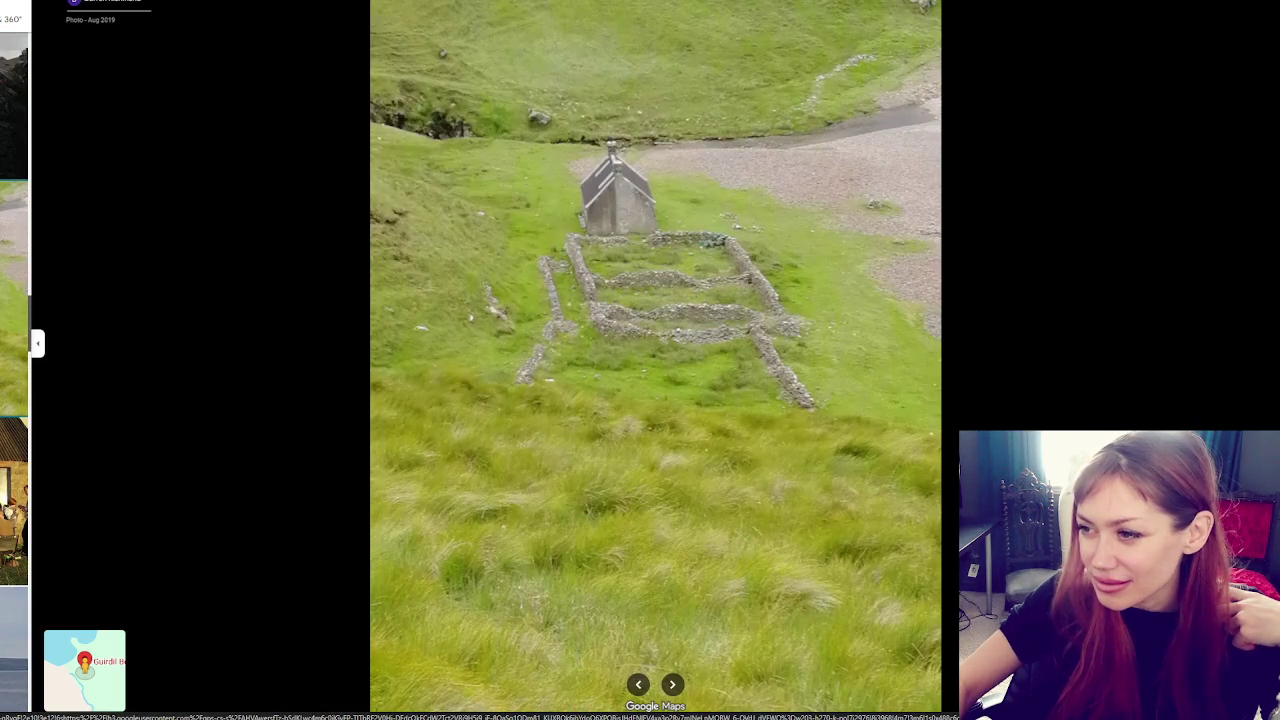
key(Right)
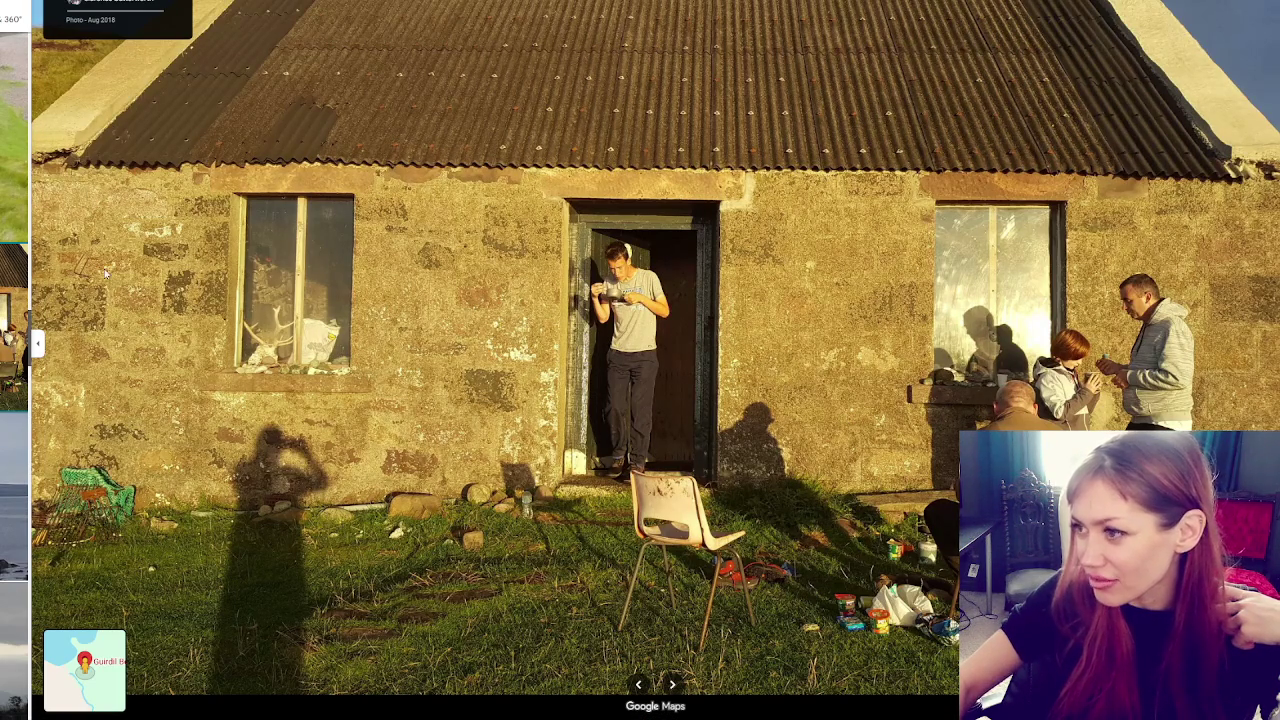
click(14, 490)
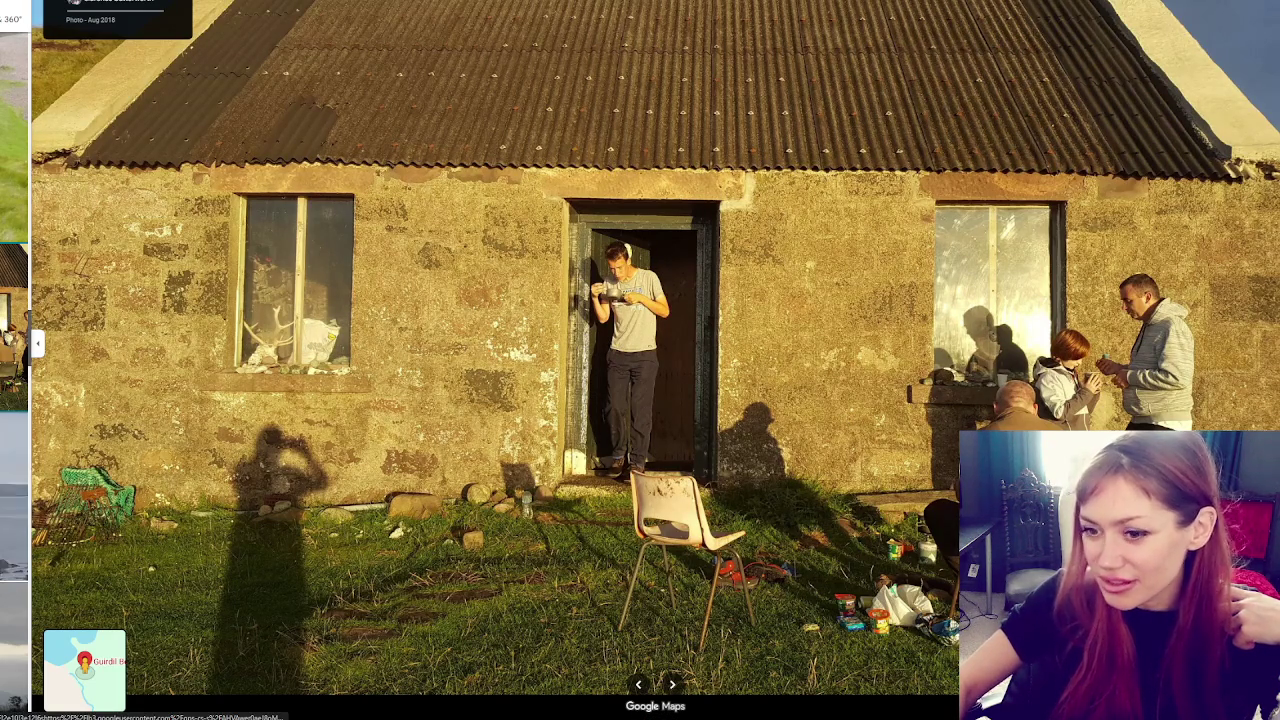
Step through the Guirdil Bothy stone house, window and sea cave photos to the two stags
scroll(14, 400, down, 2)
key(Right)
key(Right)
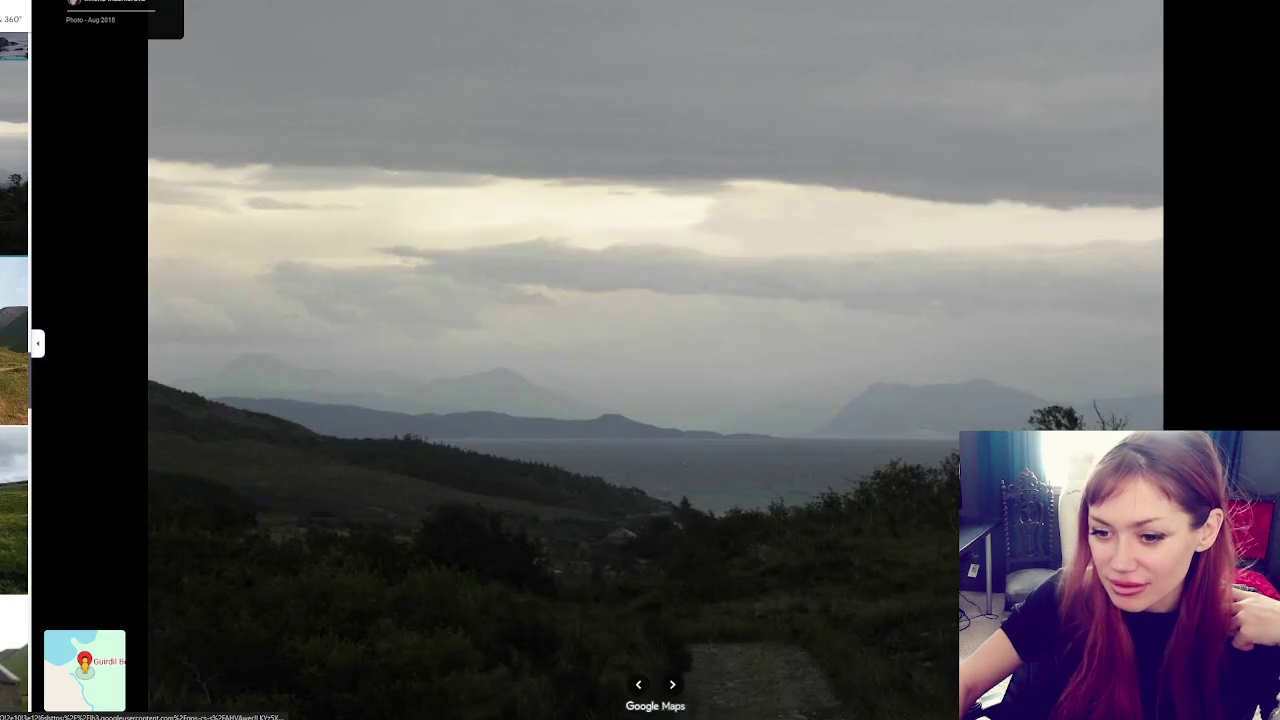
scroll(14, 370, down, 1)
key(Right)
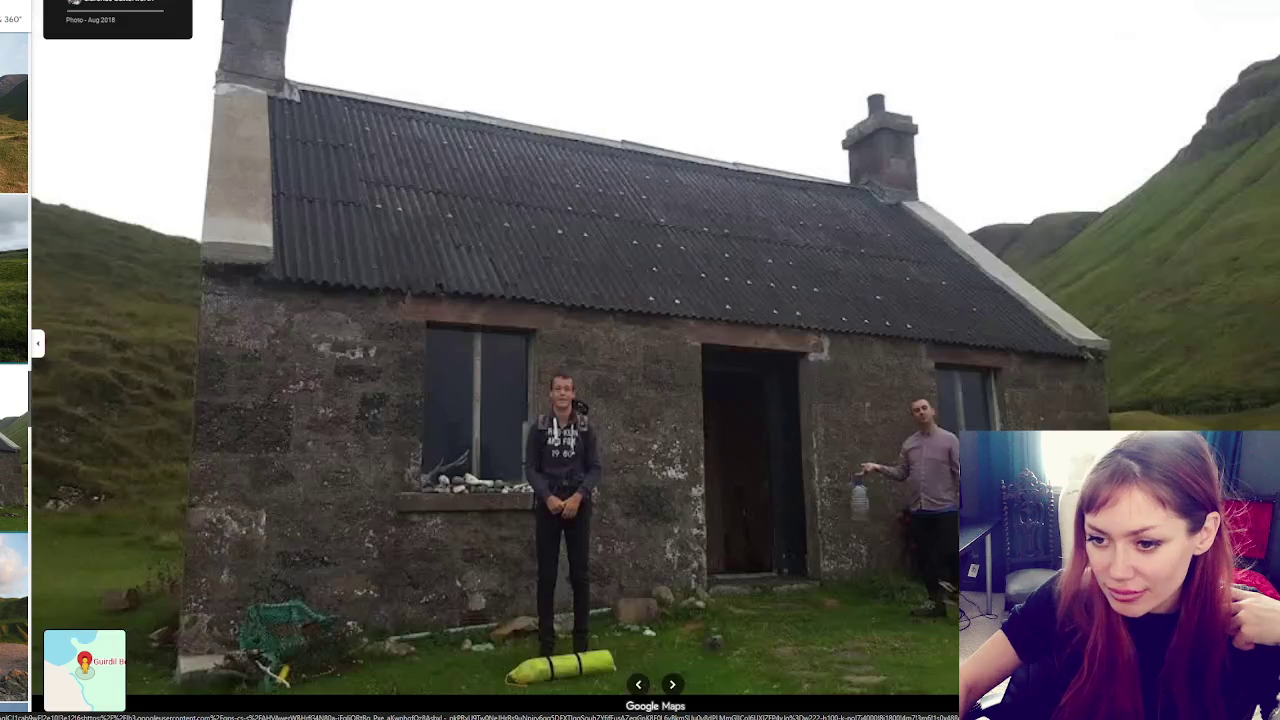
scroll(14, 370, down, 1)
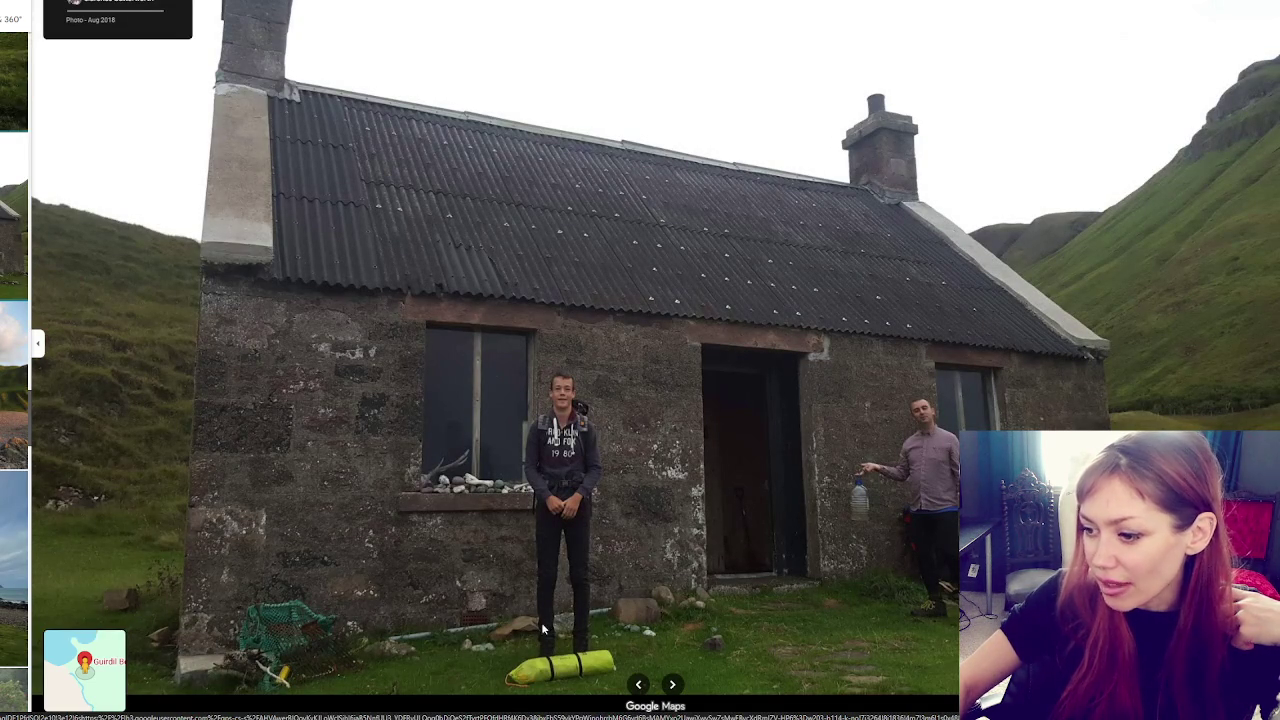
key(Right)
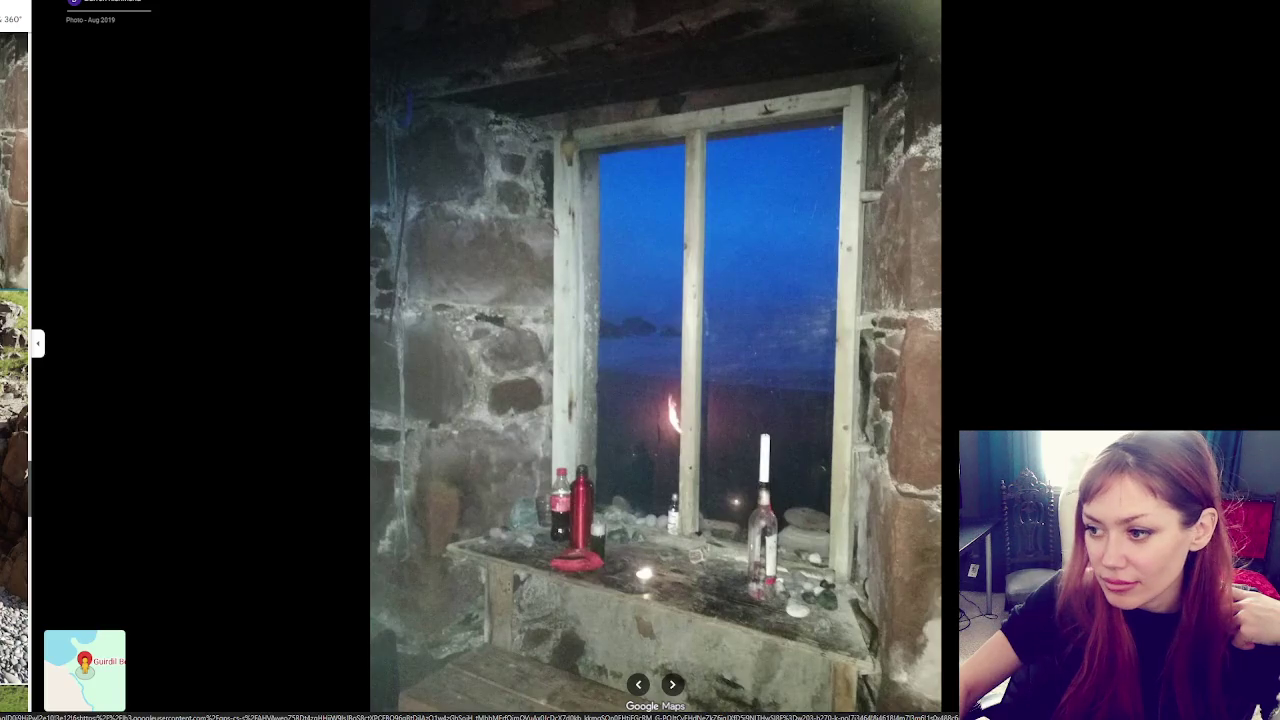
key(Right)
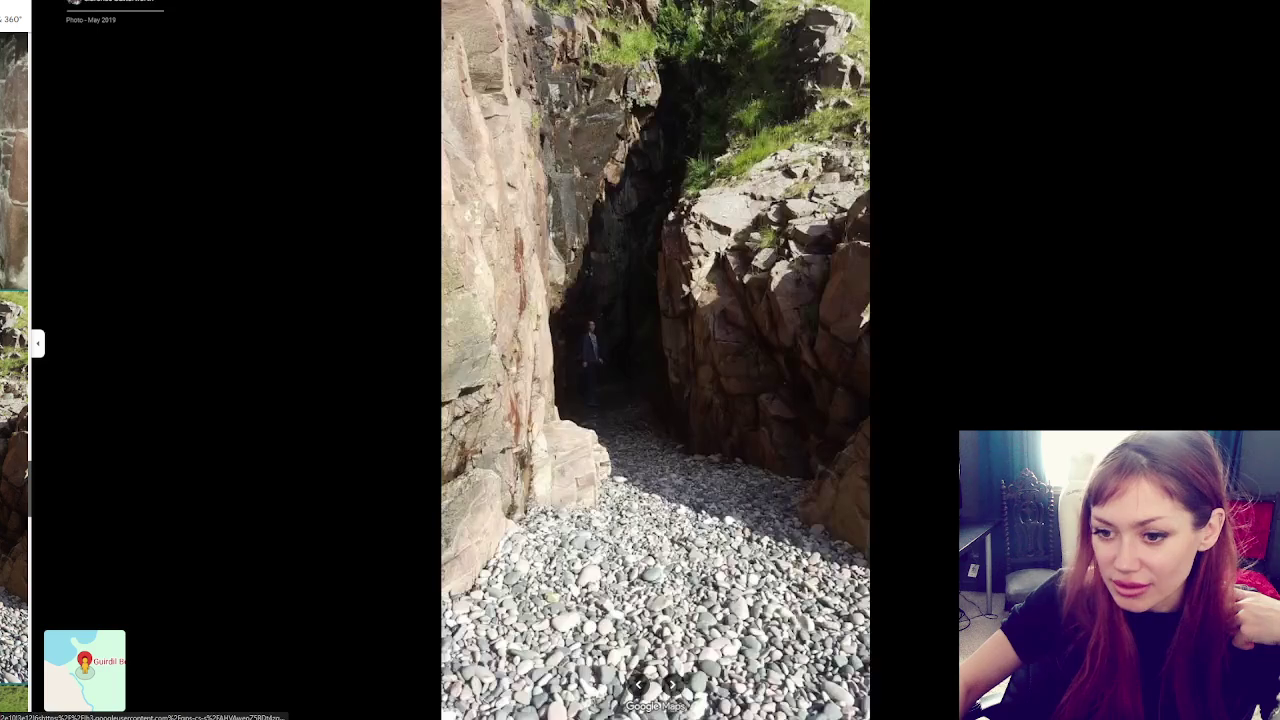
key(Right)
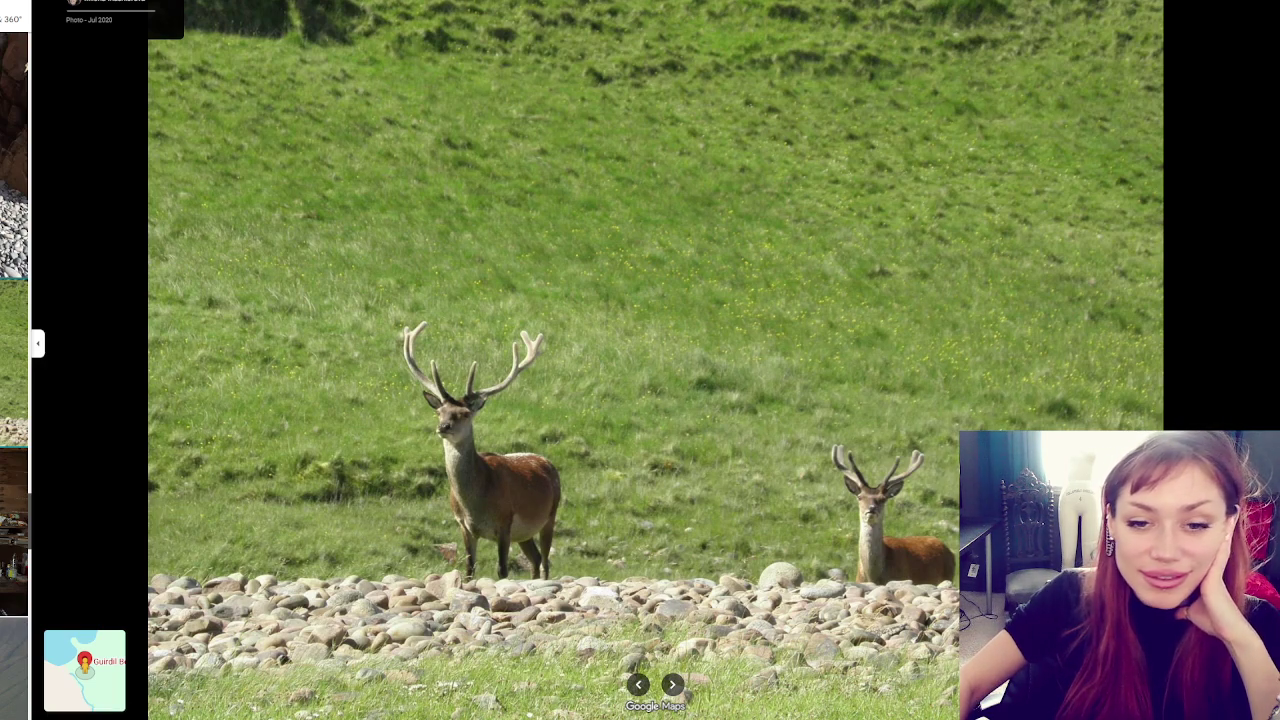
Step through the Guirdil Cottage interior, beach goats and whale skull photos
key(Right)
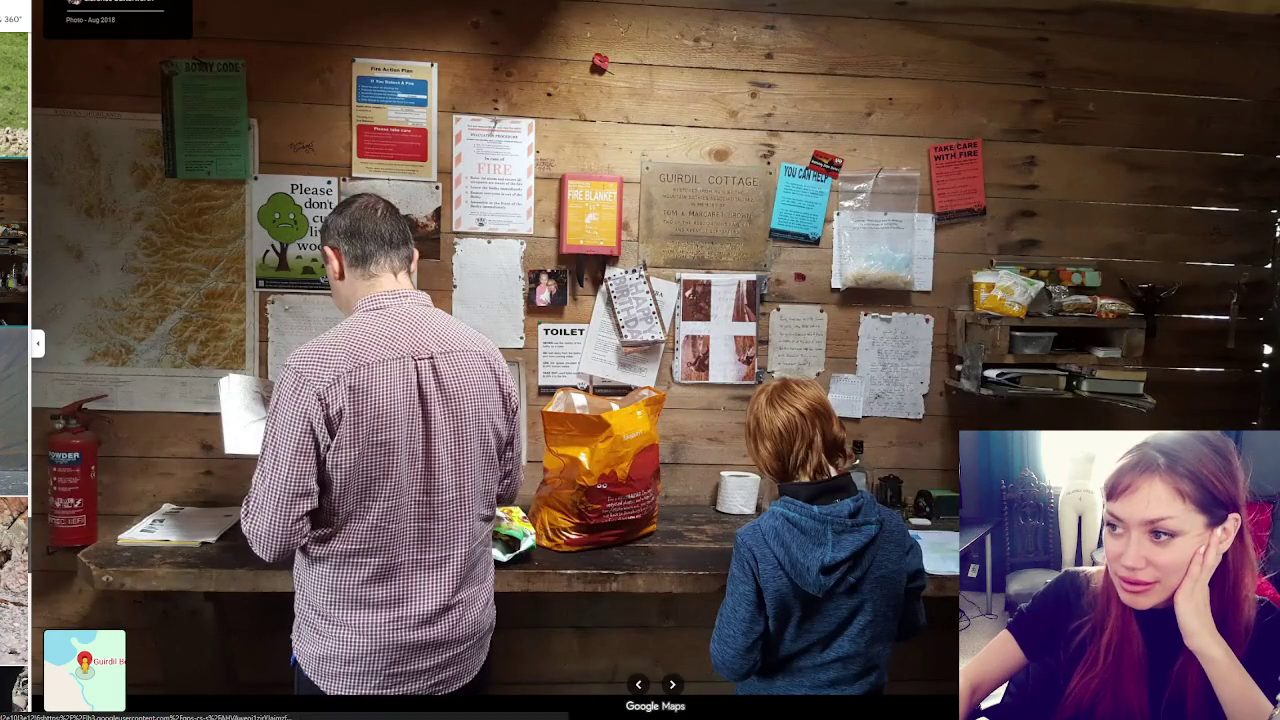
key(Right)
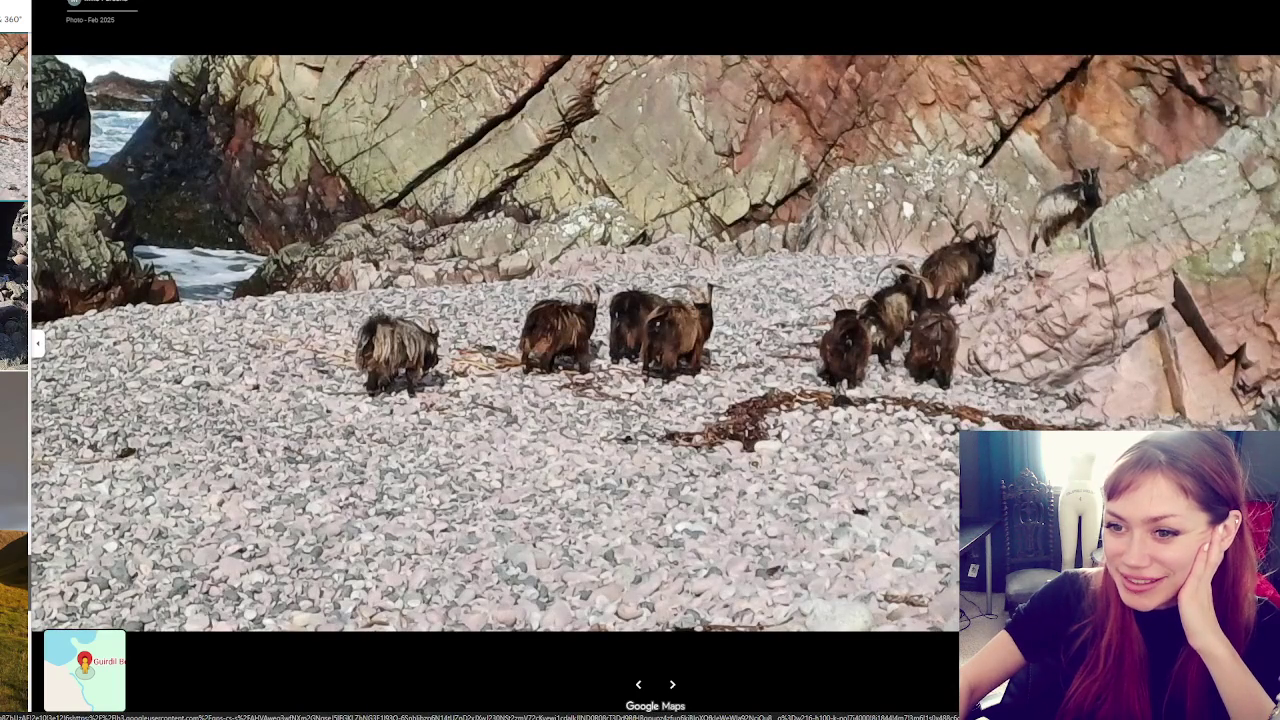
key(Right)
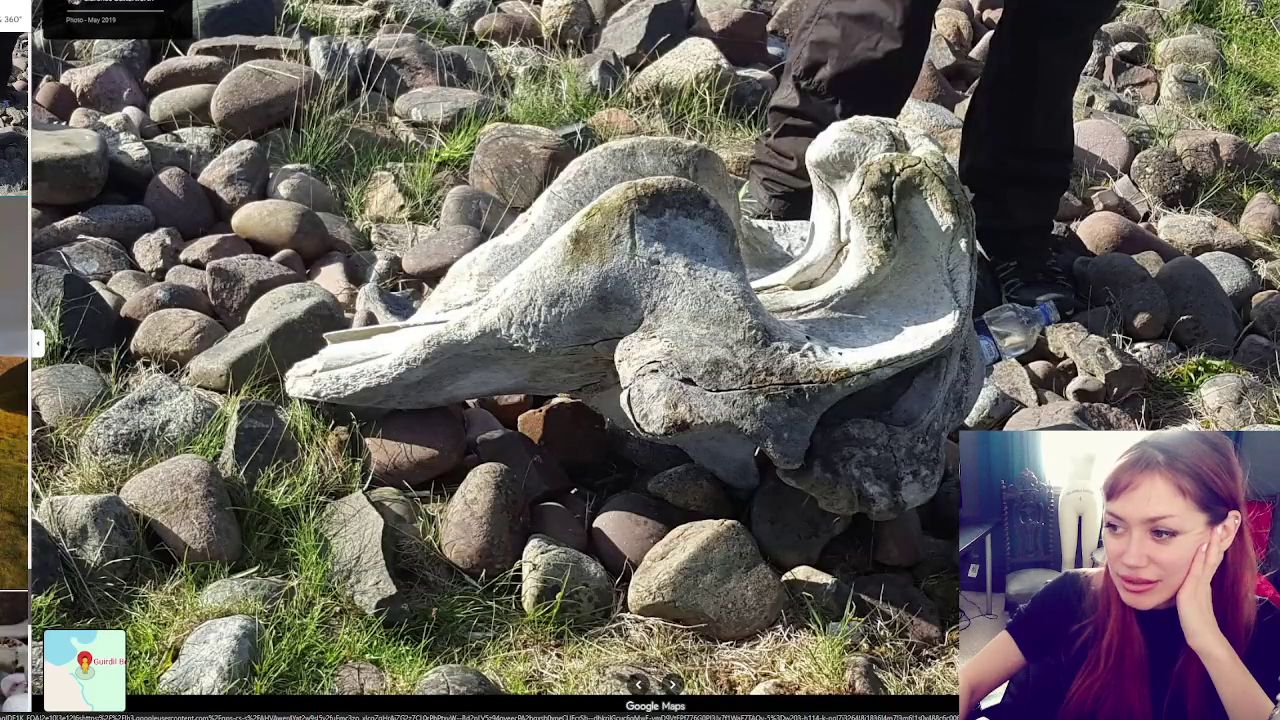
key(Right)
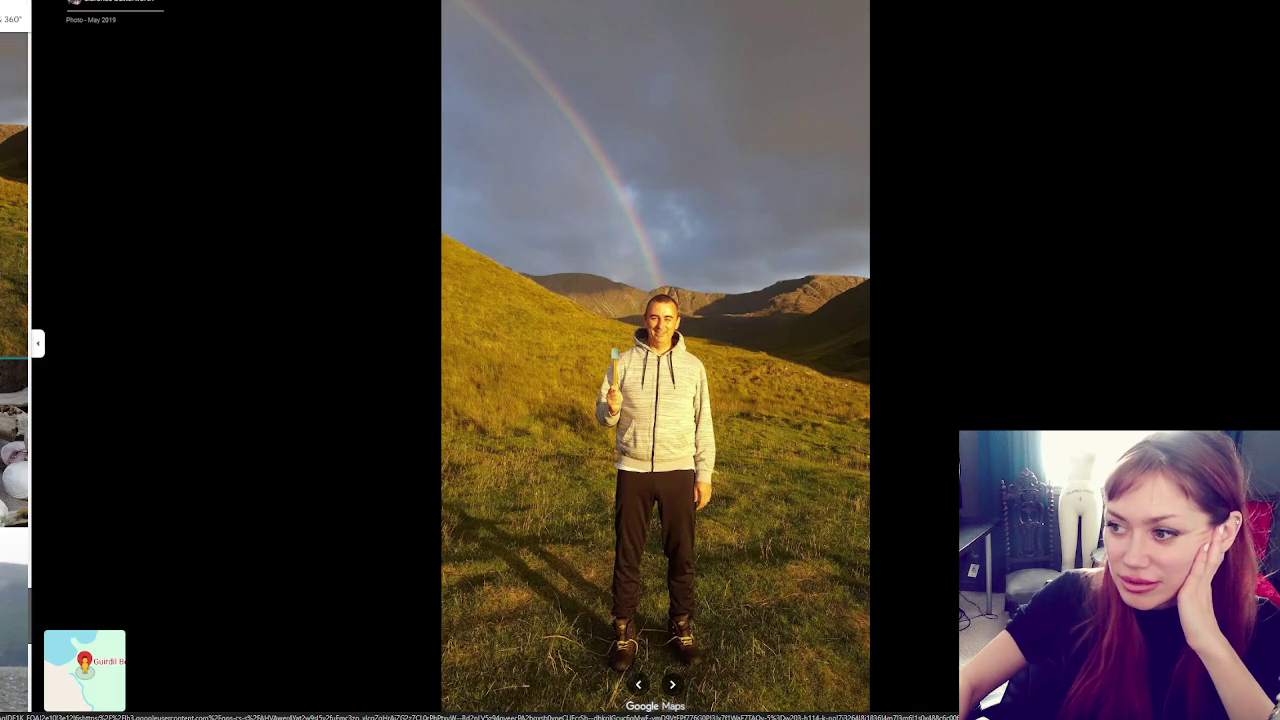
key(Right)
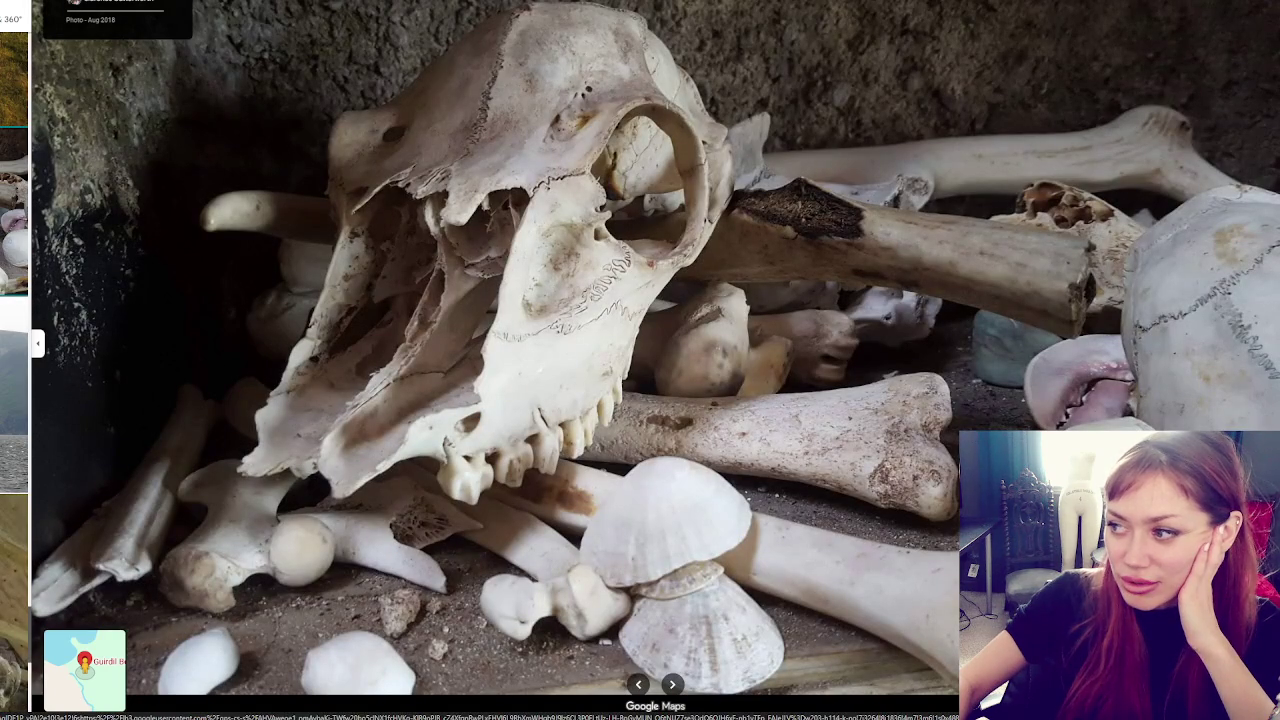
key(Right)
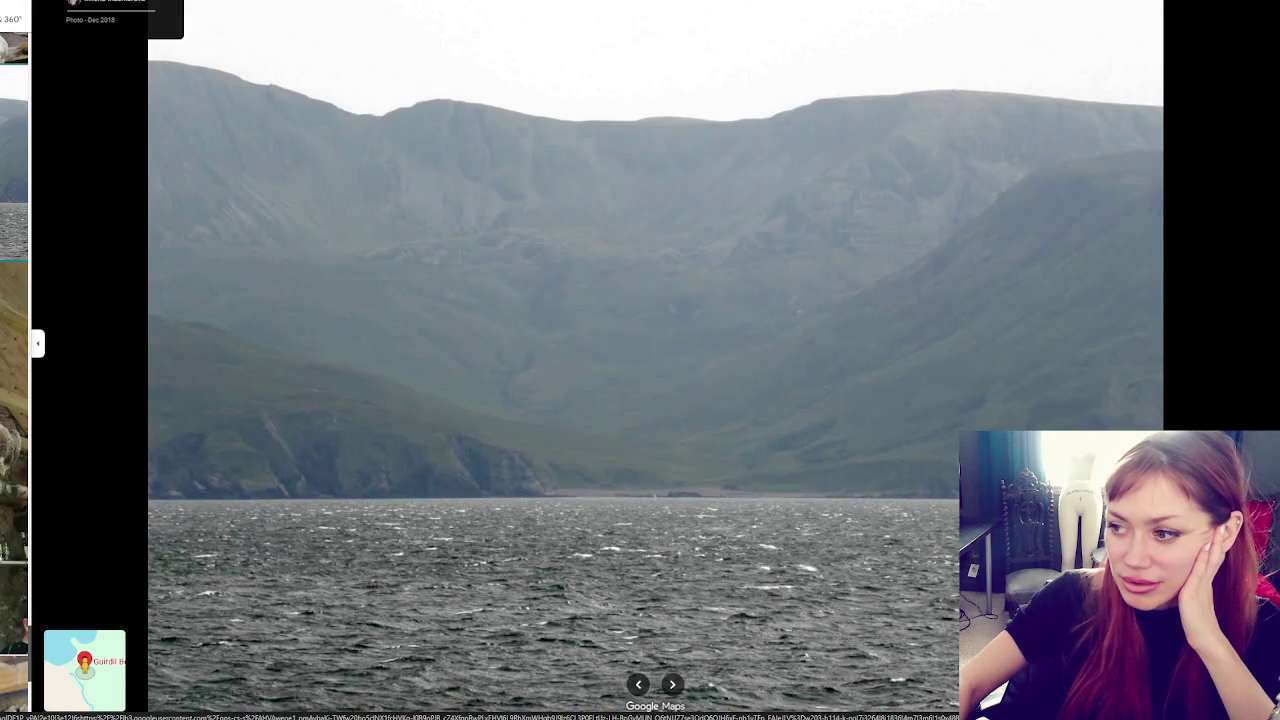
key(Right)
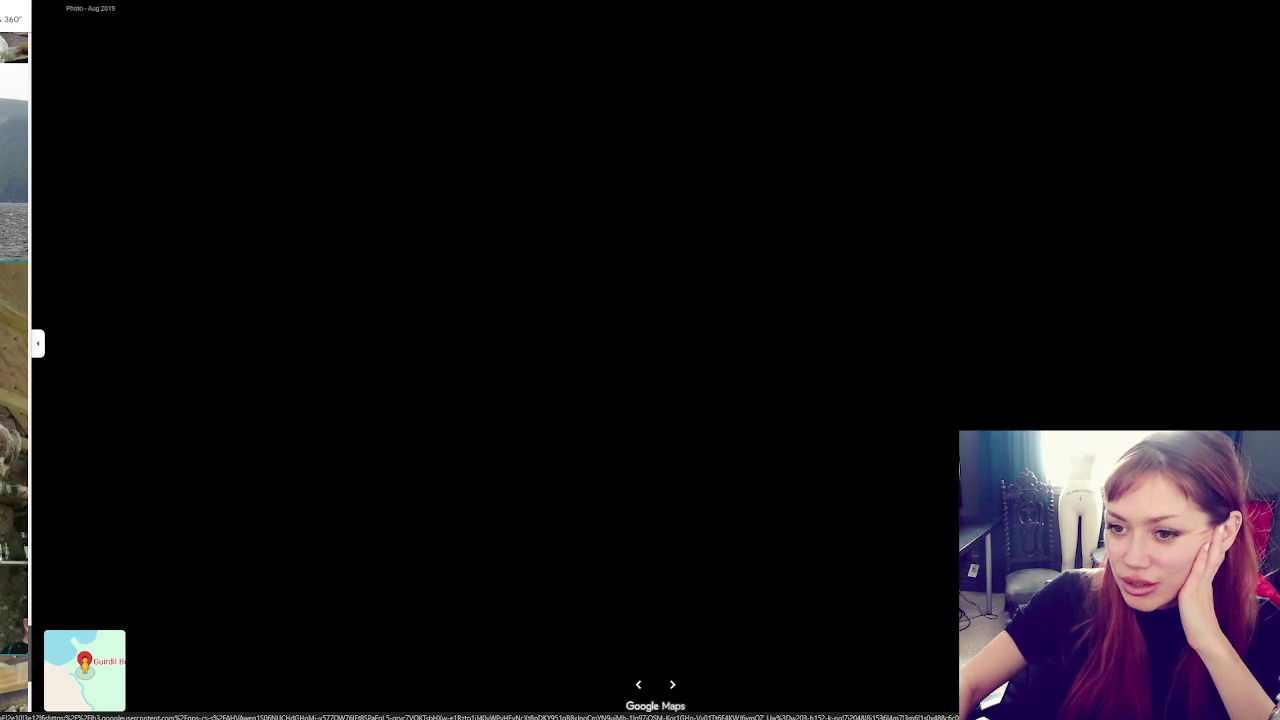
Continue past the stone bothy and coastal photos, then close the gallery to the map
key(Right)
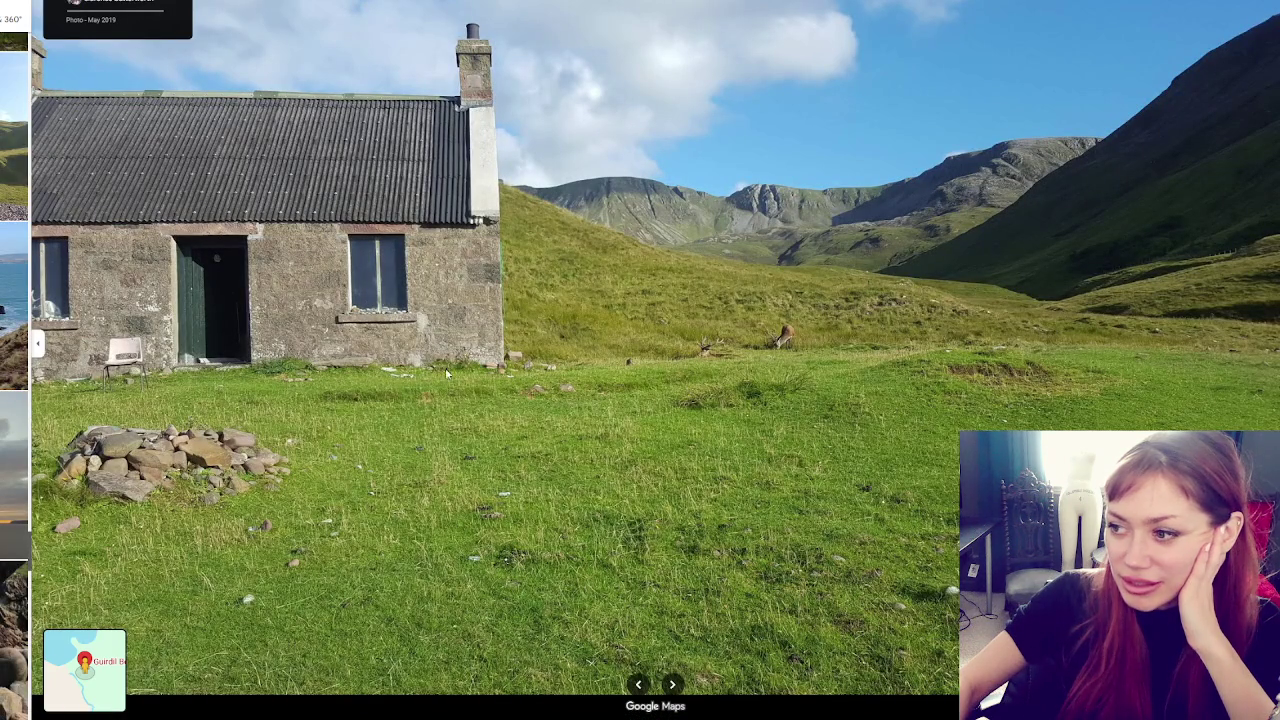
key(Right)
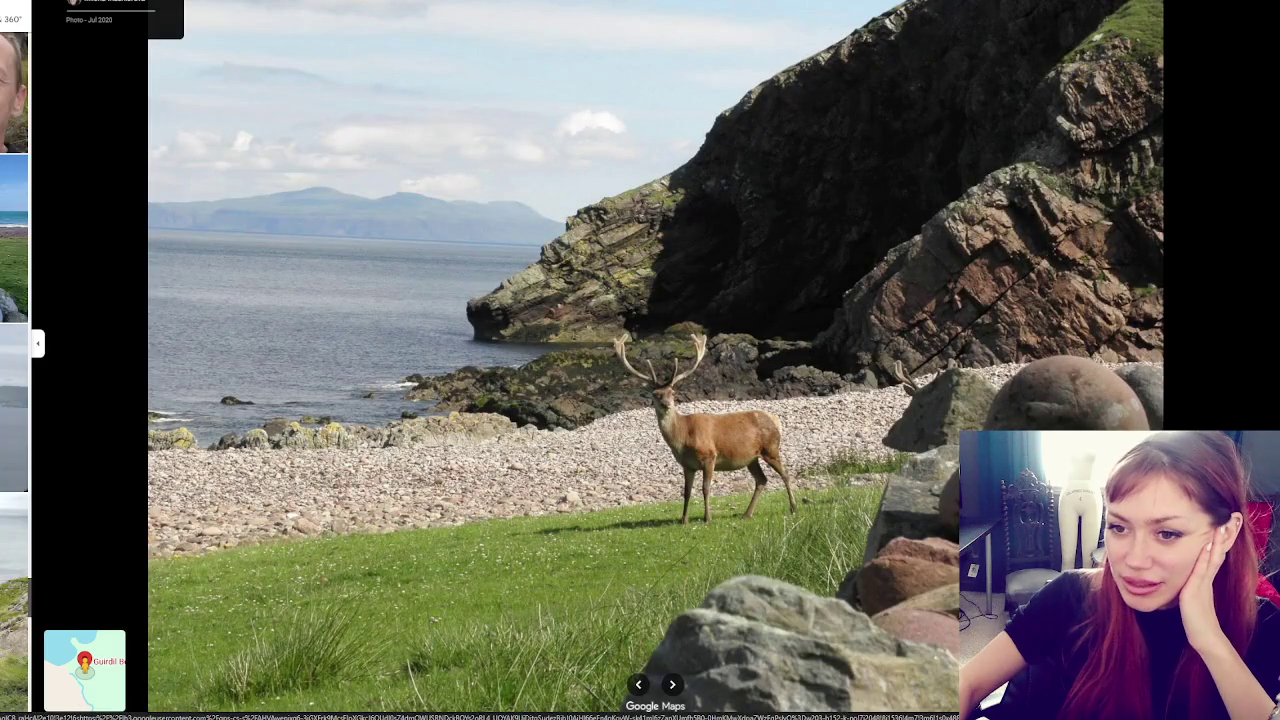
key(Right)
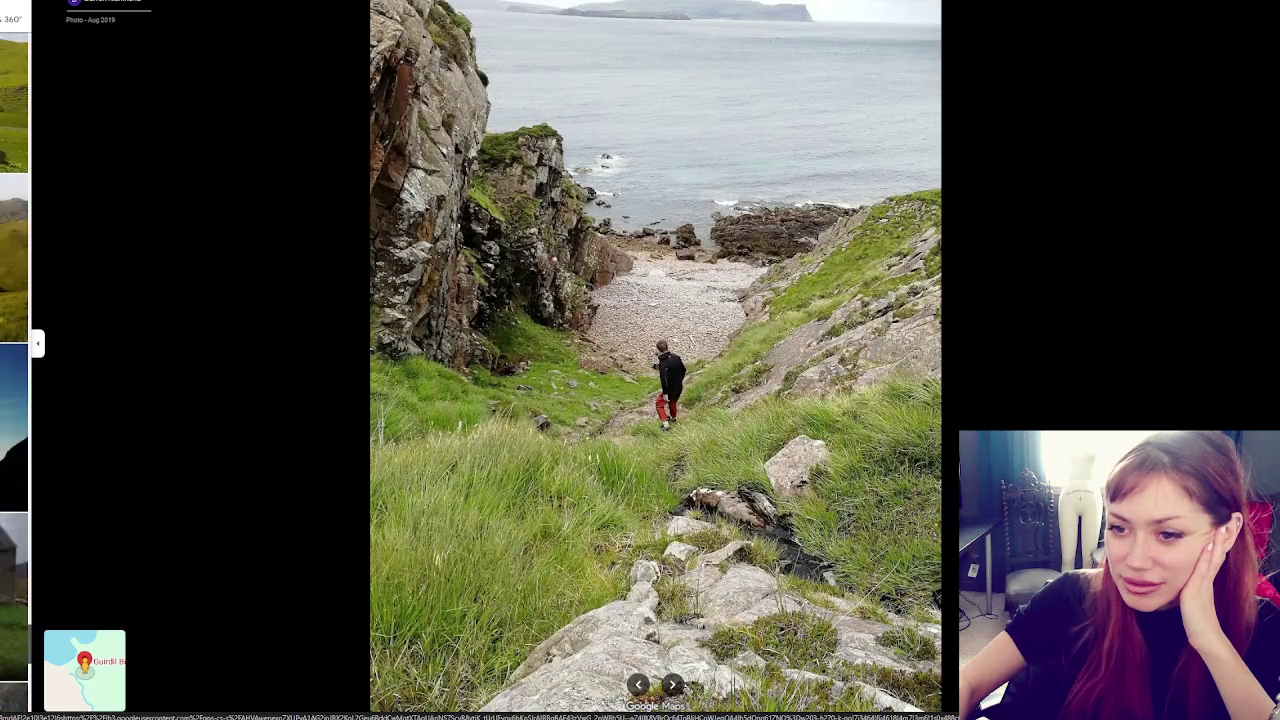
key(Right)
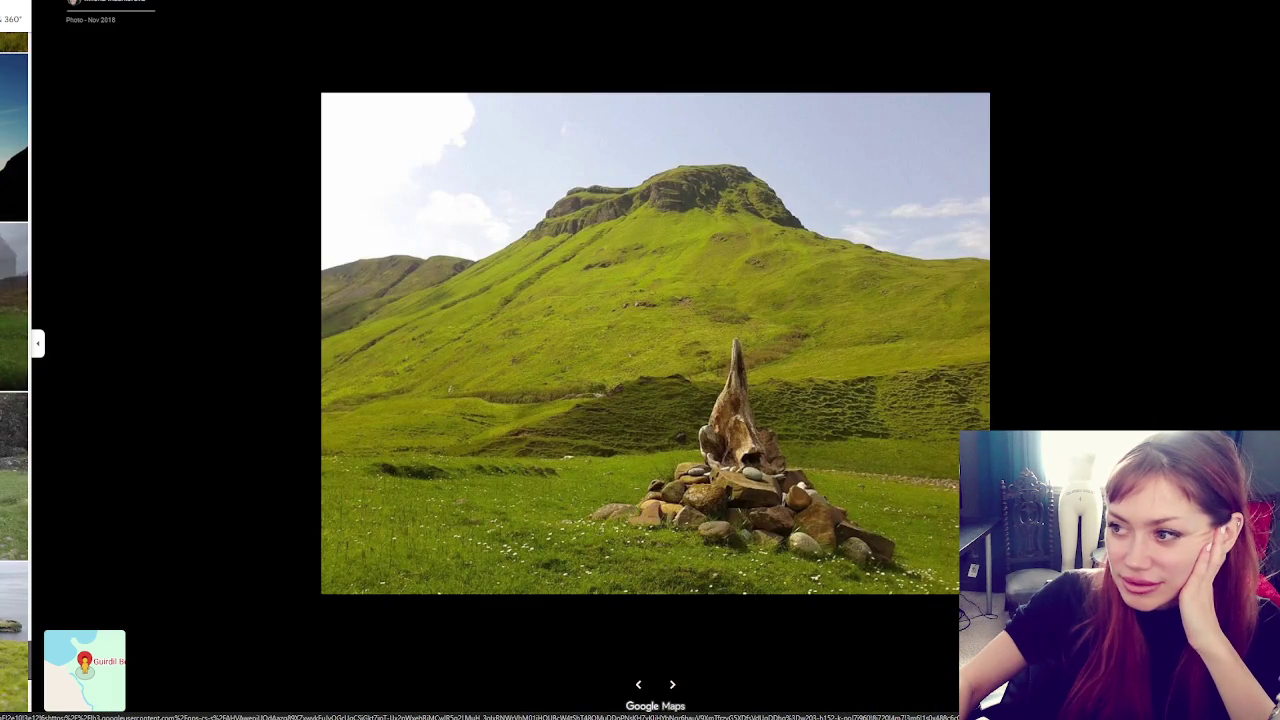
key(Right)
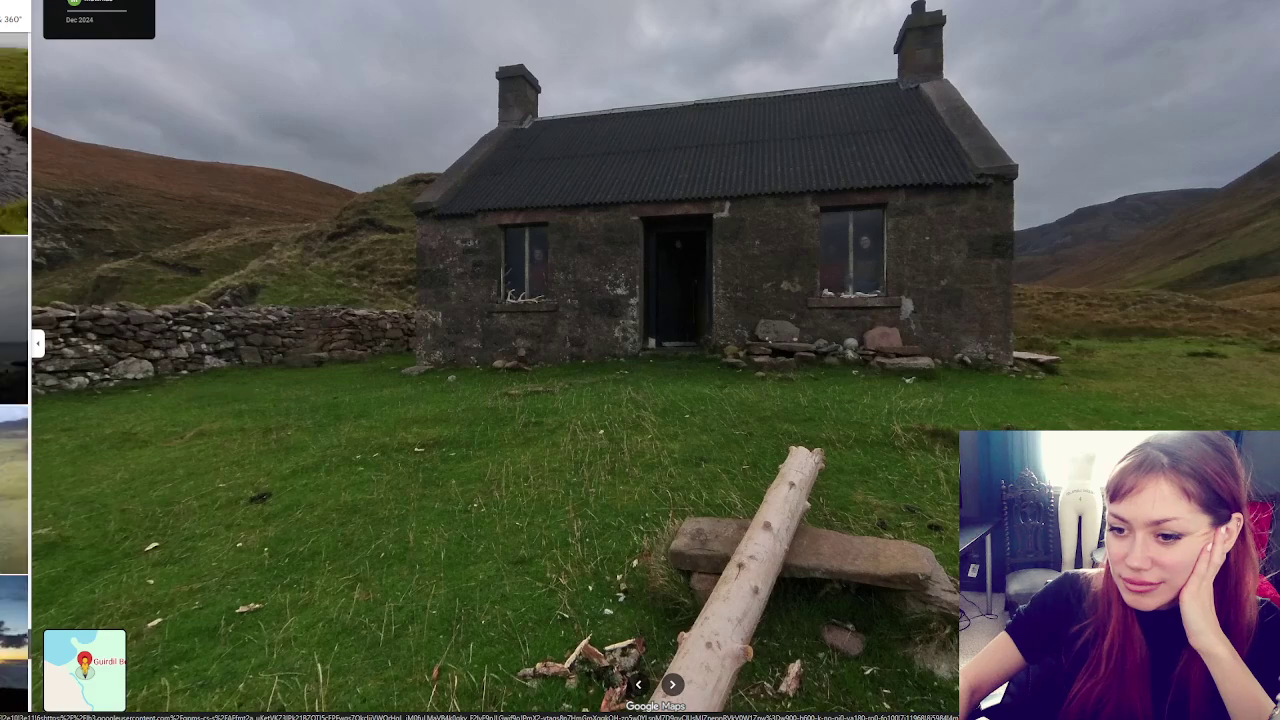
key(Right)
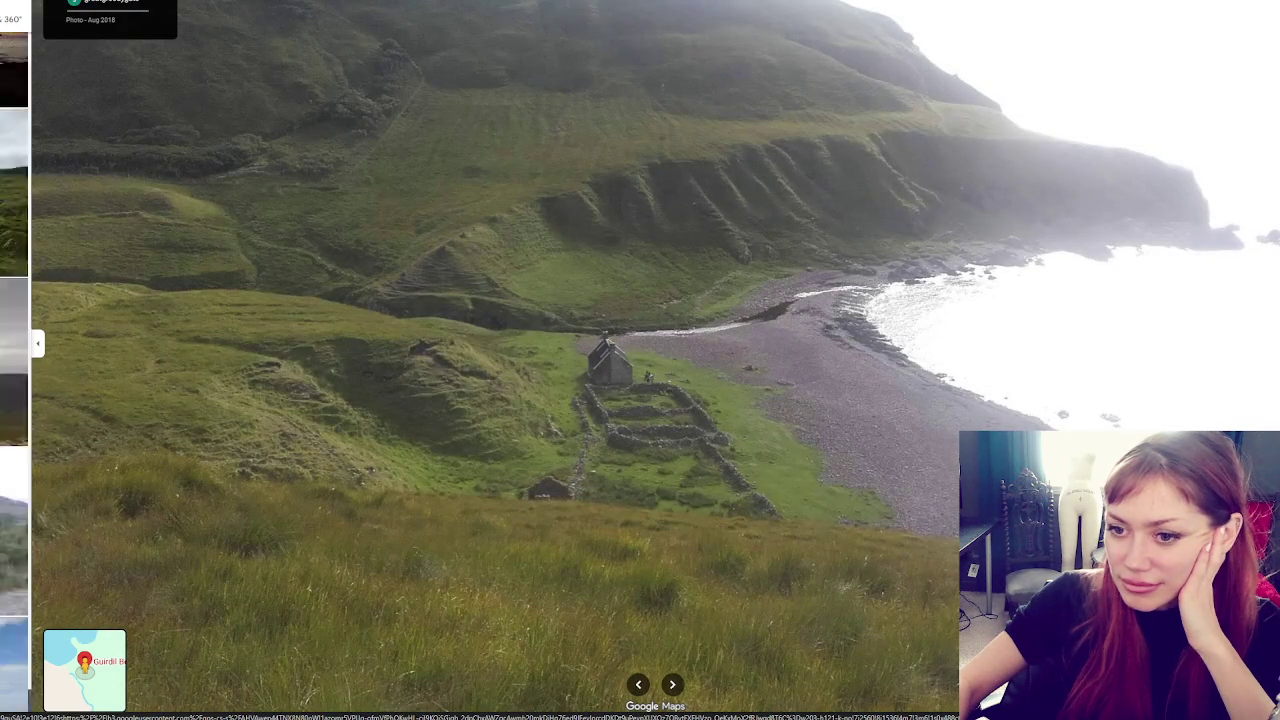
key(Escape)
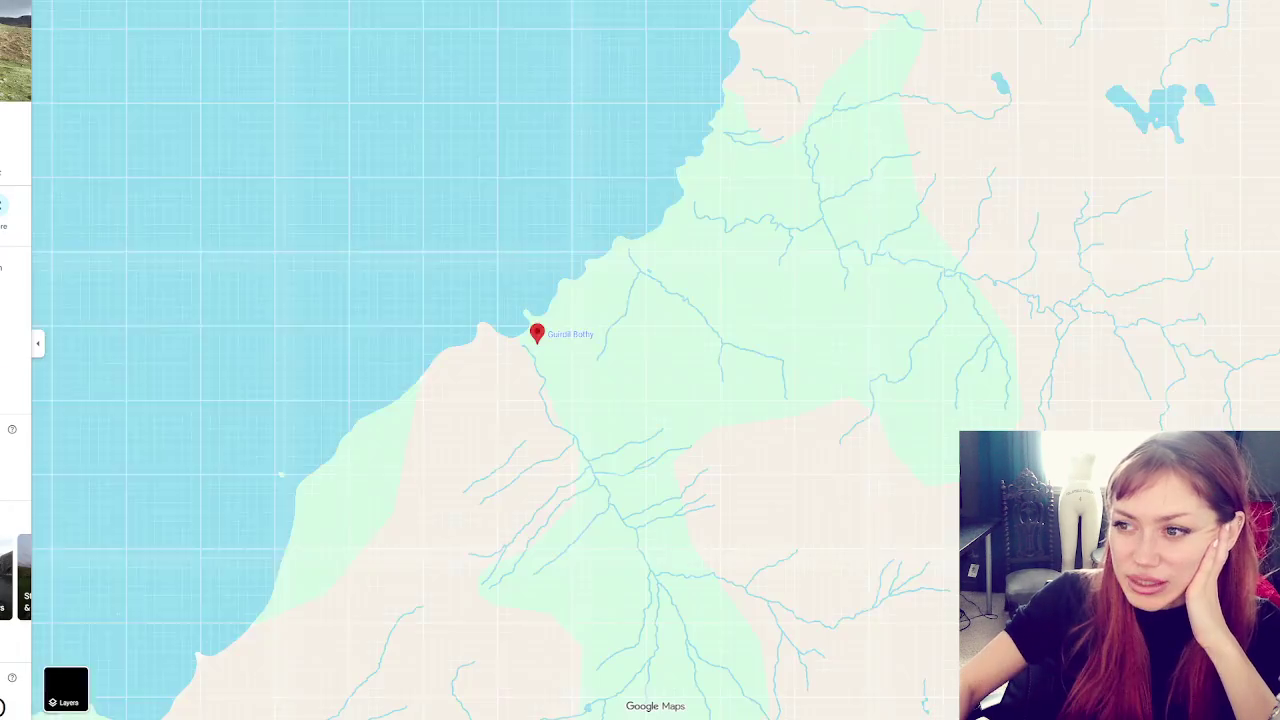
Switch to satellite imagery and pan north across the island toward Kinloch and the loch
click(65, 689)
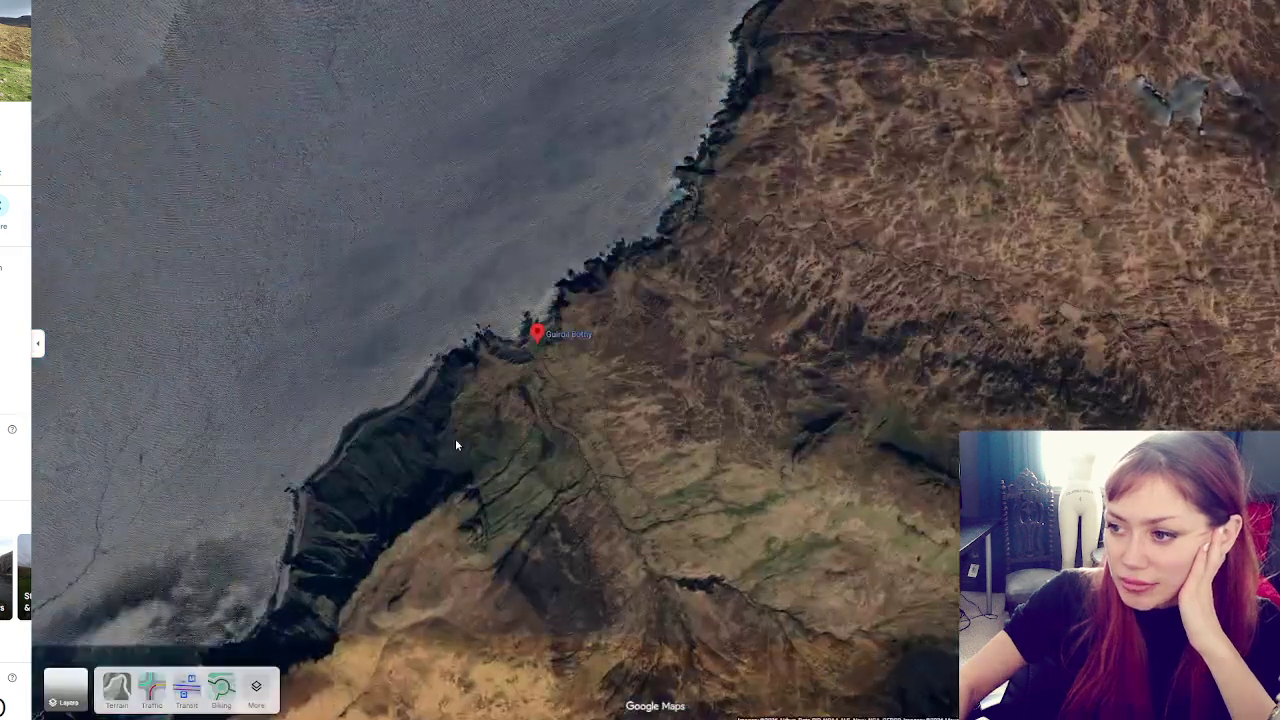
scroll(459, 442, down, 5)
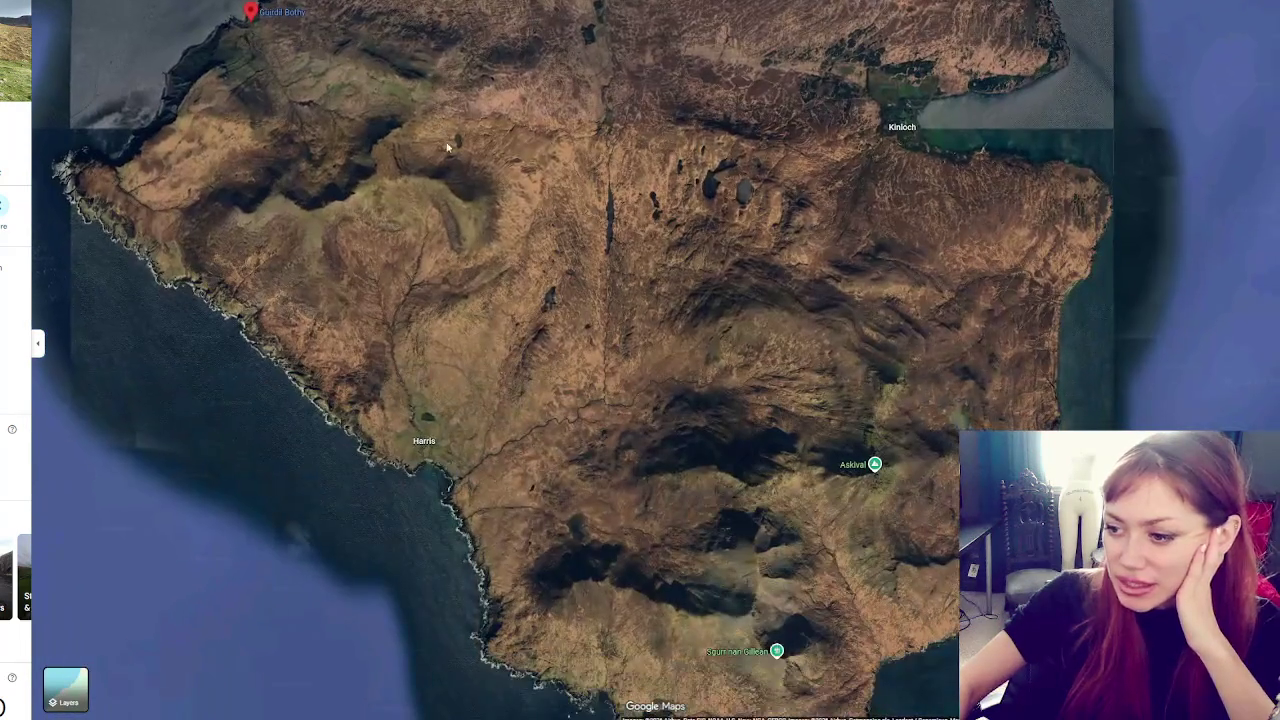
scroll(486, 316, up, 5)
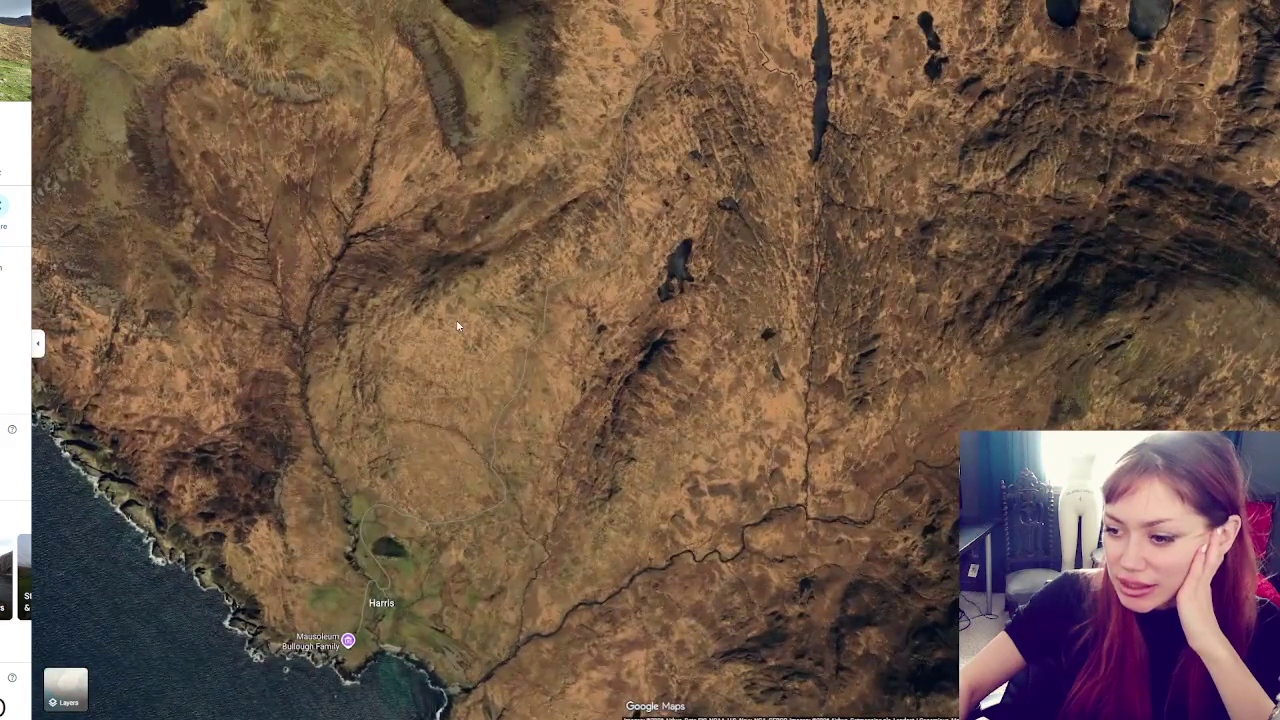
scroll(628, 93, up, 3)
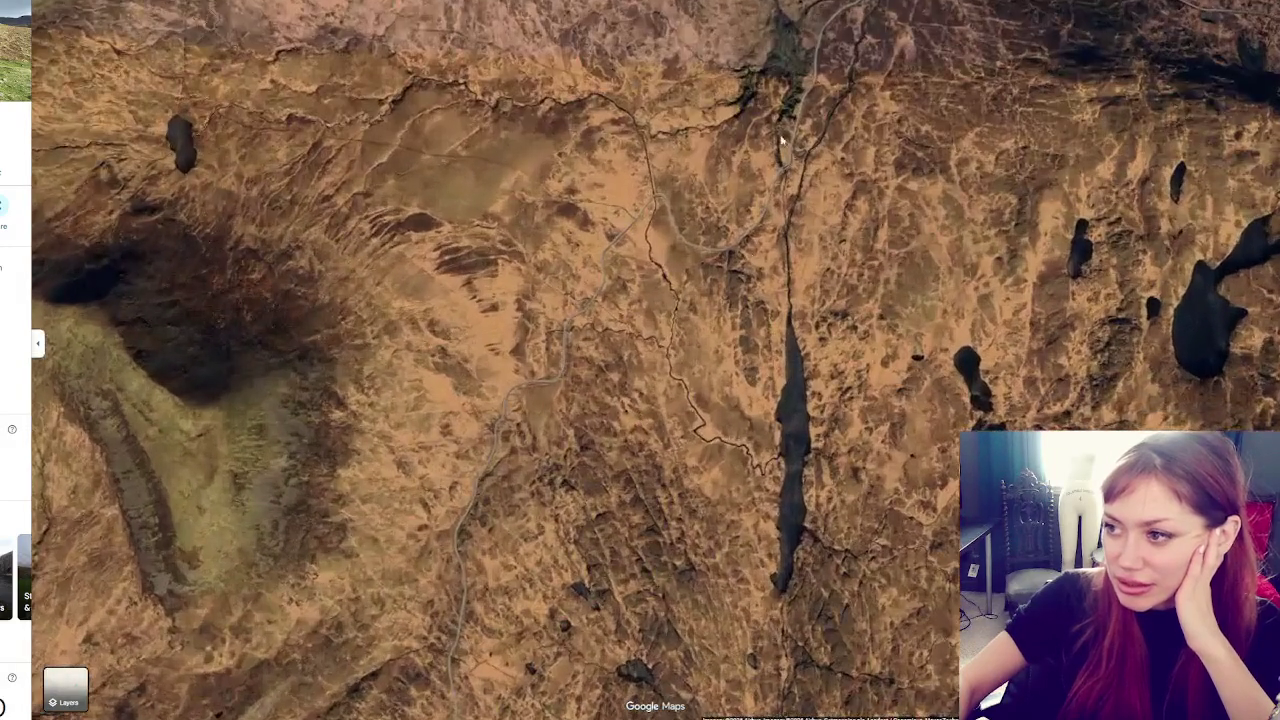
mouse_move(781, 140)
mouse_down()
mouse_move(662, 114)
mouse_move(624, 341)
mouse_up()
mouse_move(740, 437)
mouse_down()
mouse_move(422, 293)
mouse_move(312, 323)
mouse_move(734, 393)
mouse_move(567, 516)
mouse_move(493, 234)
mouse_move(491, 342)
mouse_up()
Zoom and reposition the satellite view around Kilmory Beach
scroll(523, 244, down, 2)
scroll(447, 230, up, 3)
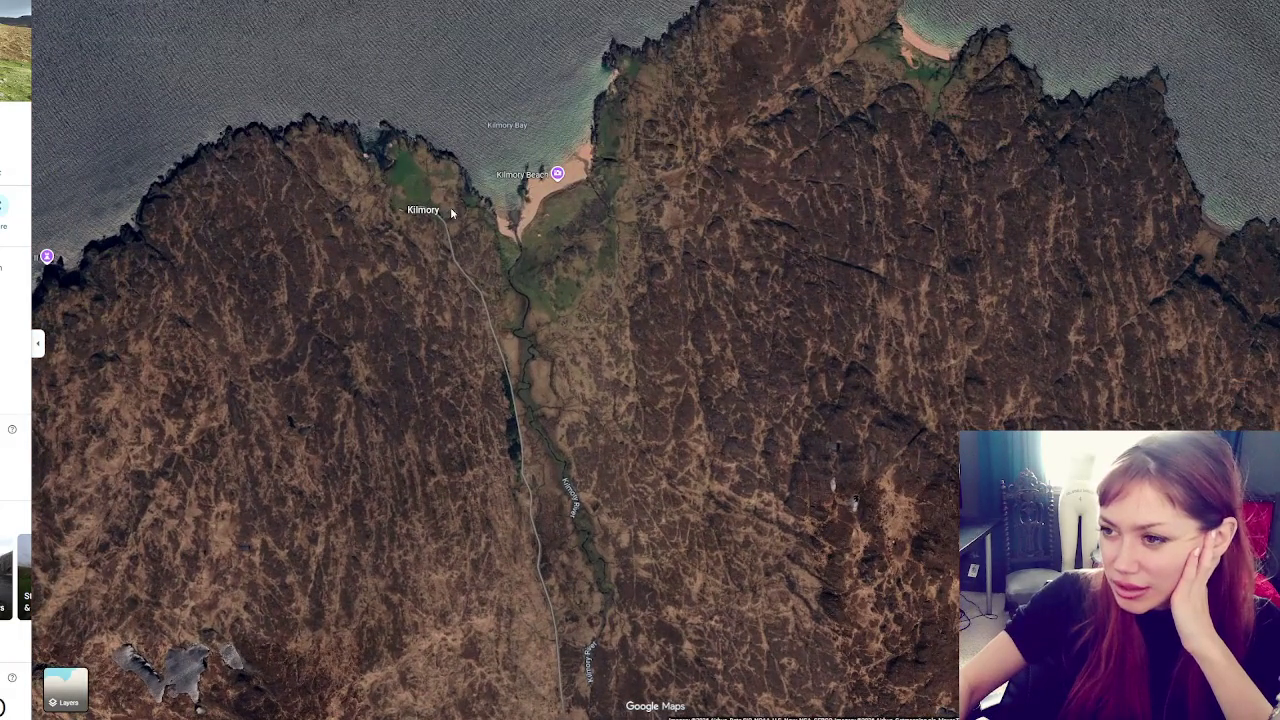
scroll(603, 463, up, 3)
scroll(602, 458, down, 2)
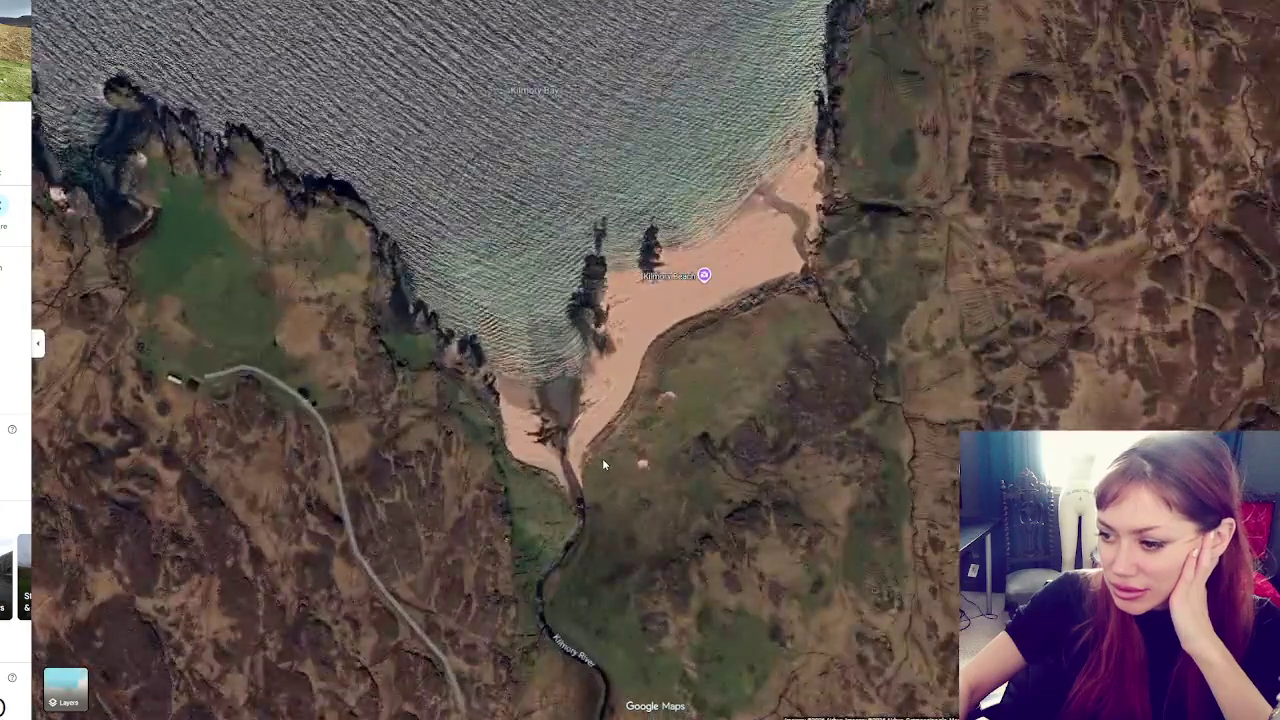
drag(222, 405, 187, 191)
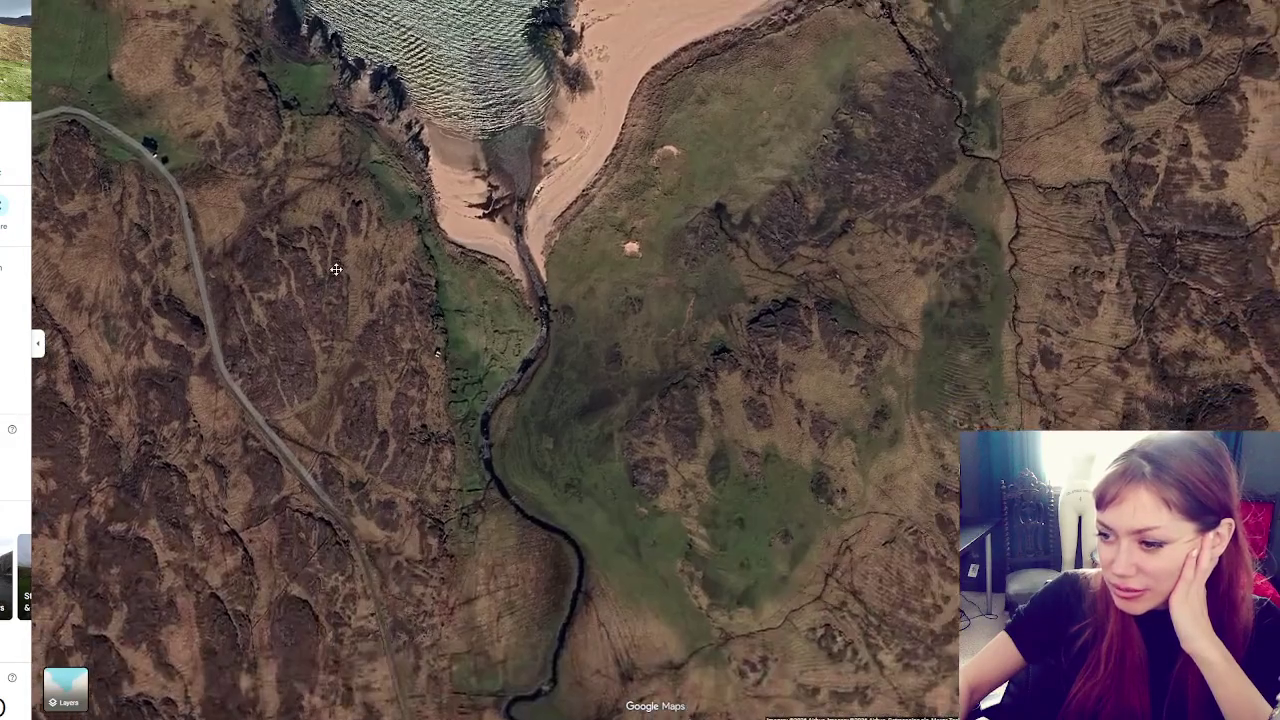
drag(338, 283, 356, 439)
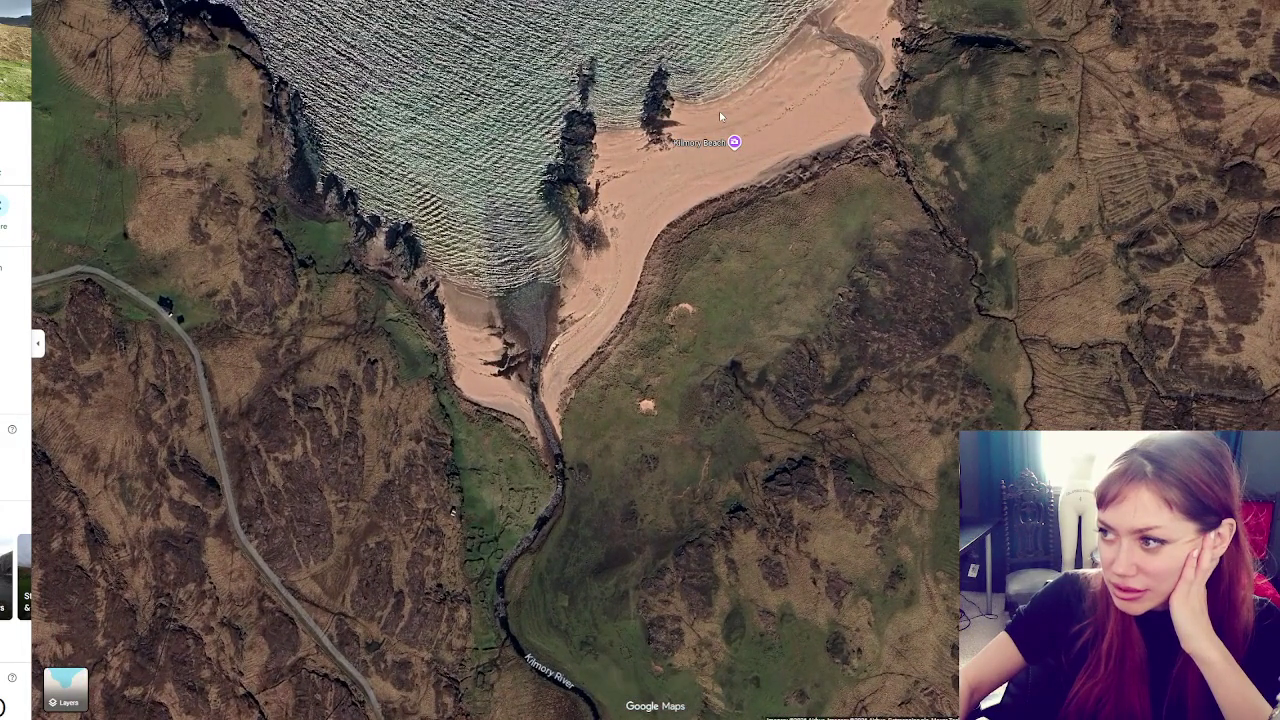
scroll(720, 117, down, 3)
drag(350, 310, 715, 302)
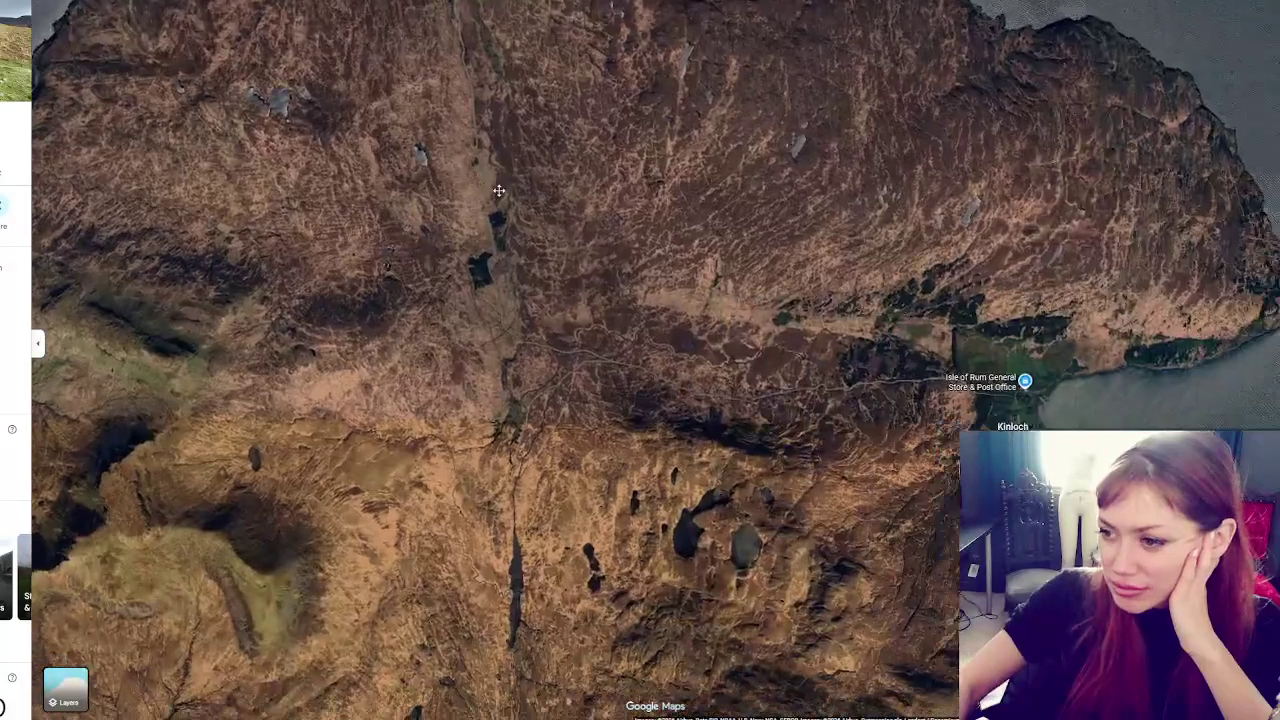
scroll(500, 191, down, 2)
Return to the plain map and pan along the coast past Guirdil Bothy to Kinloch
click(74, 698)
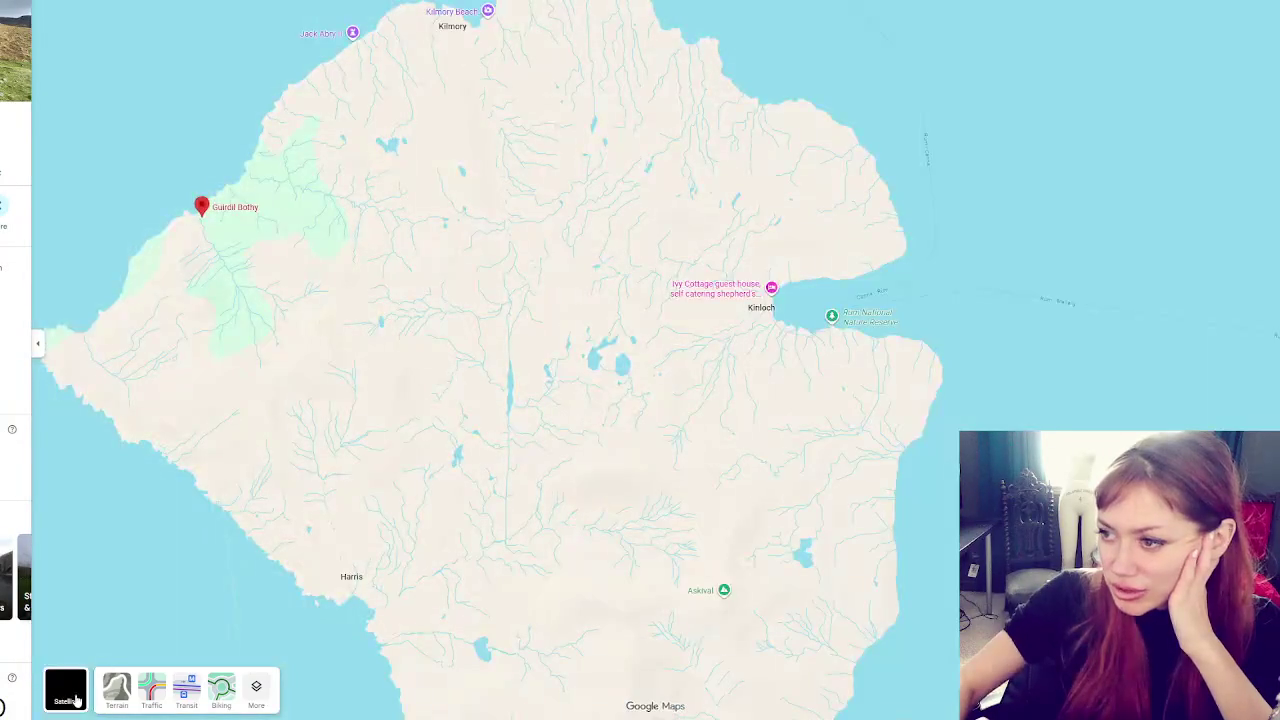
scroll(388, 400, up, 3)
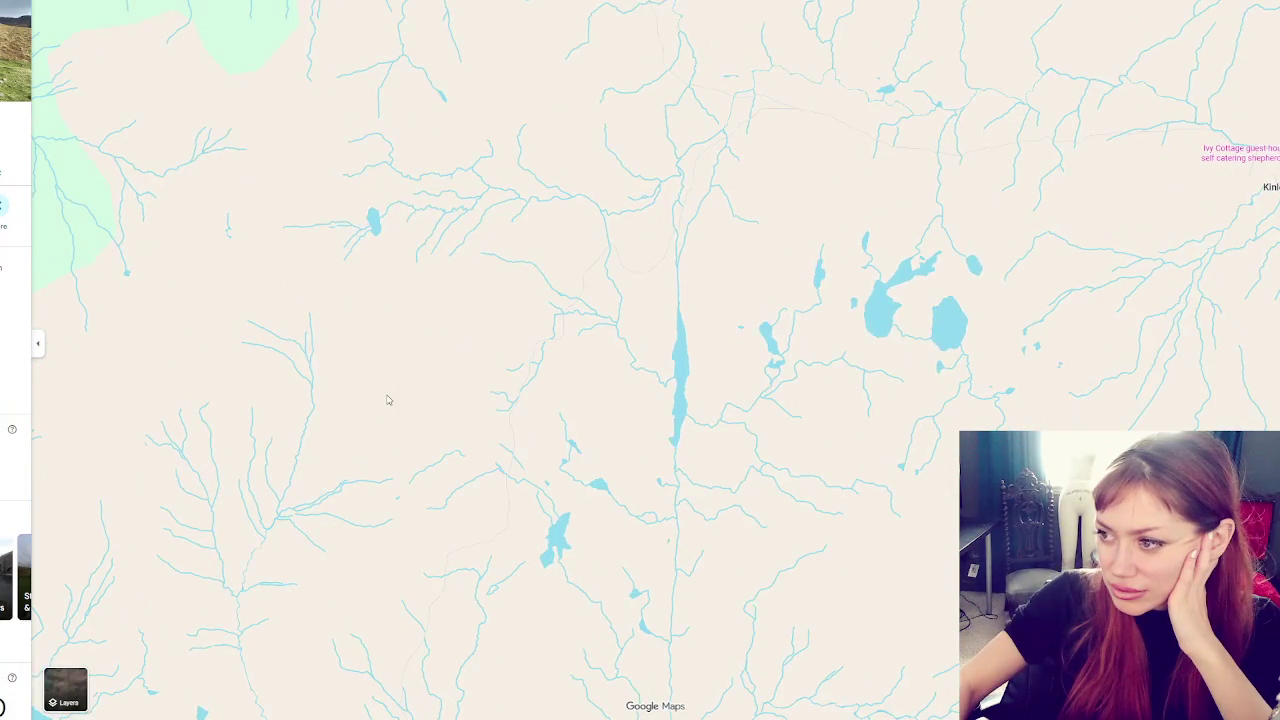
mouse_move(485, 57)
mouse_down()
mouse_move(603, 392)
mouse_move(229, 471)
mouse_move(221, 509)
mouse_up()
drag(216, 611, 94, 230)
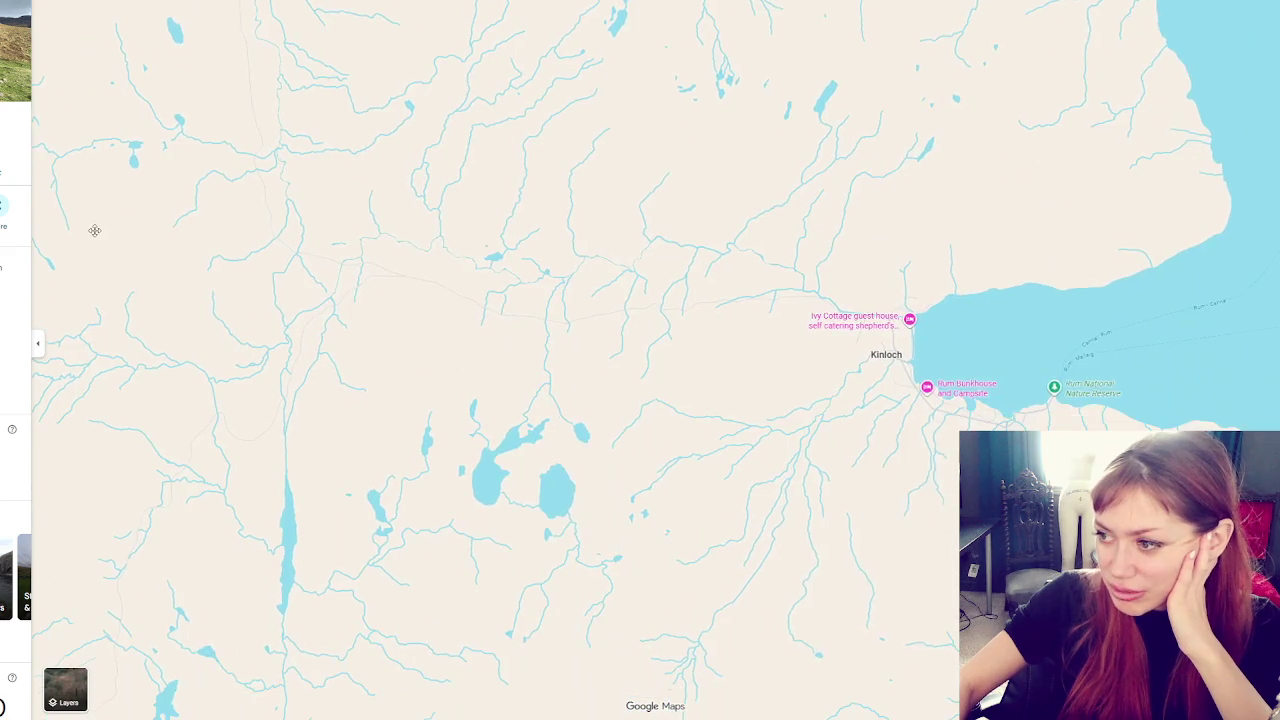
Pan south past Harris and Askival, then centre and zoom in on Kinloch bay
drag(353, 553, 531, 220)
drag(326, 576, 526, 311)
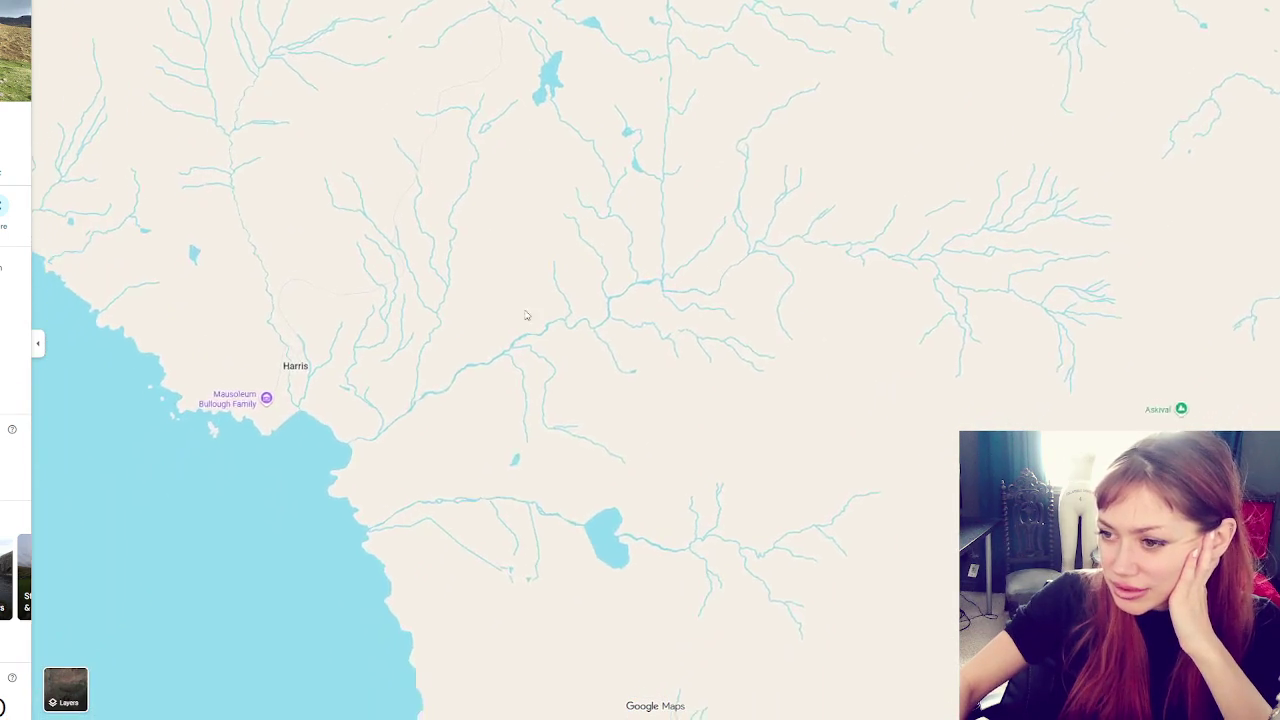
drag(265, 460, 291, 430)
mouse_move(884, 546)
mouse_down()
mouse_move(714, 226)
mouse_move(849, 549)
mouse_up()
mouse_move(745, 503)
mouse_down()
mouse_move(517, 358)
mouse_move(231, 220)
mouse_move(534, 451)
mouse_up()
scroll(534, 451, down, 1)
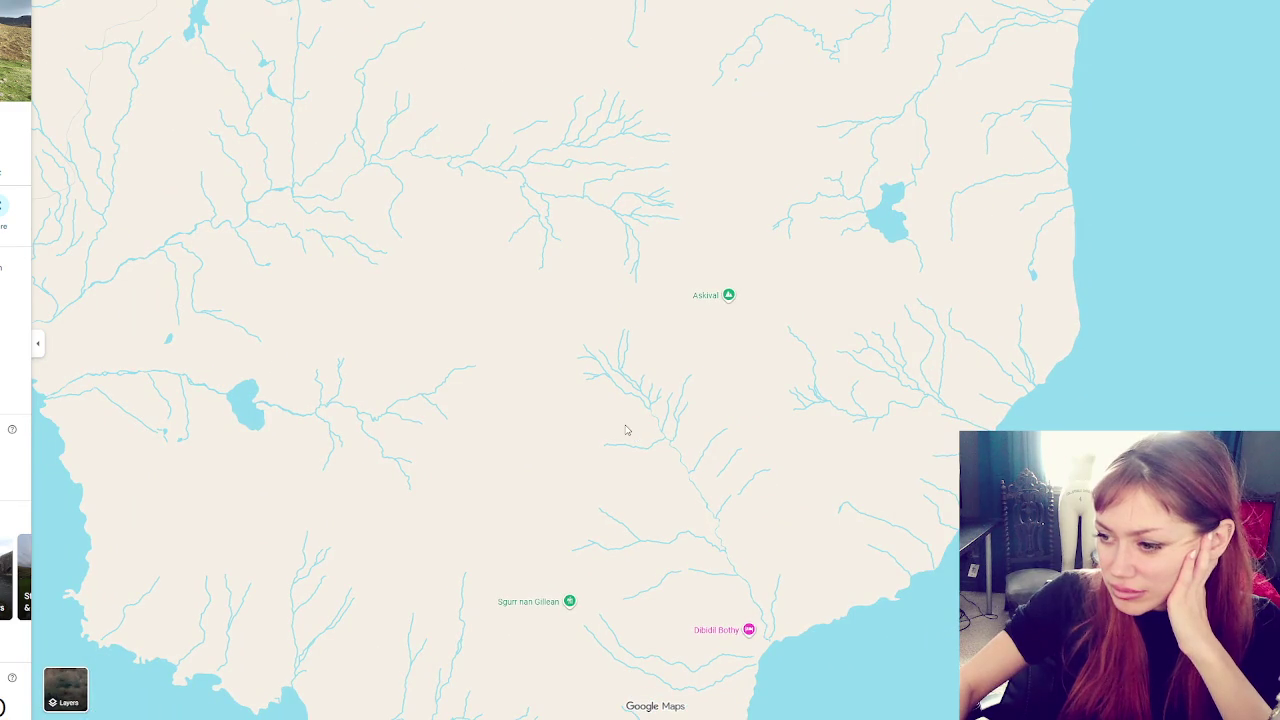
mouse_move(607, 95)
mouse_down()
mouse_move(600, 477)
mouse_move(646, 593)
mouse_up()
mouse_move(499, 239)
mouse_down()
mouse_move(614, 476)
mouse_move(577, 583)
mouse_move(743, 440)
mouse_move(463, 223)
mouse_up()
scroll(743, 440, up, 2)
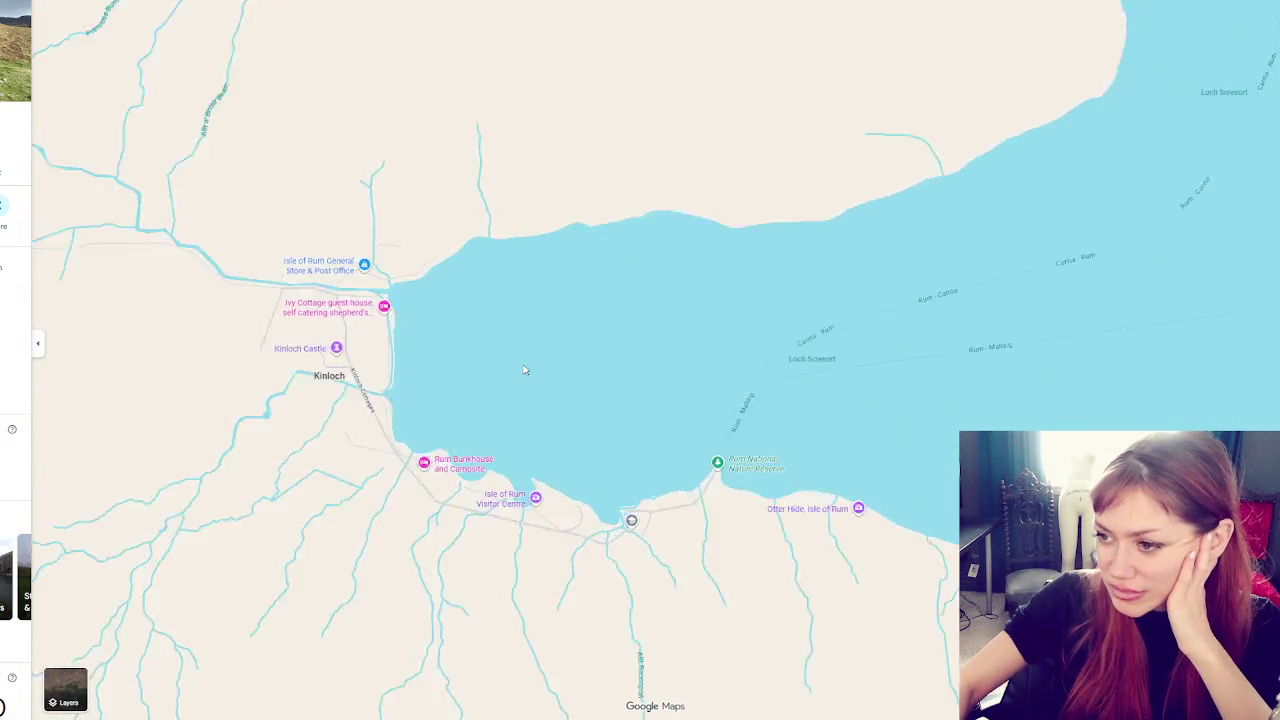
Switch to satellite, zoom into Kinloch village and open the Isle of Rum General Store photos
click(77, 687)
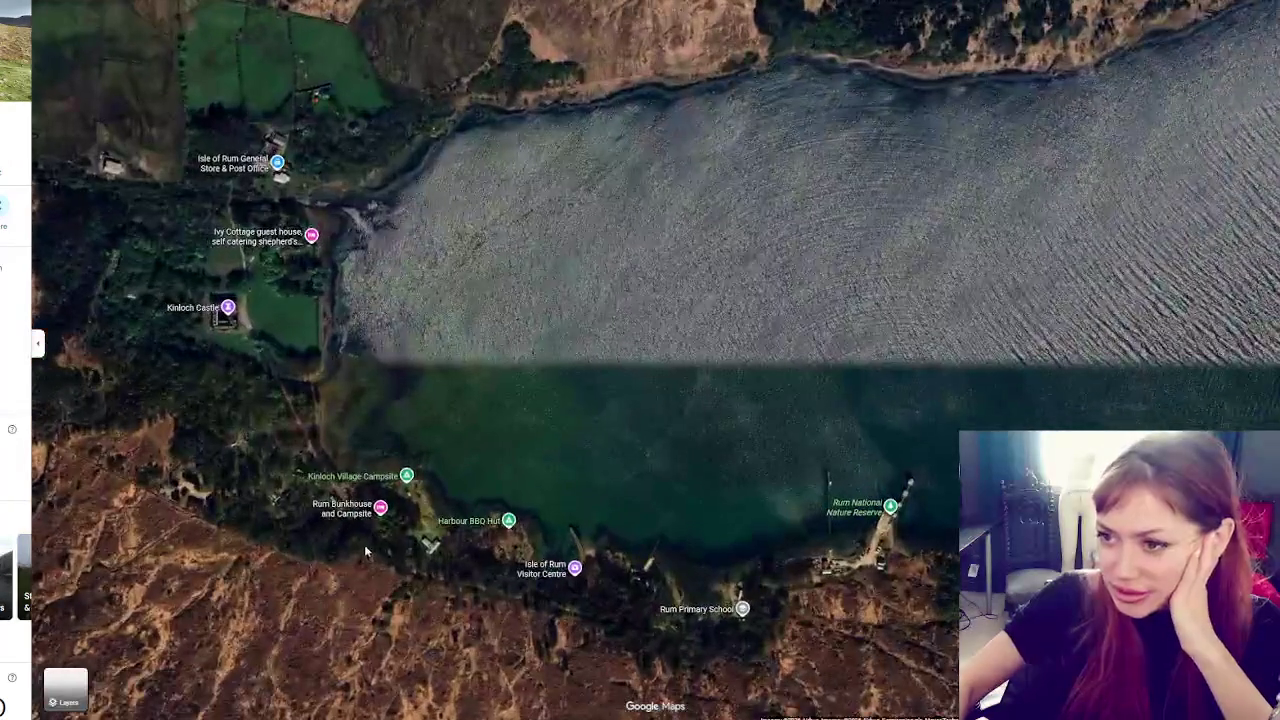
drag(282, 178, 591, 379)
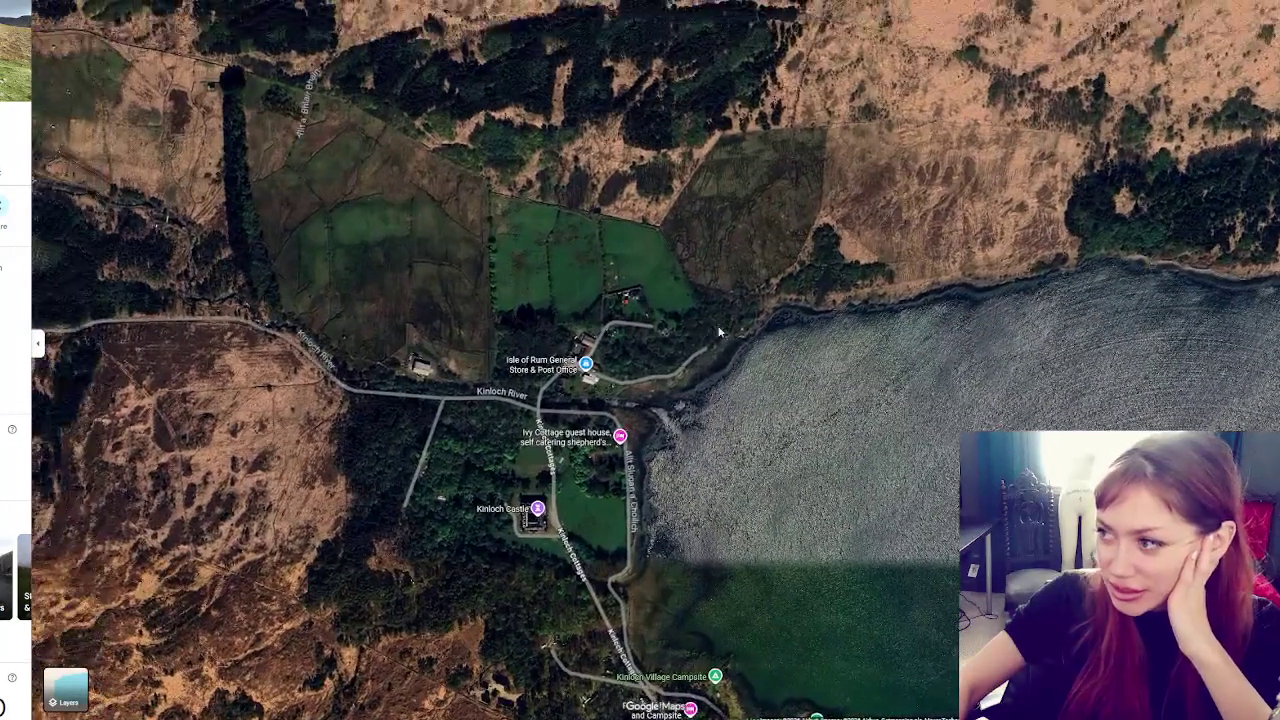
scroll(416, 291, up, 2)
drag(416, 291, 552, 242)
scroll(538, 310, up, 2)
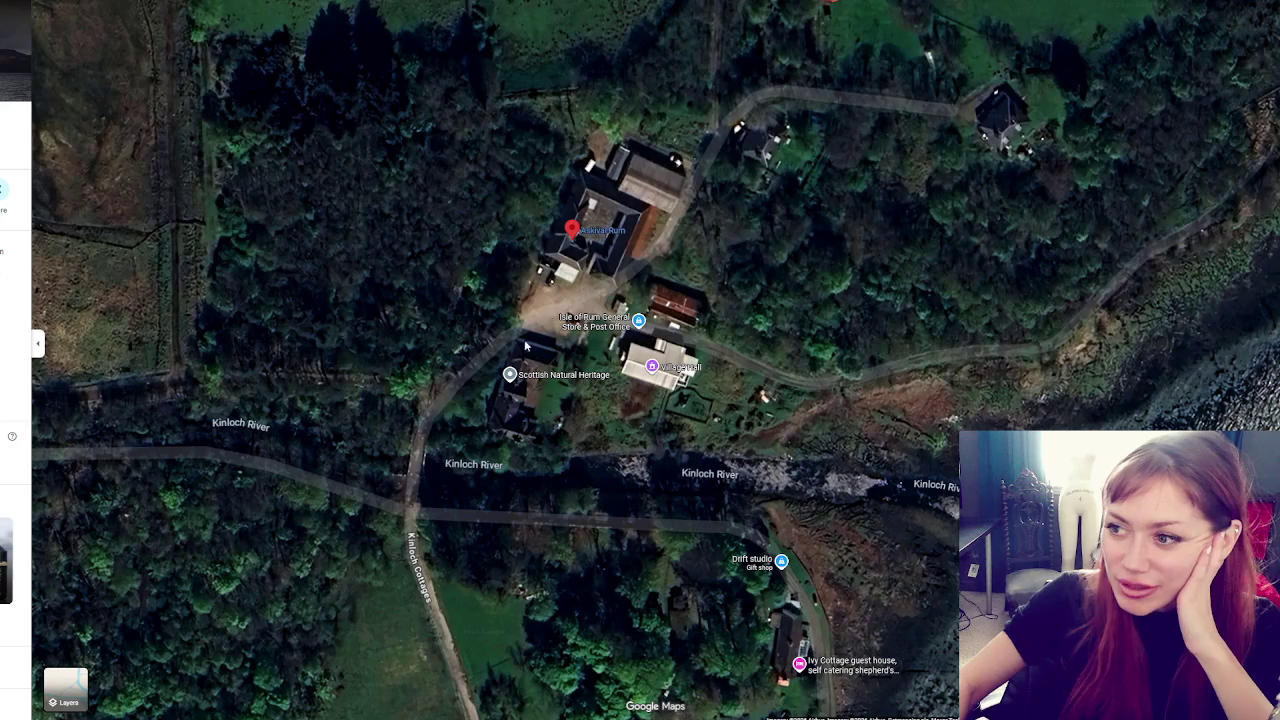
click(623, 333)
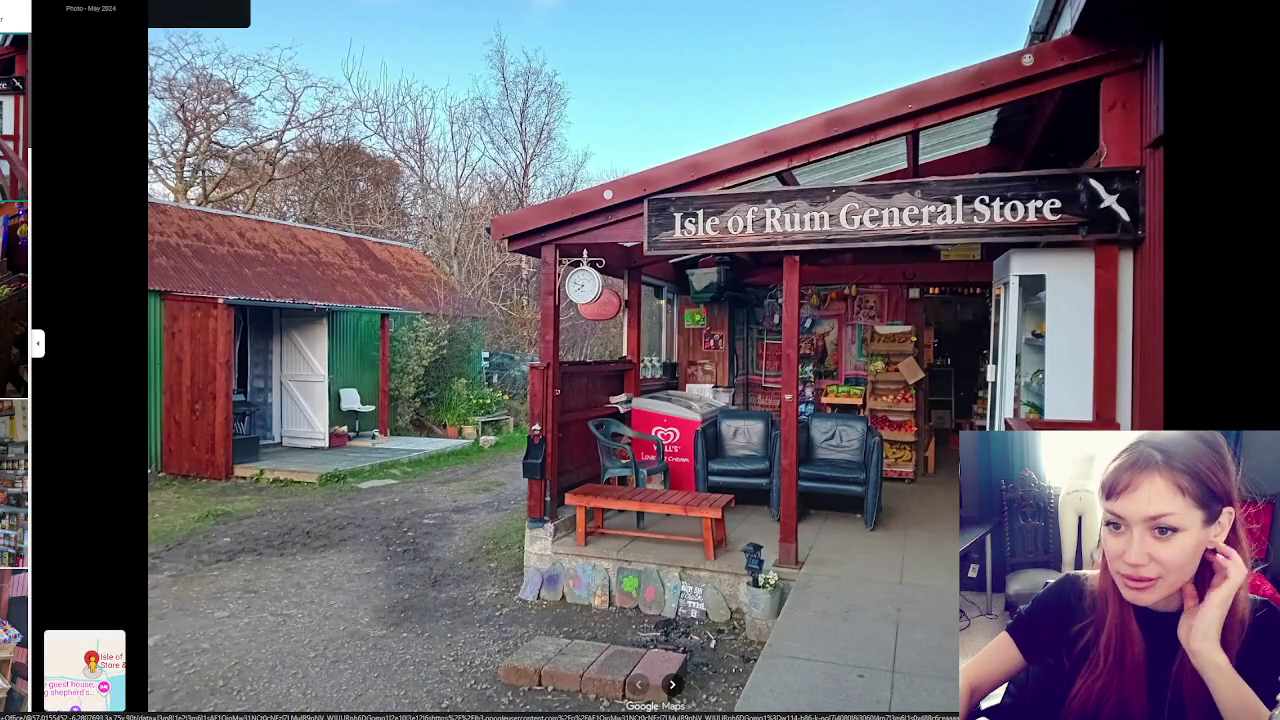
Step through the General Store interior and shelf photos to the book cover shot
click(672, 684)
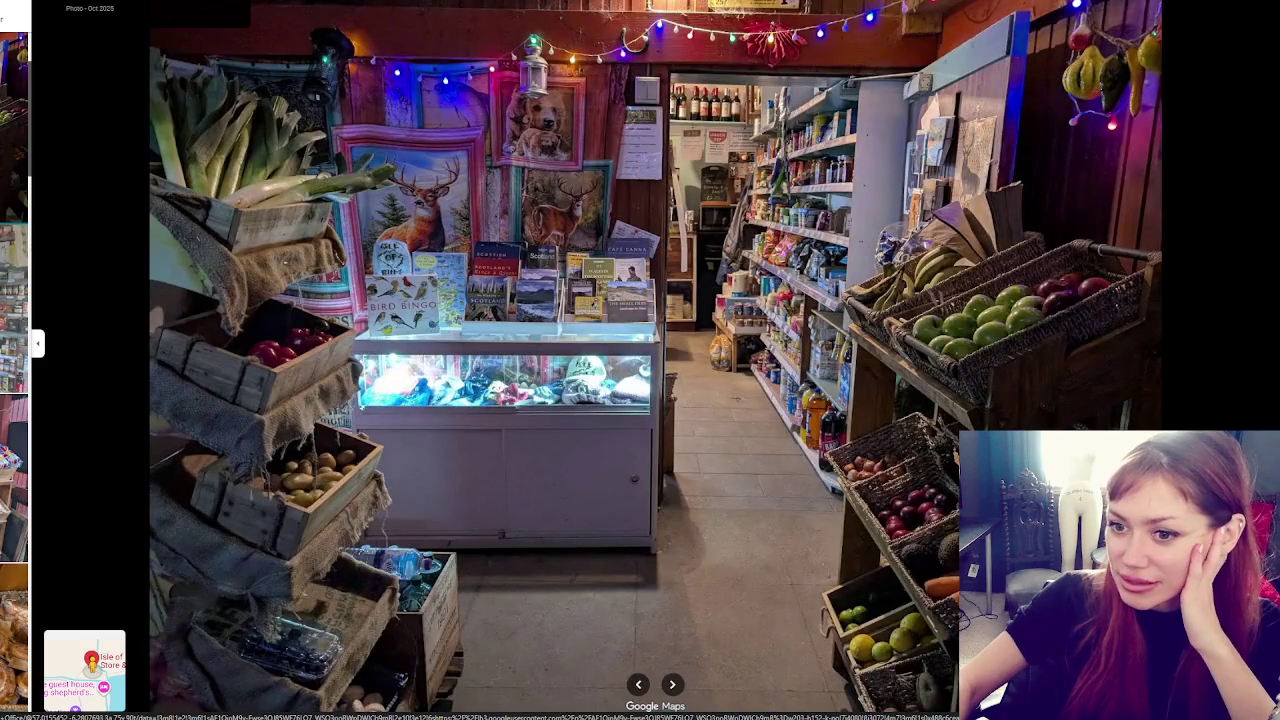
key(Right)
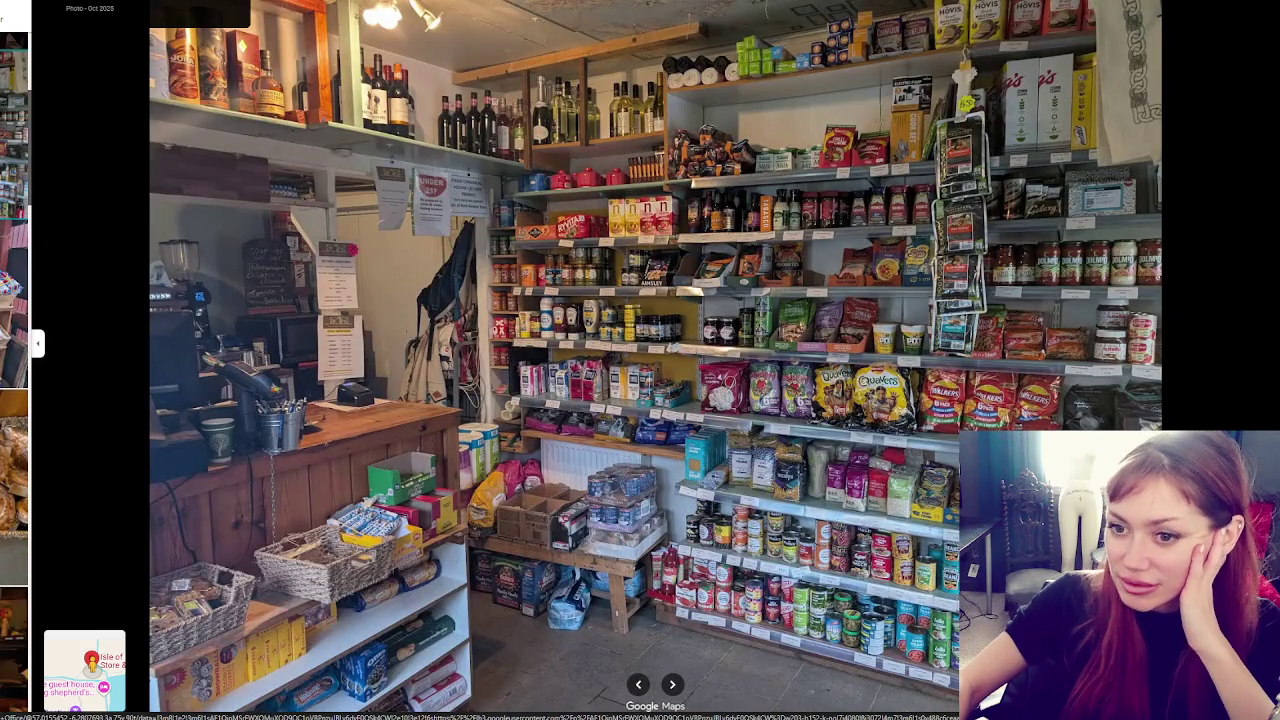
key(Right)
key(Right)
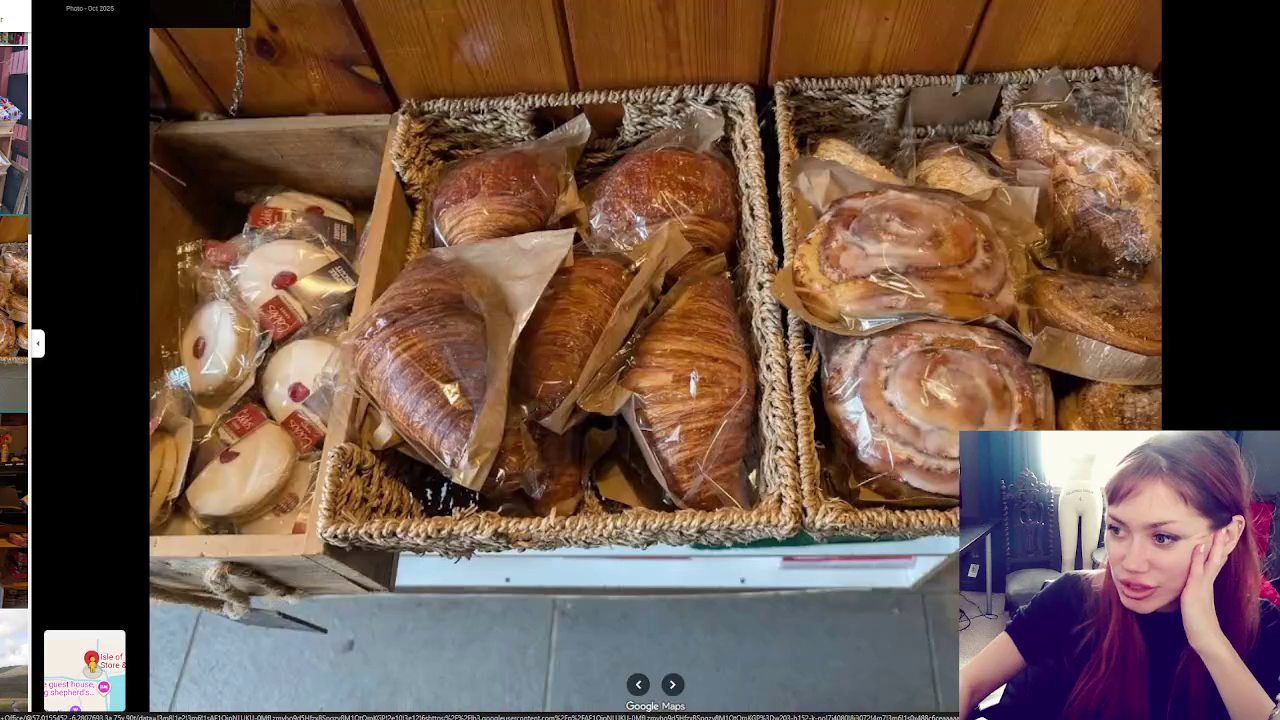
key(Right)
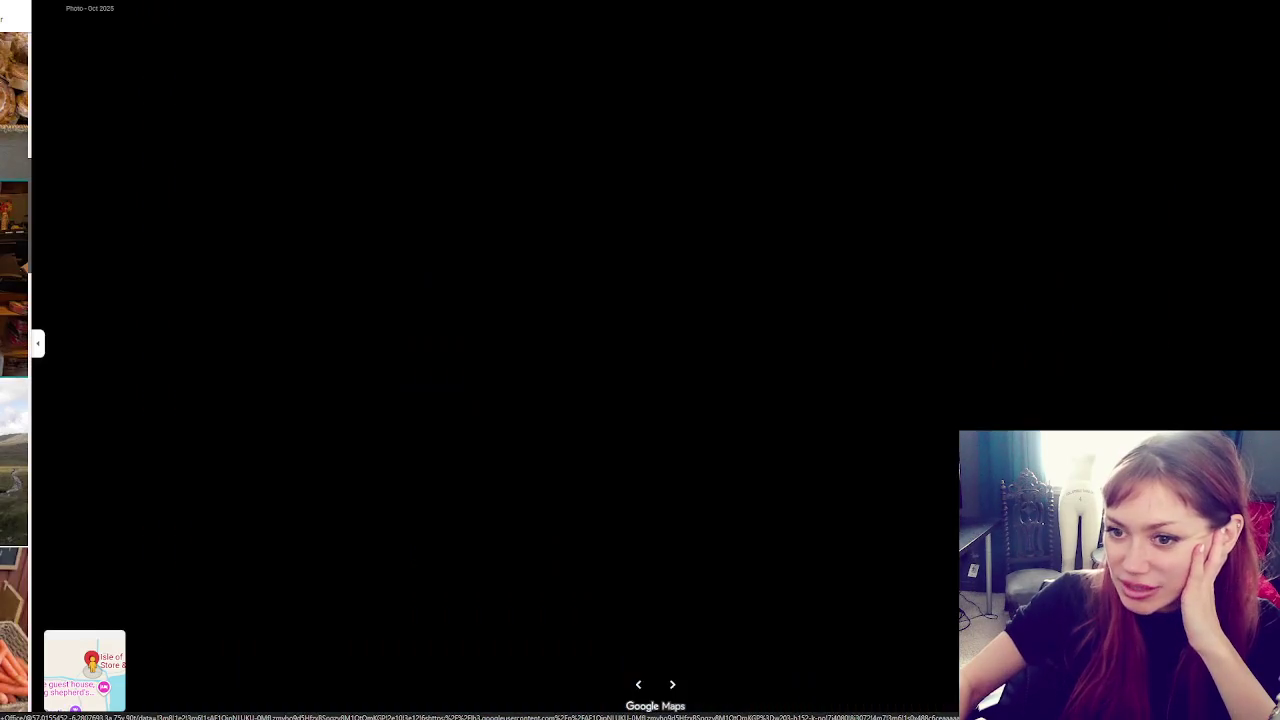
key(Right)
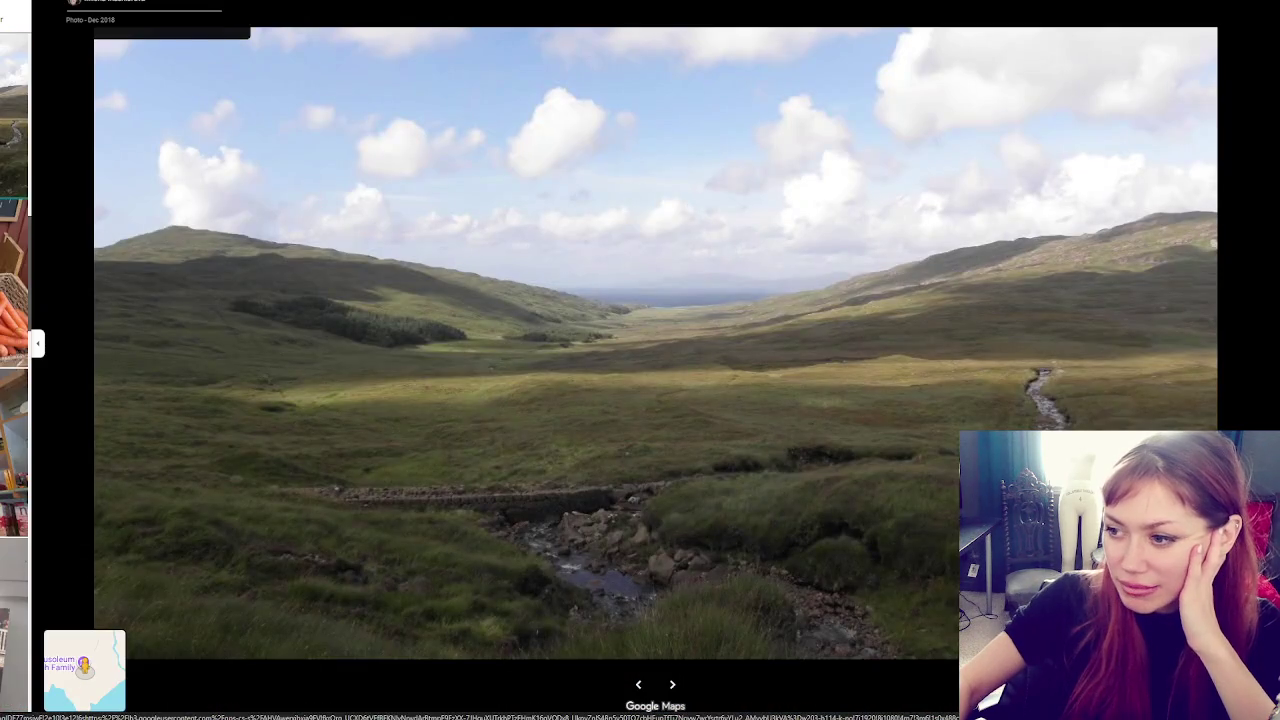
key(Right)
key(Right)
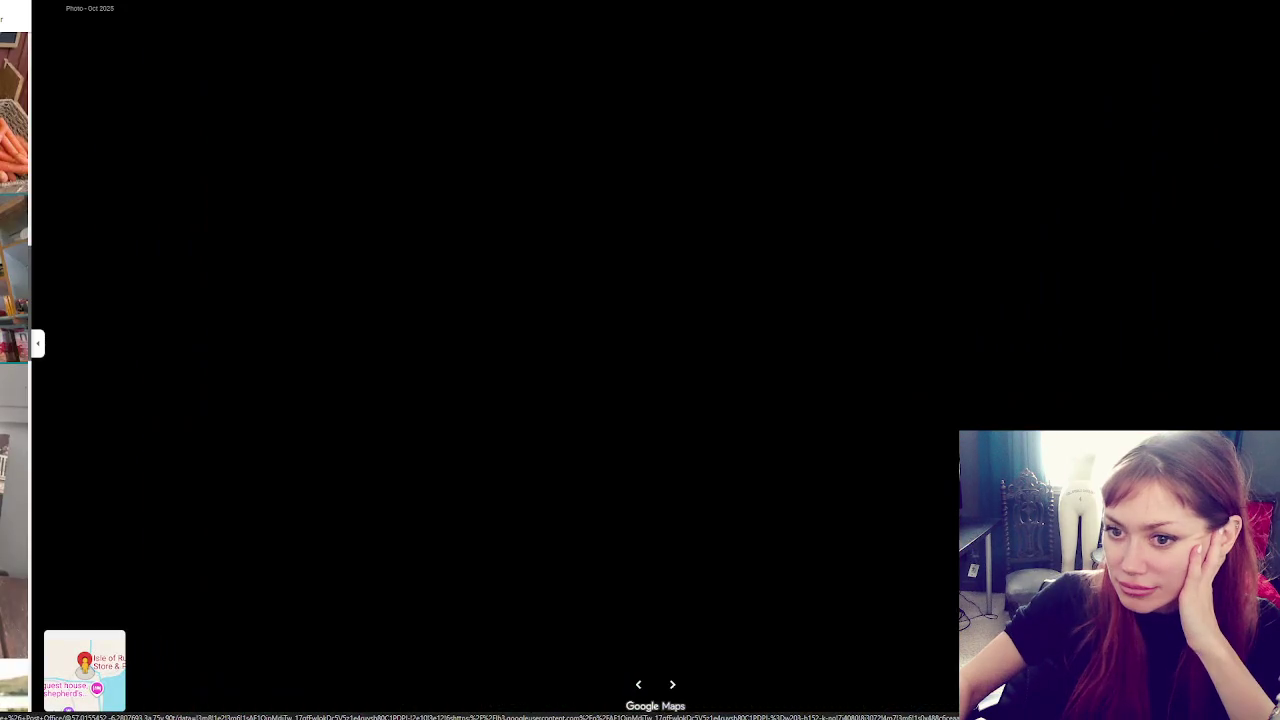
key(Right)
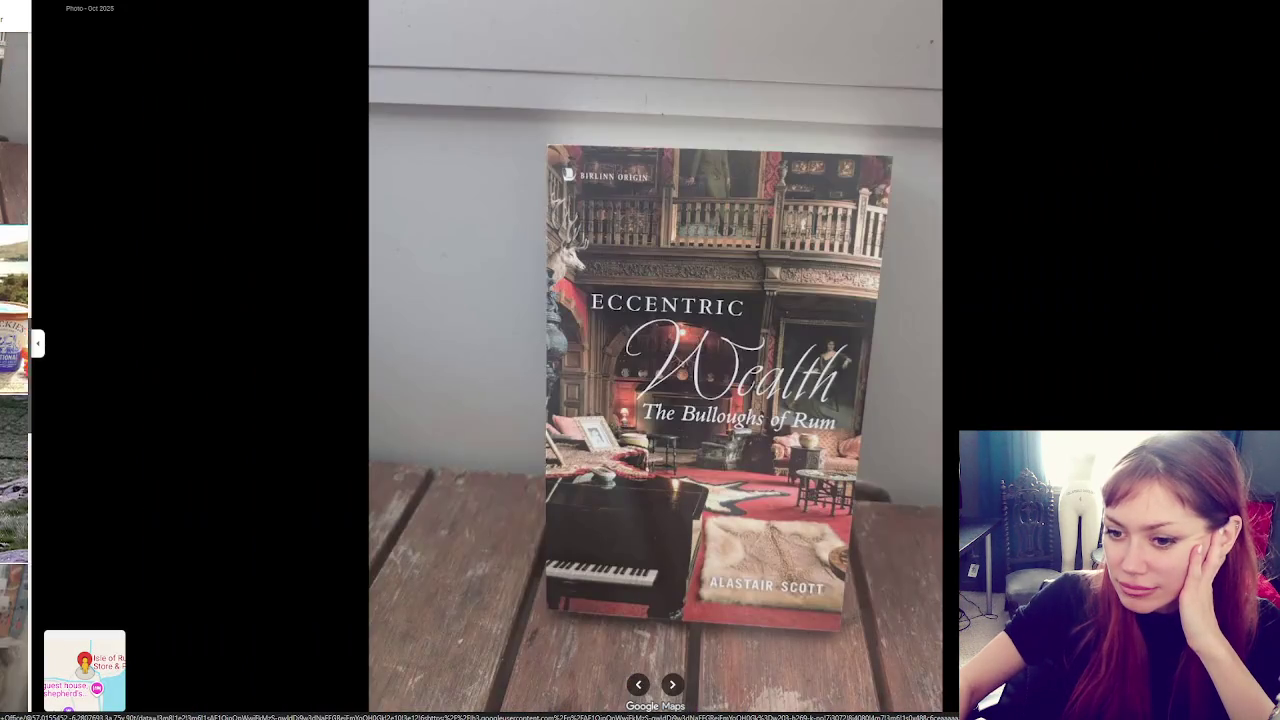
key(Right)
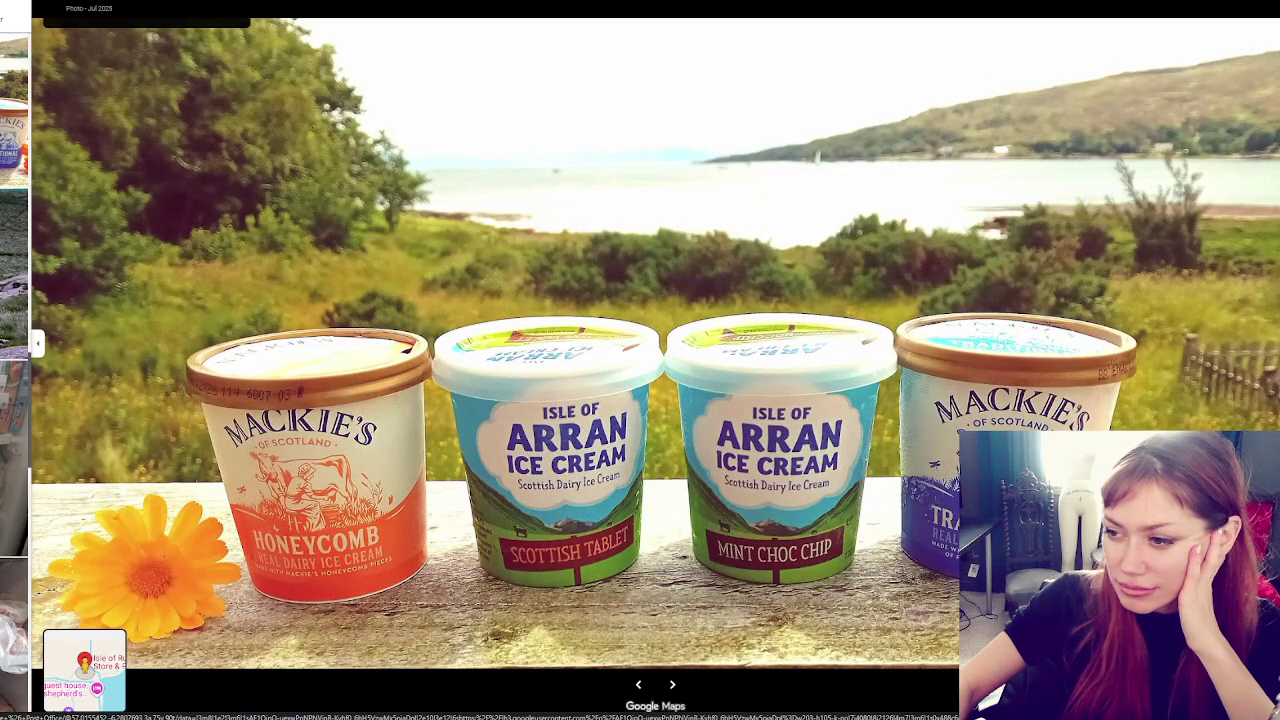
Continue past ice cream, freezer, coffee, dog and rainbow photos to the storefront, then close
key(Right)
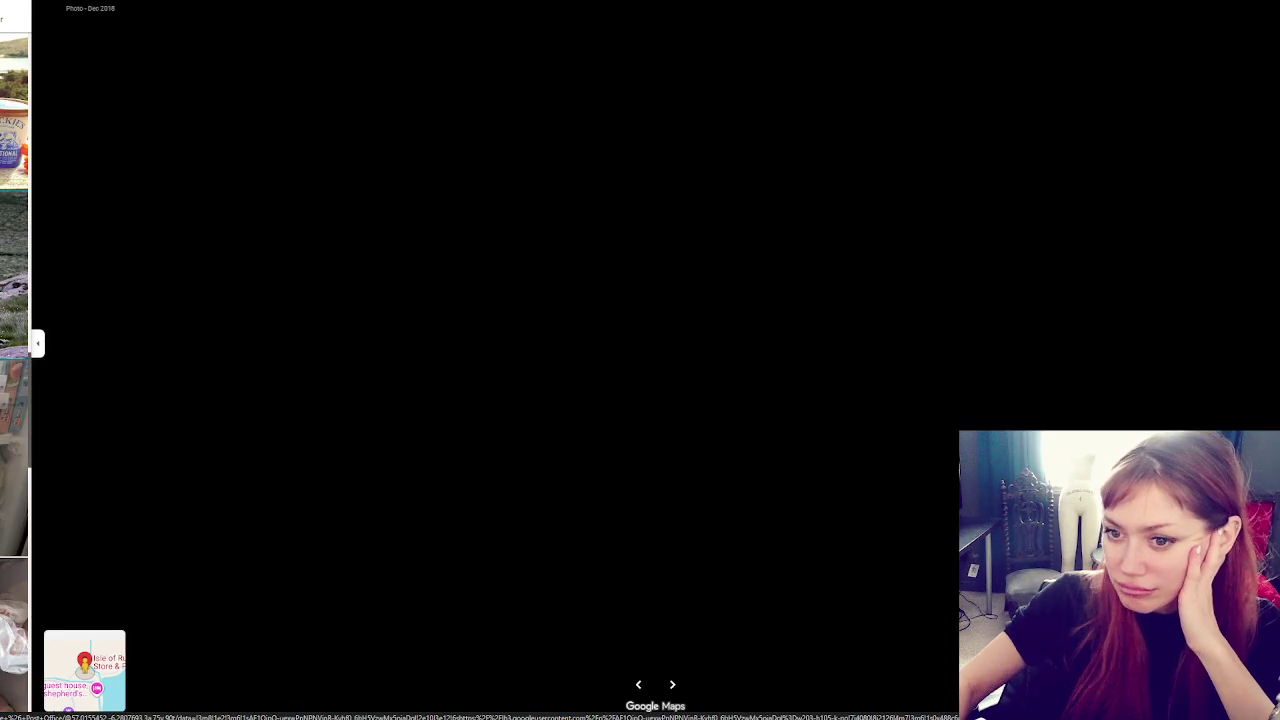
key(Right)
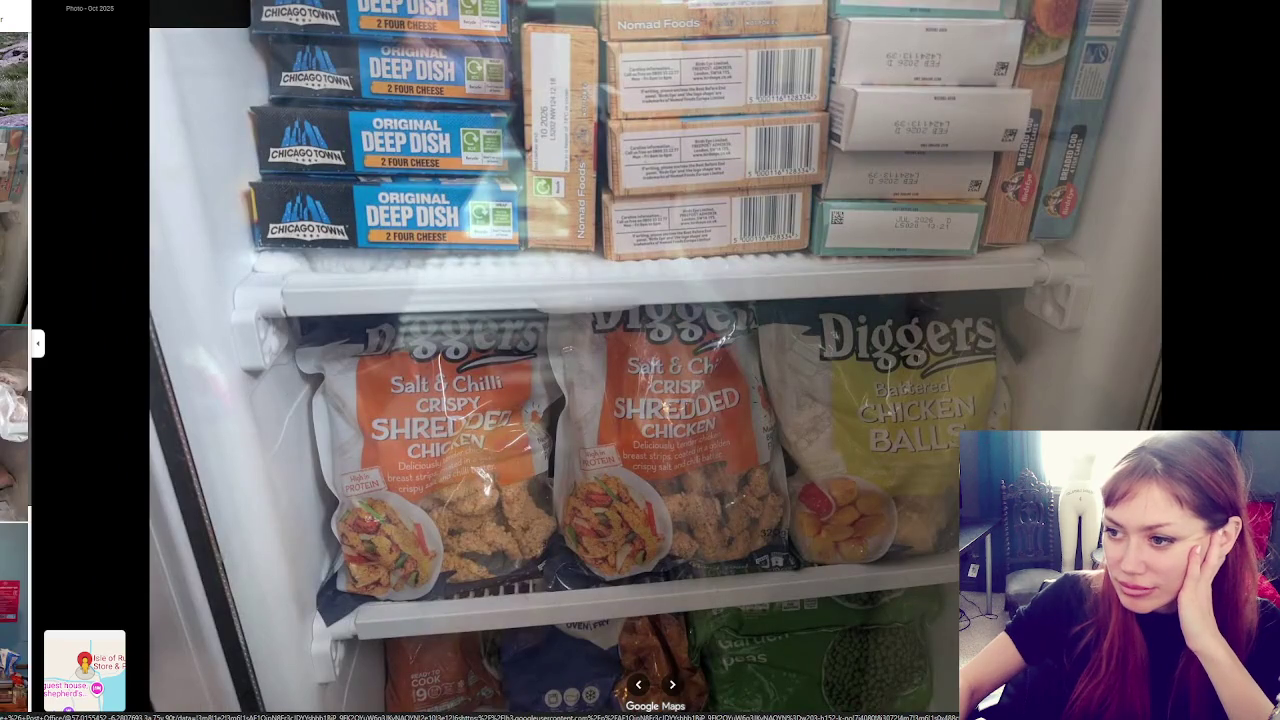
key(Right)
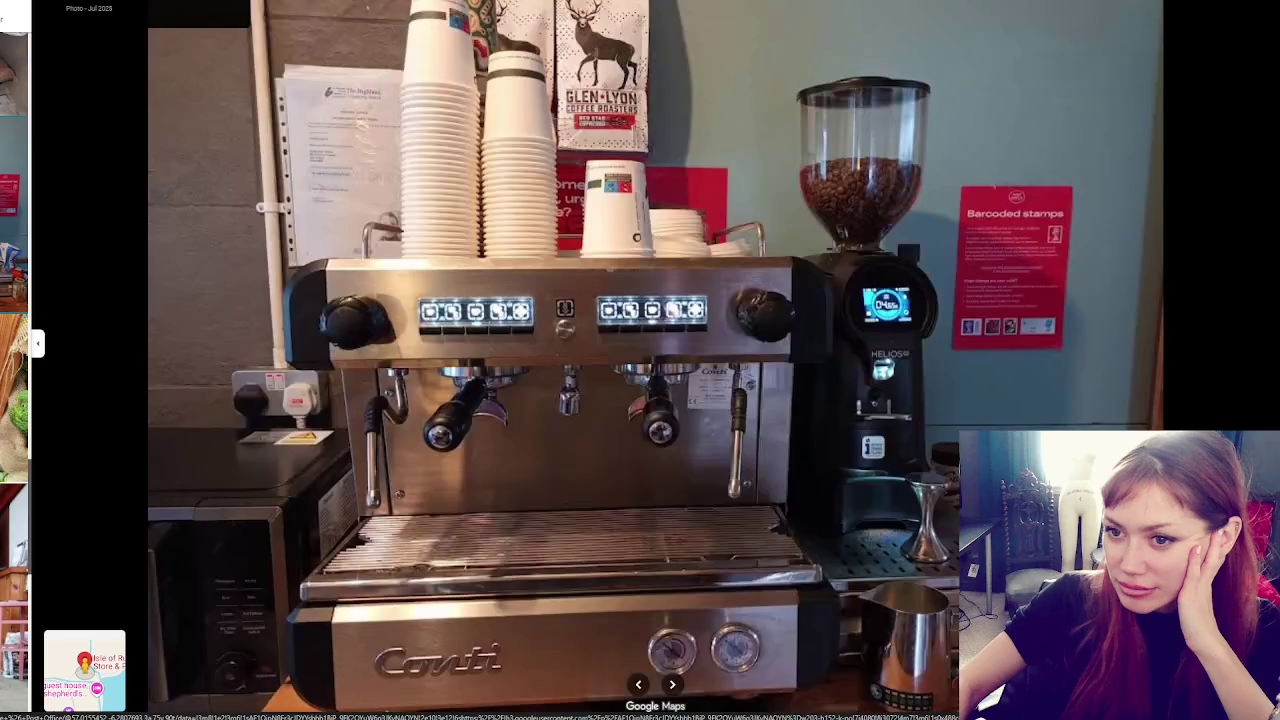
key(Right)
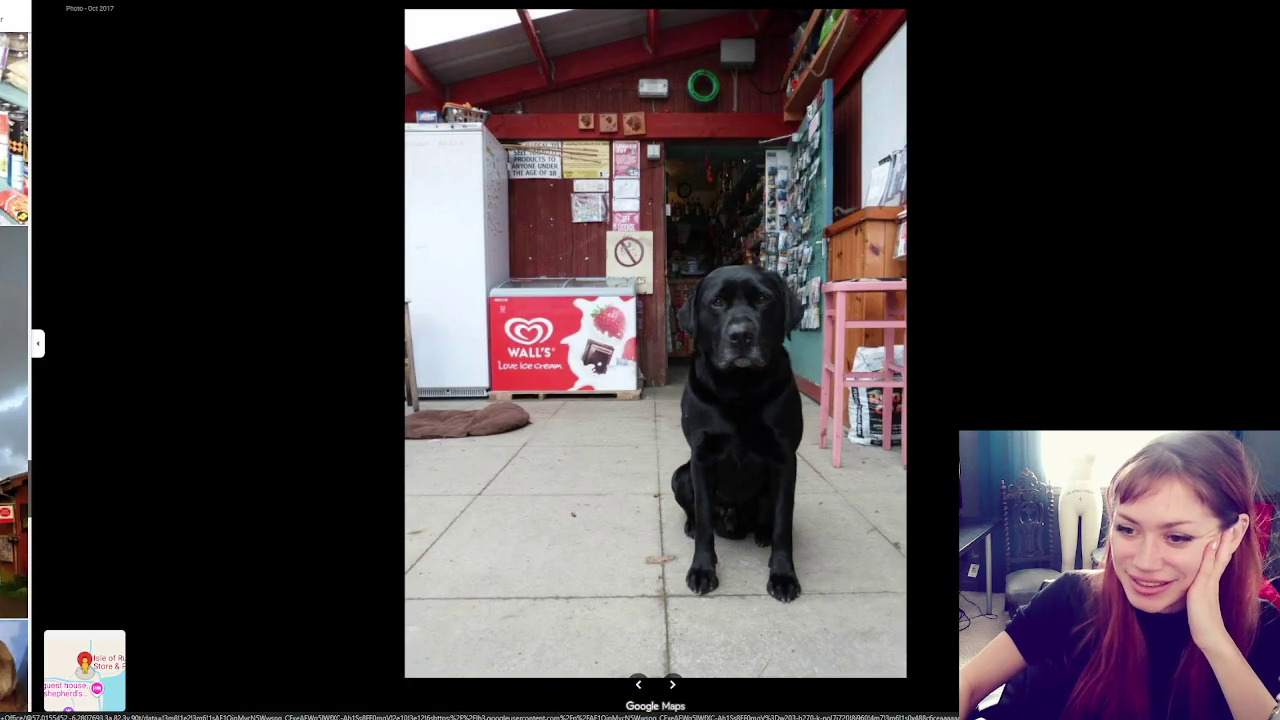
key(Right)
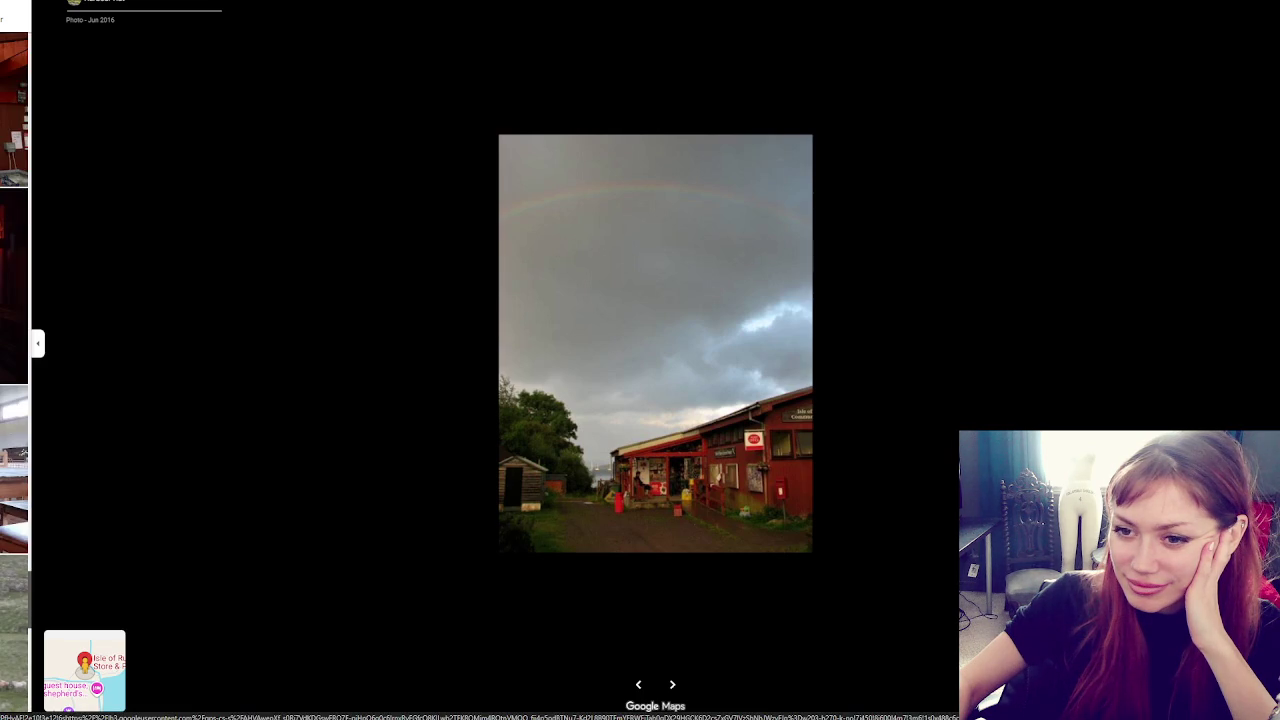
key(Right)
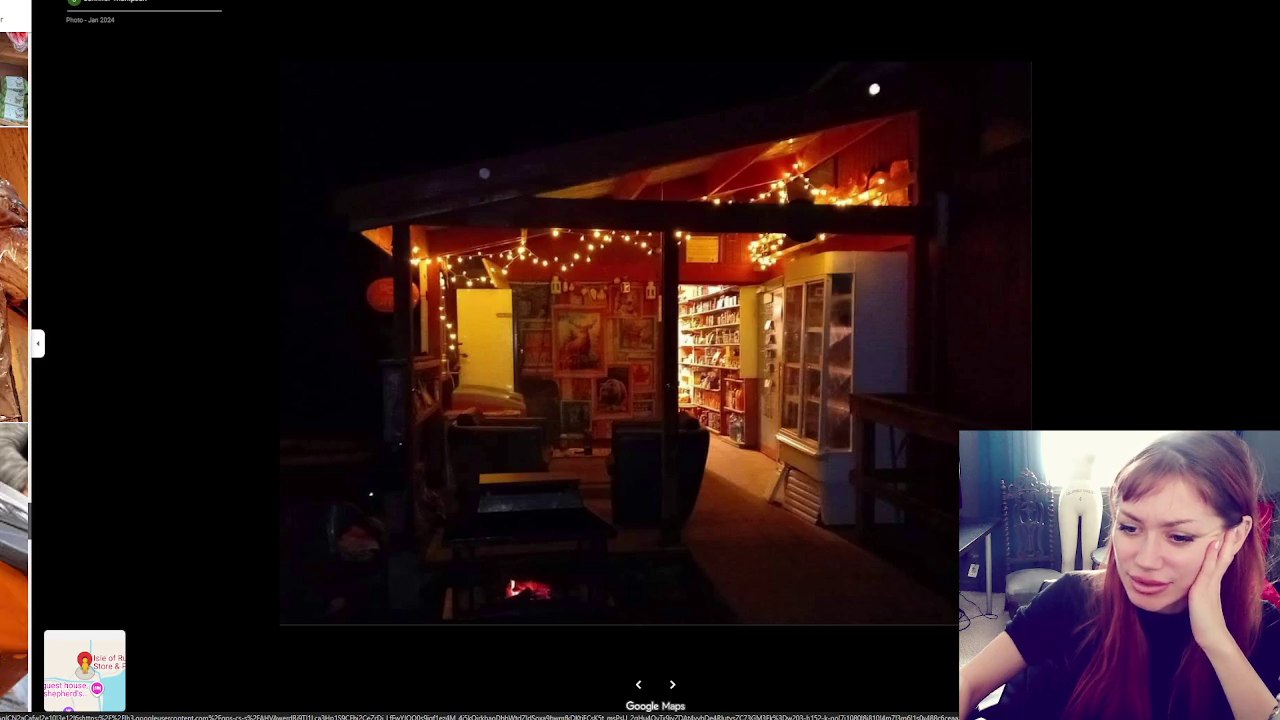
key(Right)
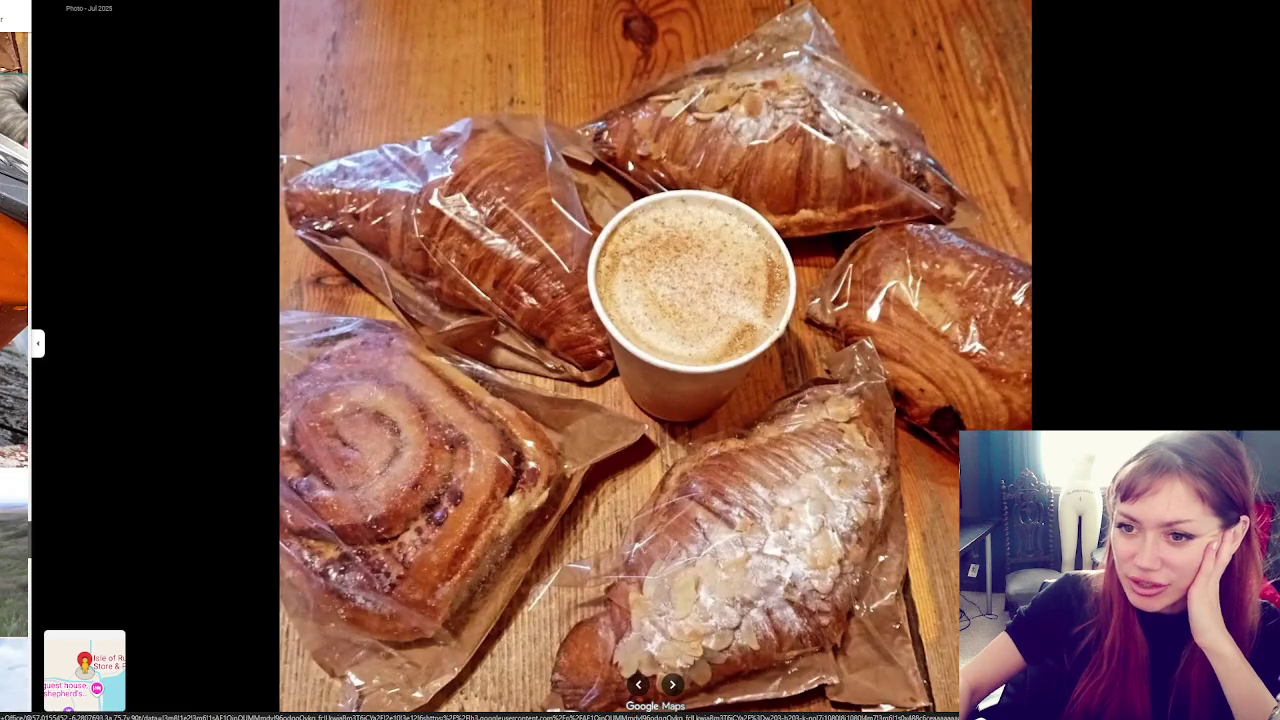
key(Right)
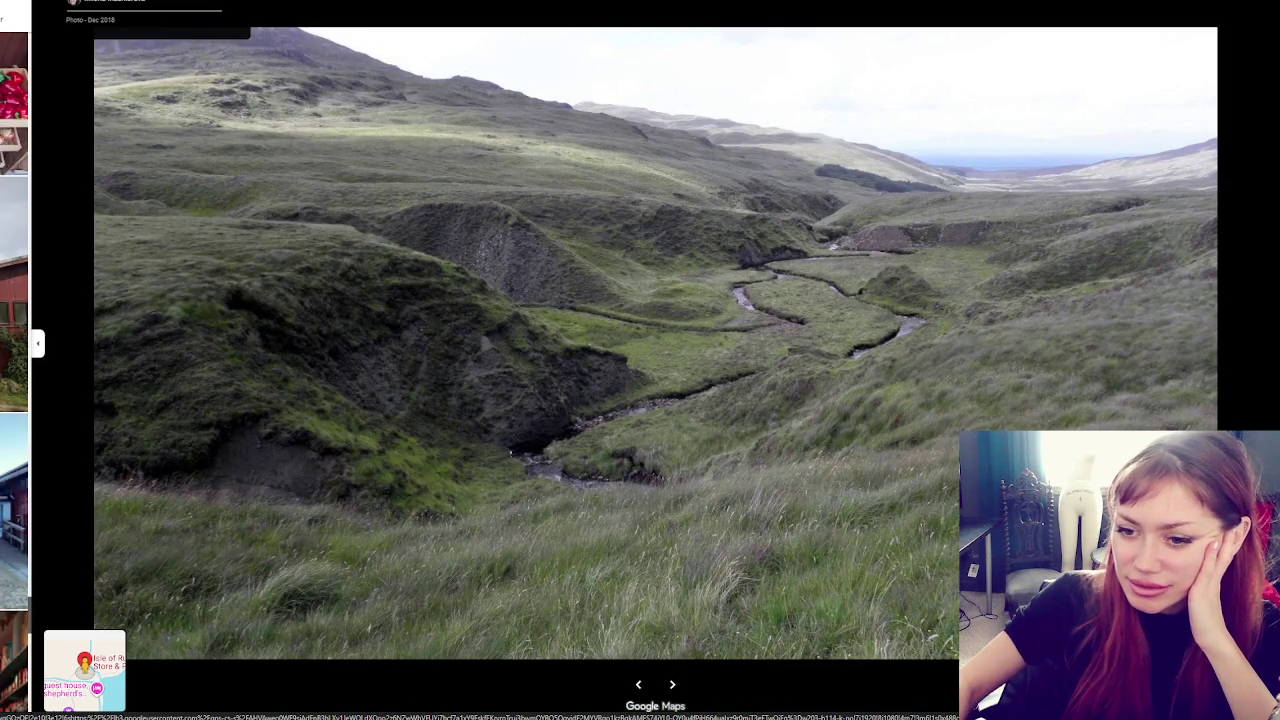
key(Right)
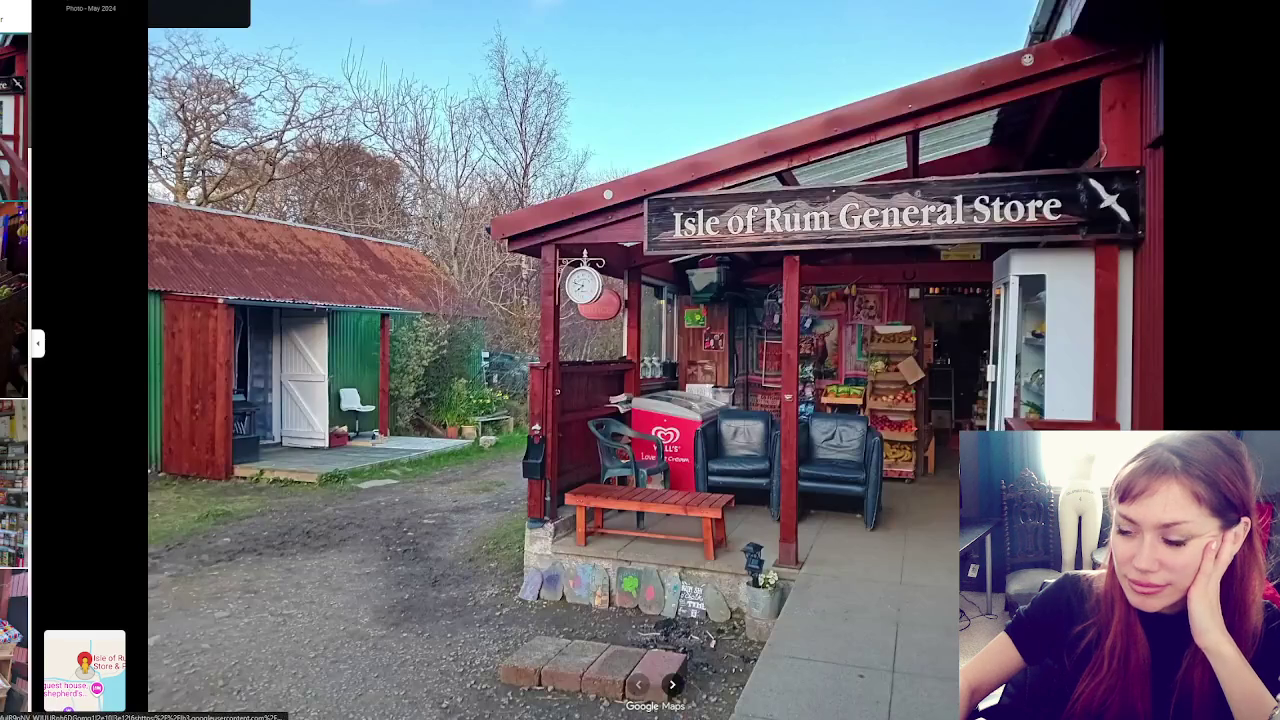
key(Escape)
Zoom and pan the map to the Kinloch coast and loch shore
scroll(581, 475, down, 5)
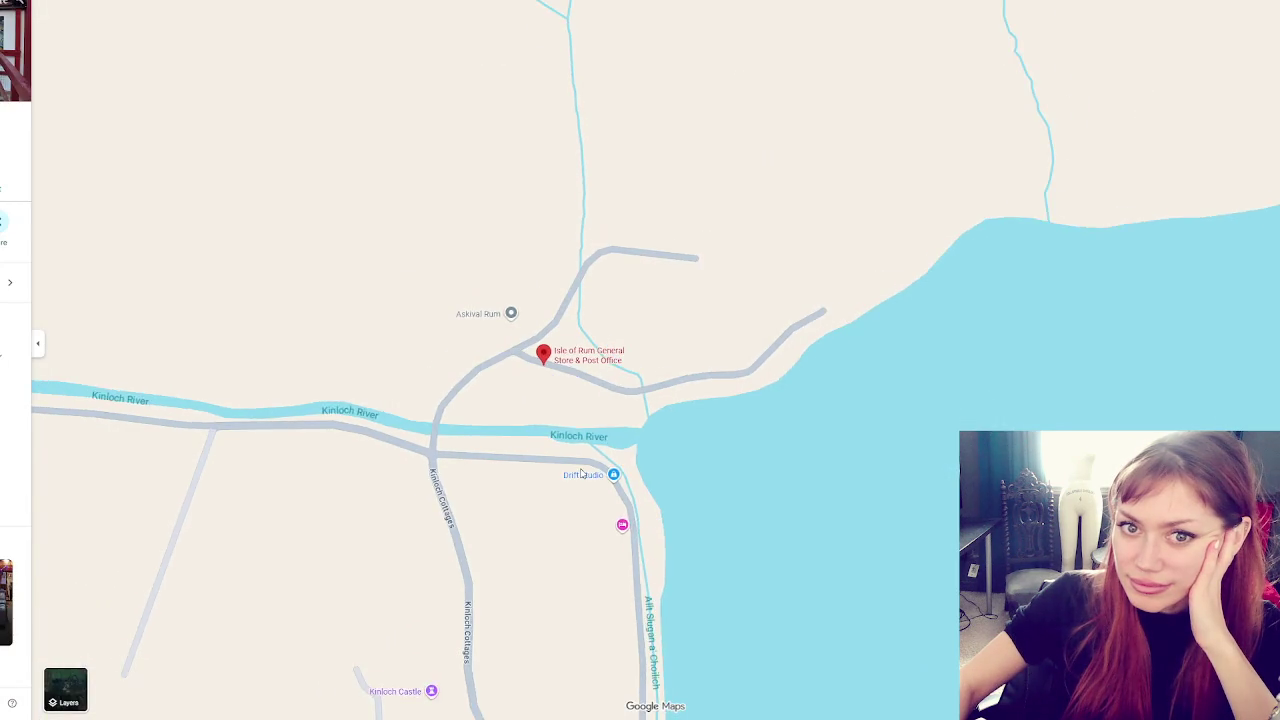
mouse_move(853, 431)
mouse_down()
mouse_move(492, 395)
mouse_move(534, 180)
mouse_move(557, 183)
mouse_move(558, 383)
mouse_move(640, 171)
mouse_up()
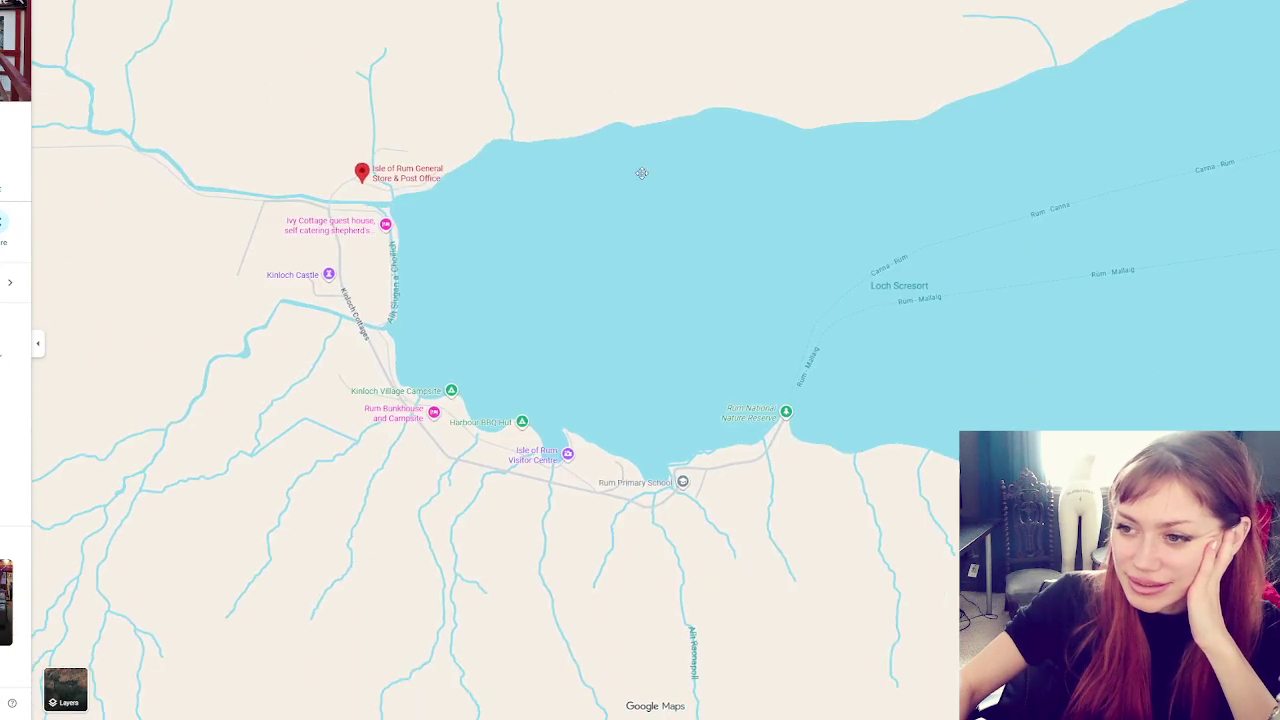
scroll(524, 311, up, 2)
mouse_move(330, 360)
mouse_down()
mouse_move(537, 383)
mouse_move(585, 466)
mouse_up()
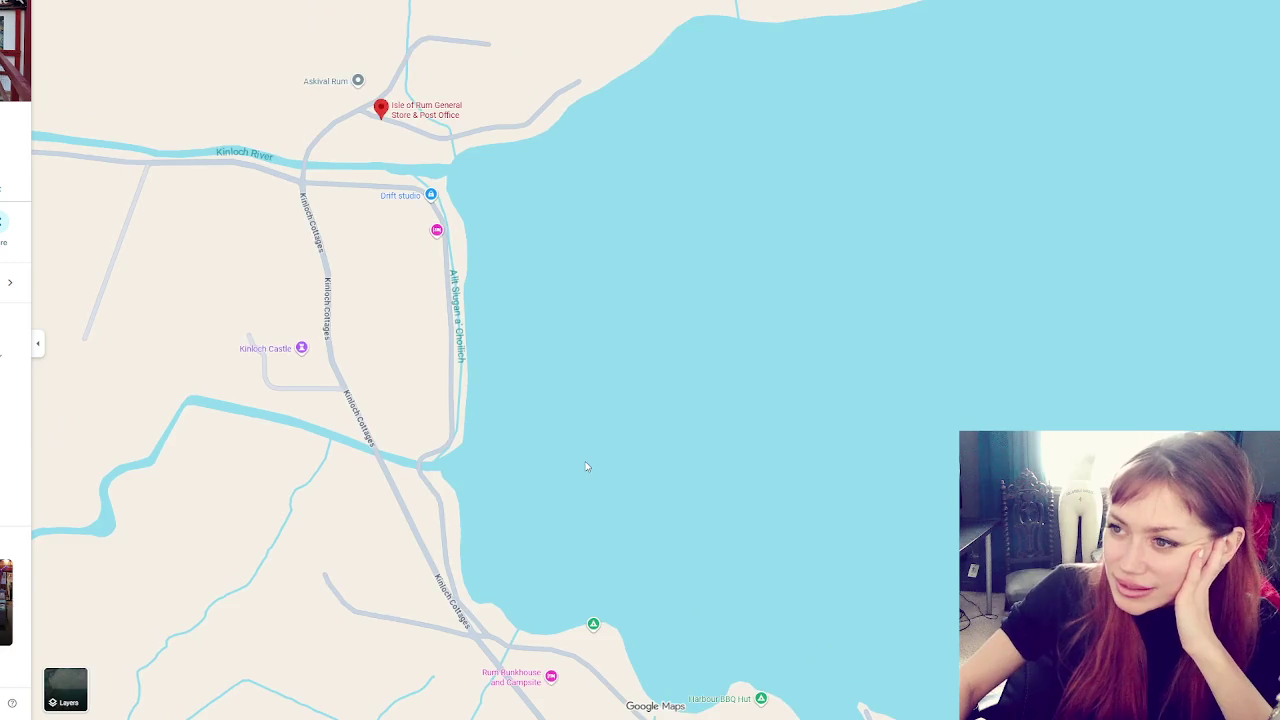
scroll(560, 440, up, 1)
Switch to satellite, pan past the pier and select Kinloch Castle
click(80, 690)
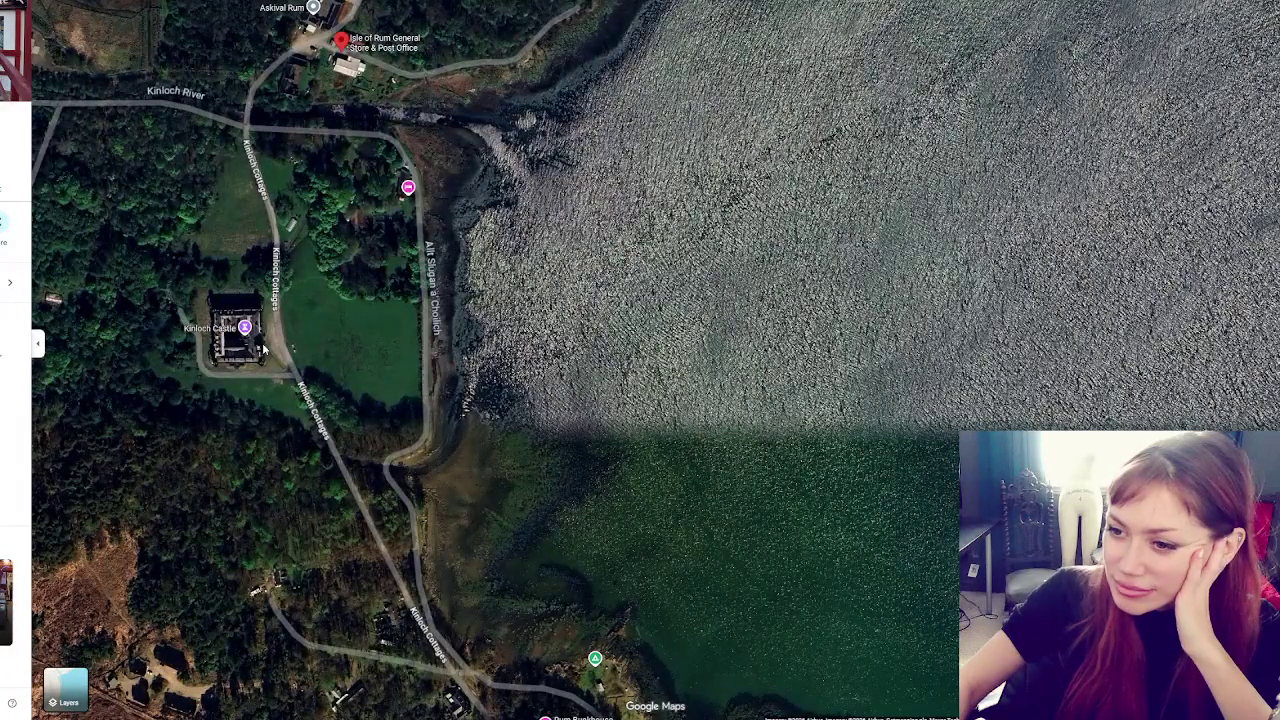
mouse_move(410, 480)
mouse_down()
mouse_move(343, 80)
mouse_move(200, 48)
mouse_up()
mouse_move(880, 210)
mouse_down()
mouse_move(152, 273)
mouse_move(534, 403)
mouse_up()
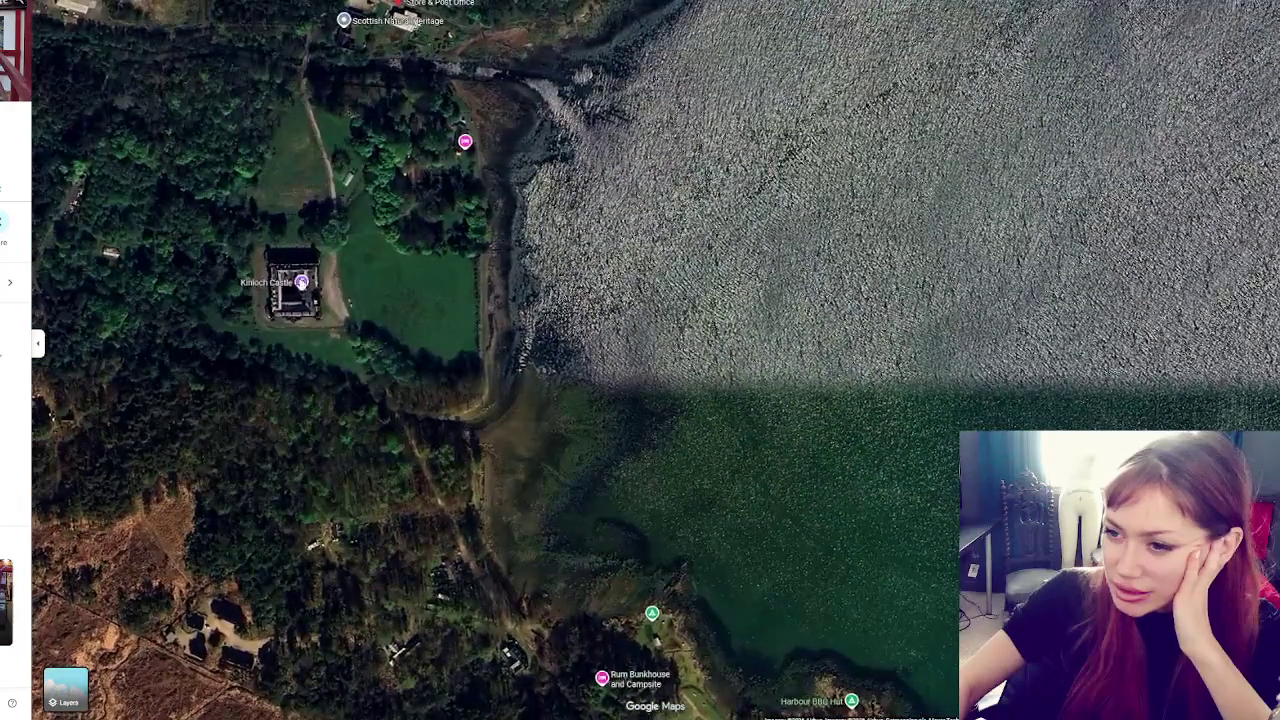
click(304, 286)
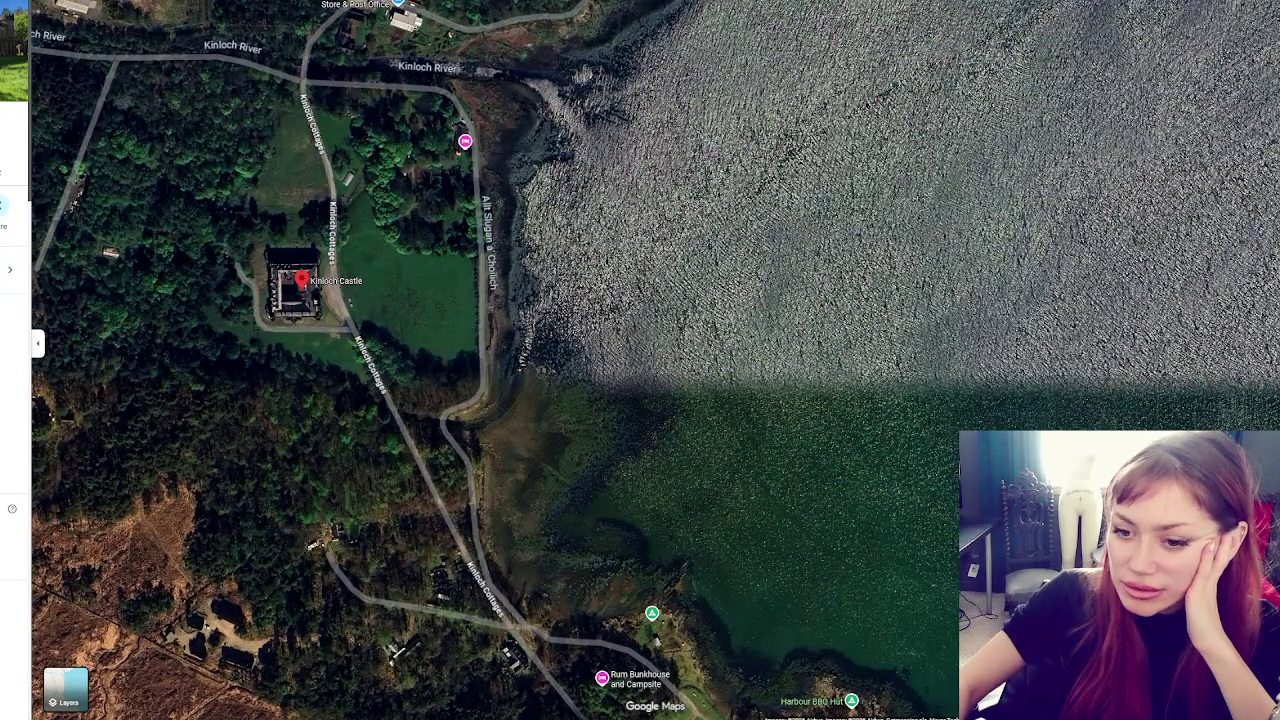
Step through the Kinloch Castle exterior and drawing room photos to the castle below the mountain
key(Right)
key(Right)
key(Right)
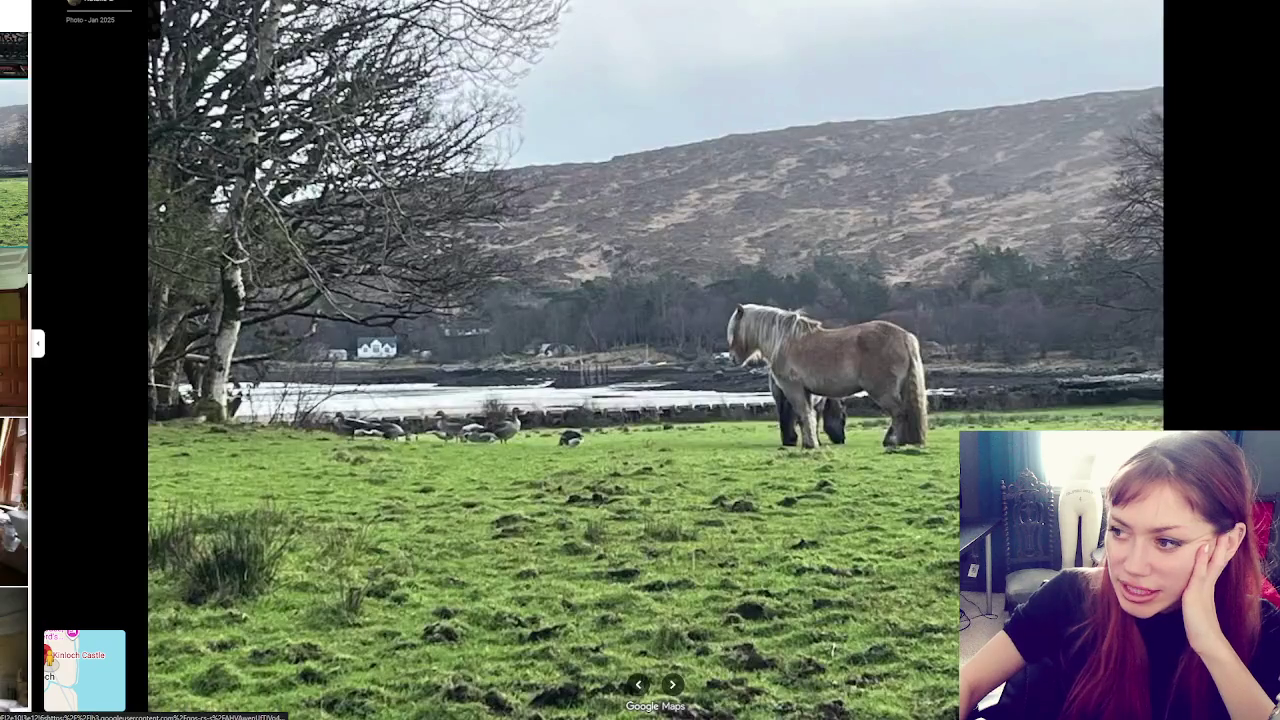
key(Right)
key(Right)
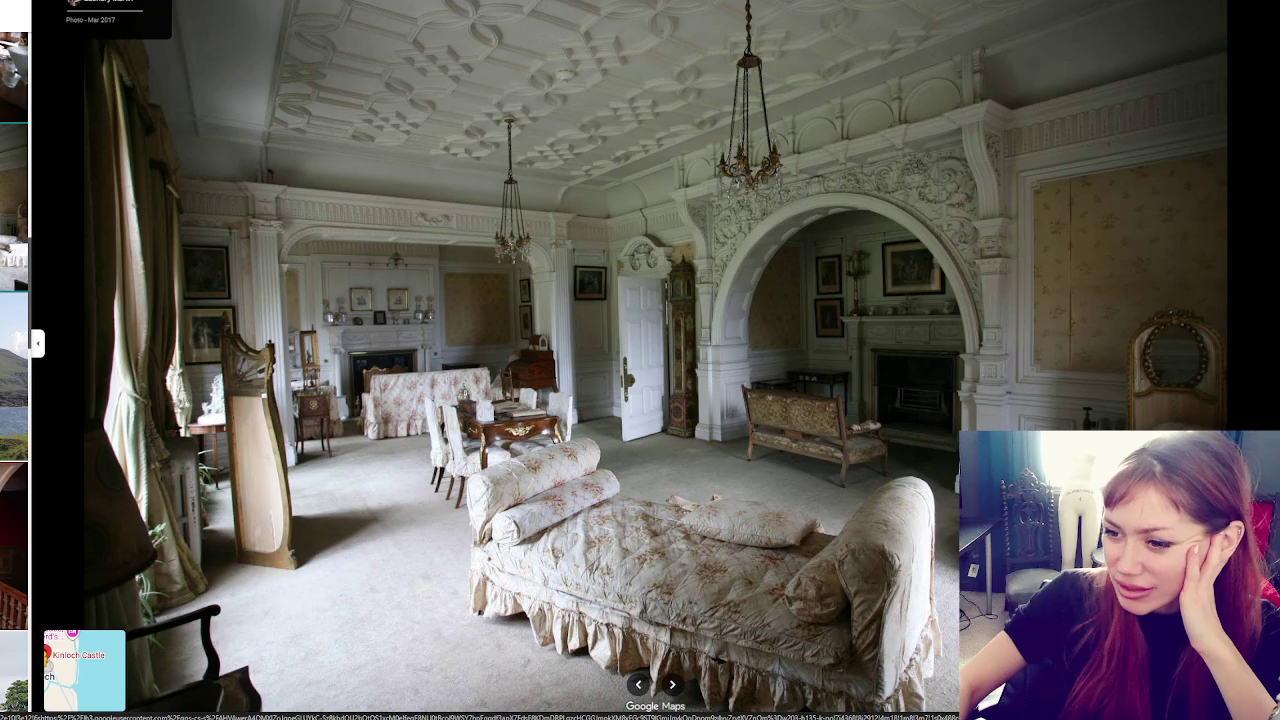
key(Right)
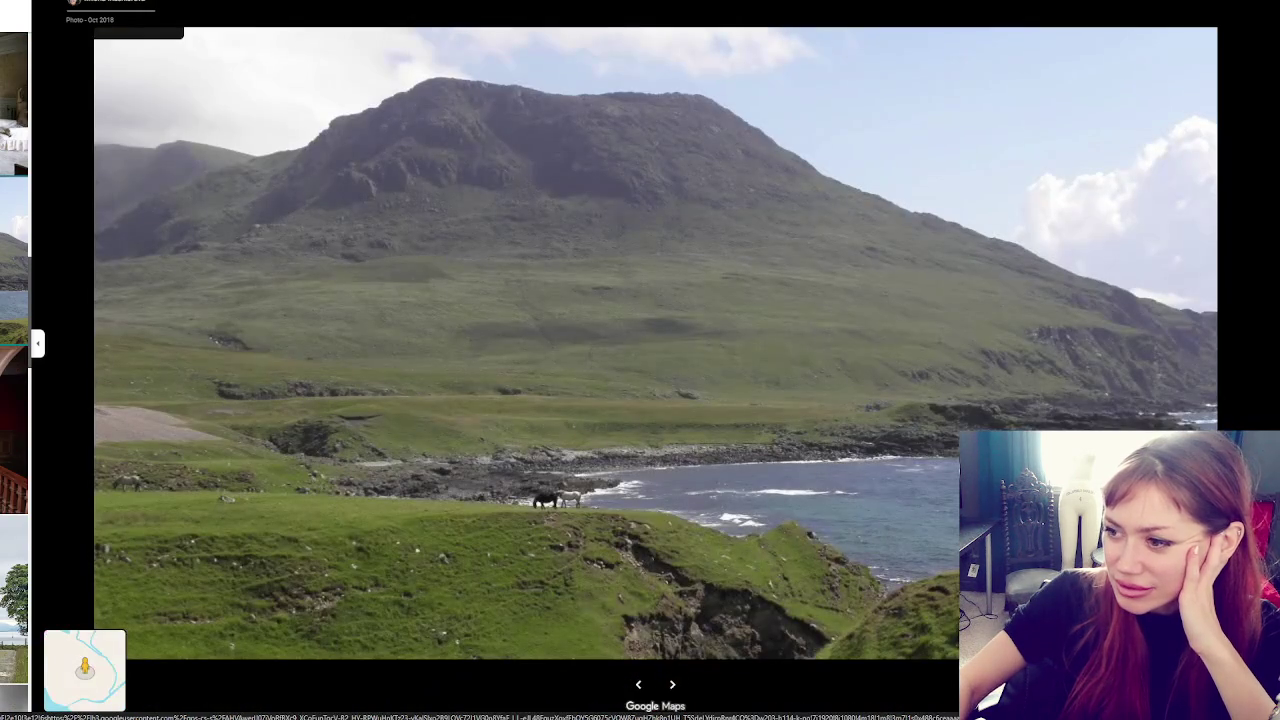
key(Right)
key(Right)
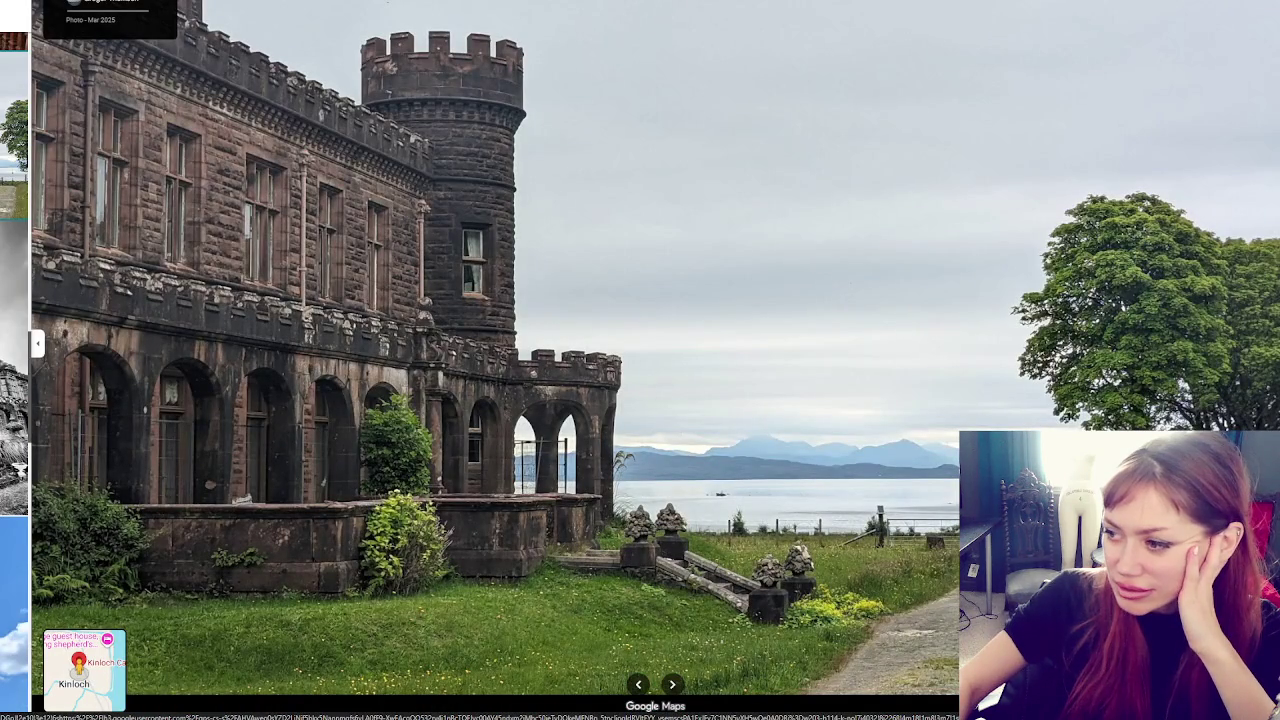
key(Right)
key(Right)
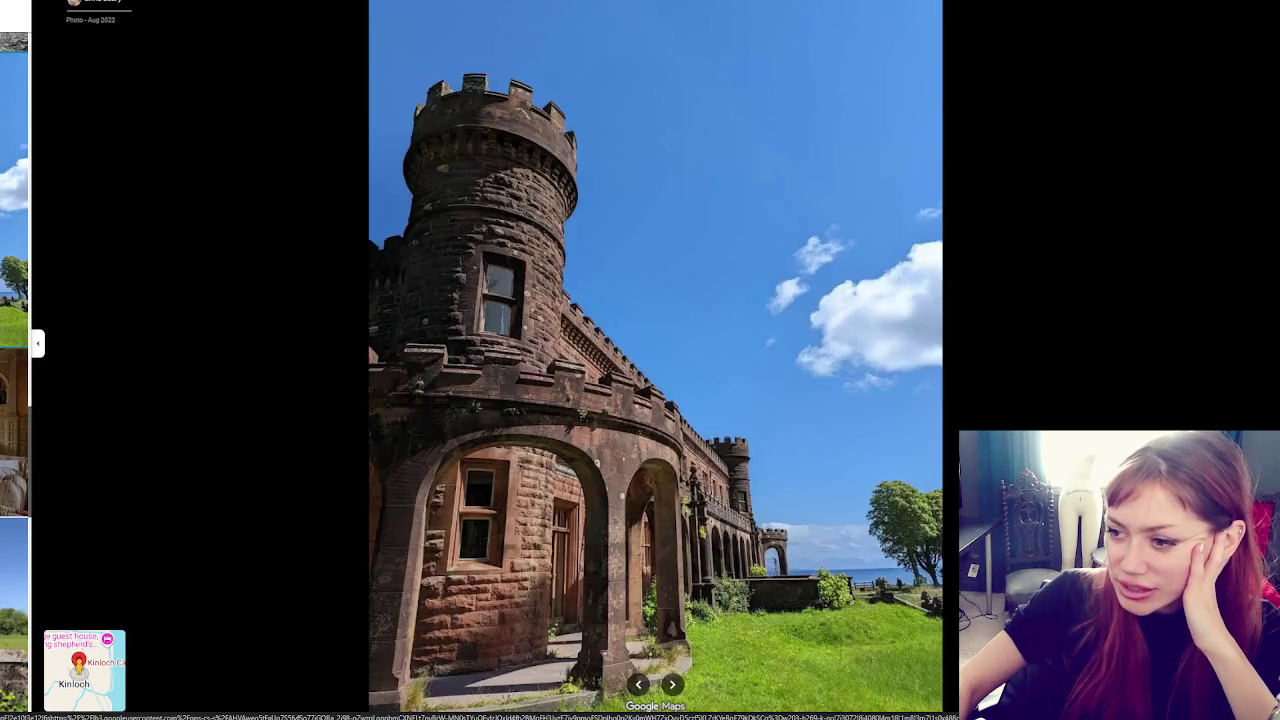
key(Right)
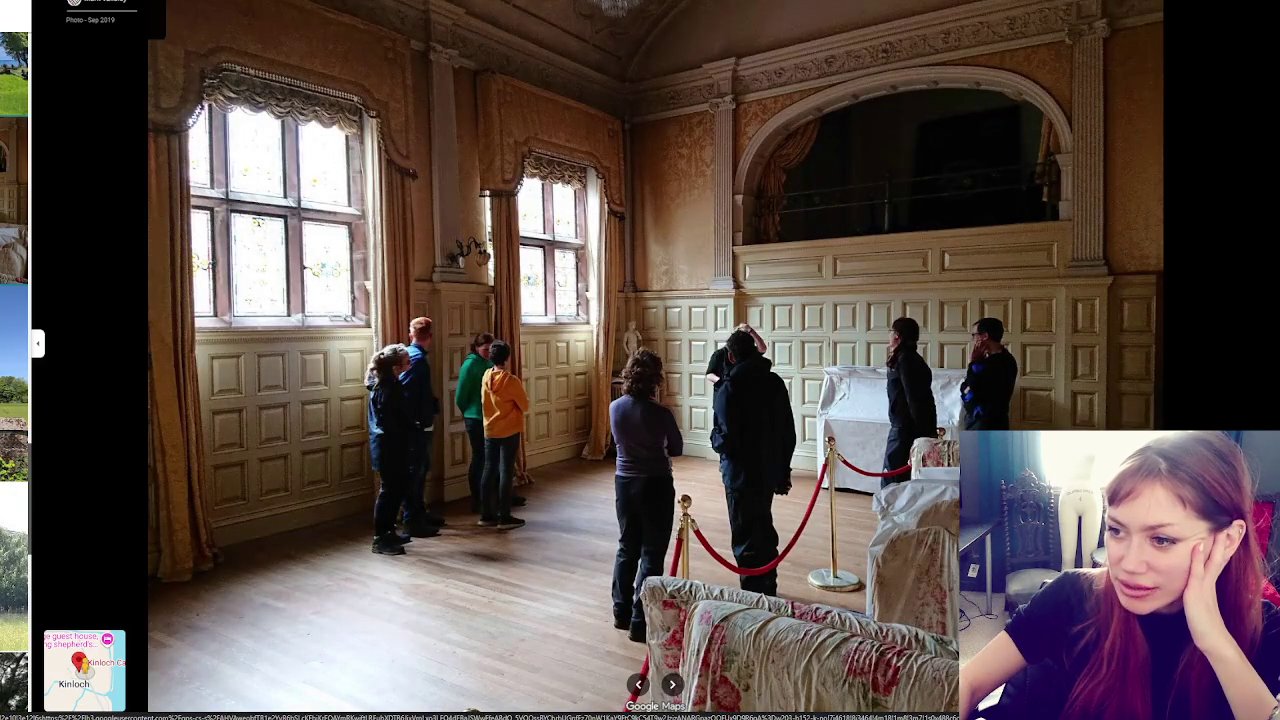
key(Right)
key(Right)
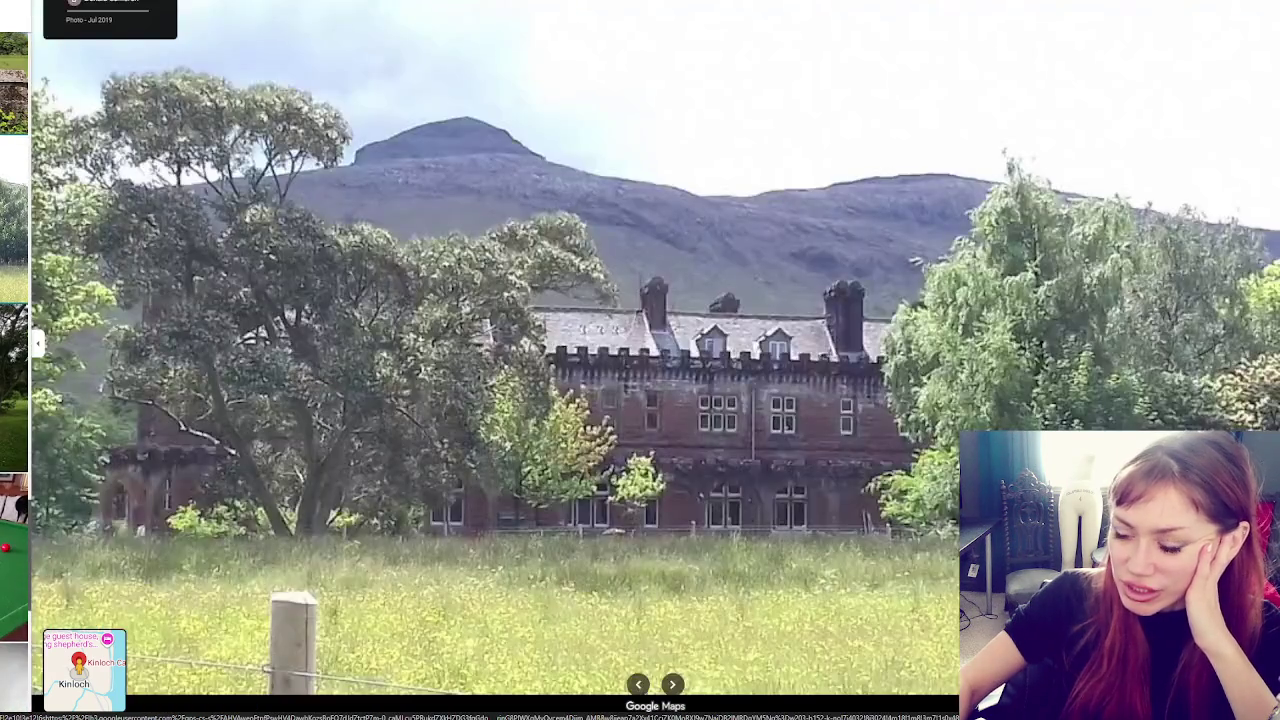
key(Right)
key(Right)
key(Right)
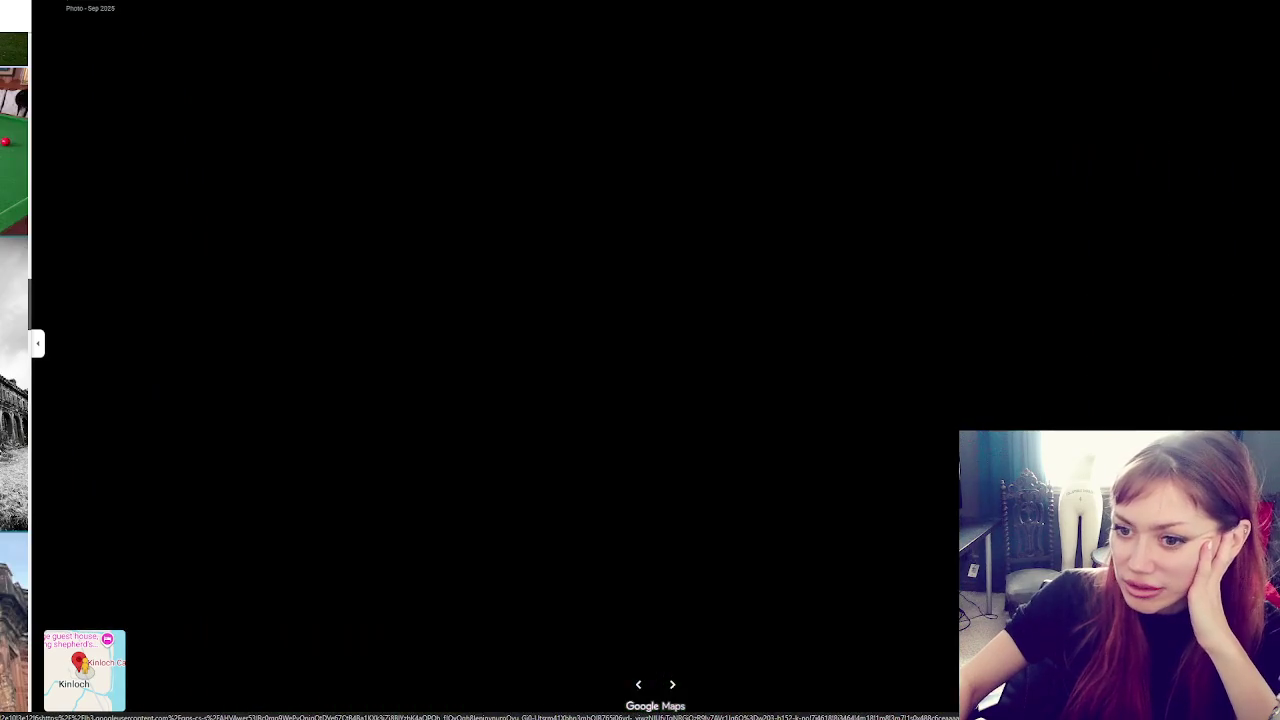
key(Right)
Continue past the fireplace room, telephone box and red-carpeted hall to the eagle statue
key(Right)
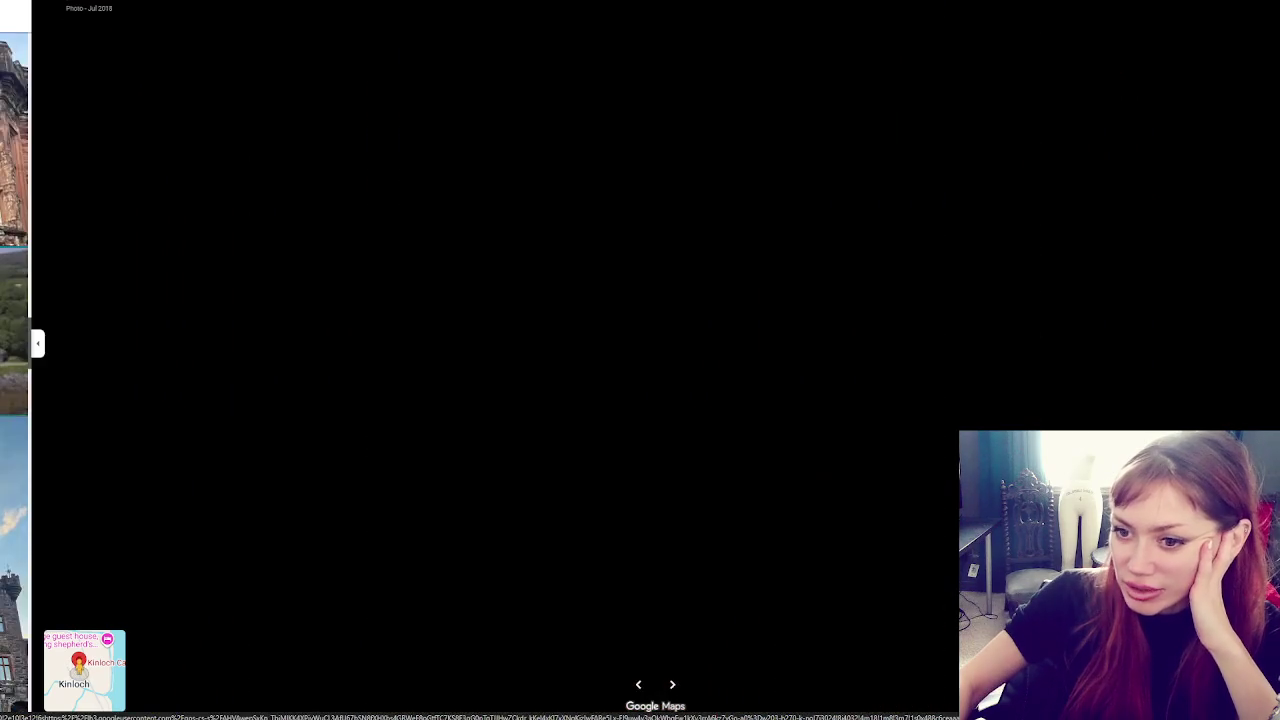
key(Right)
key(Right)
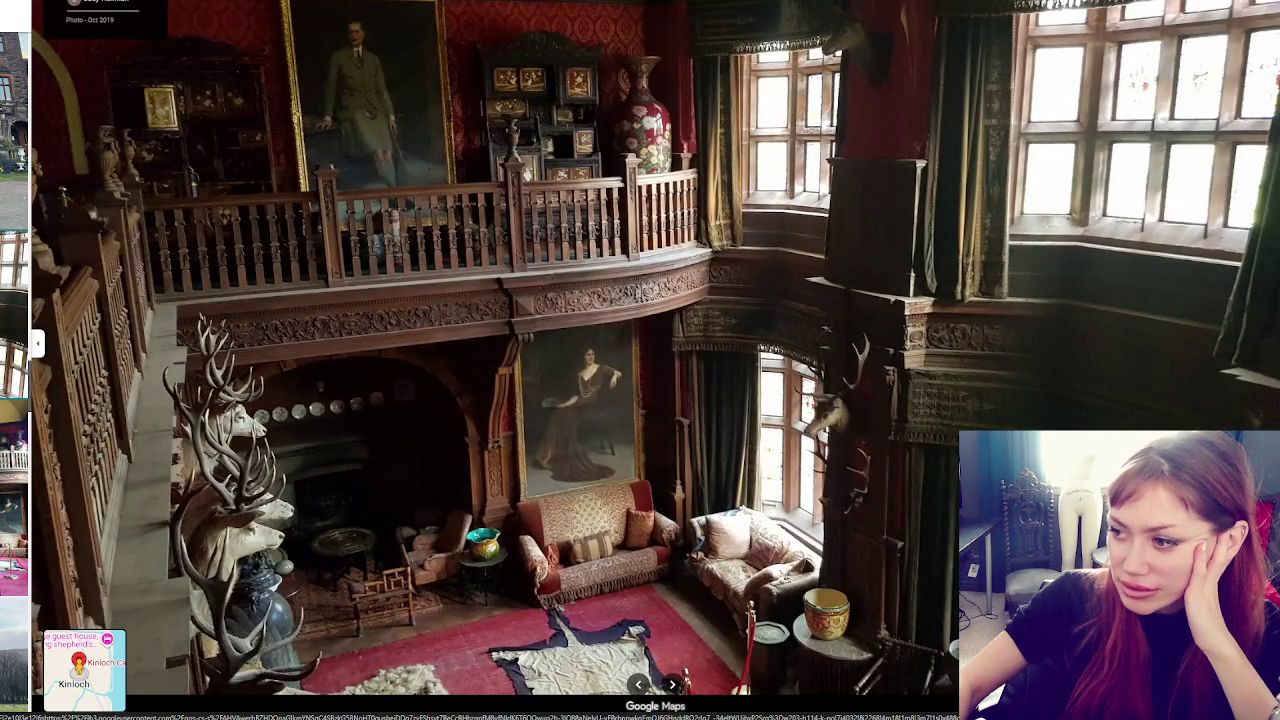
key(Right)
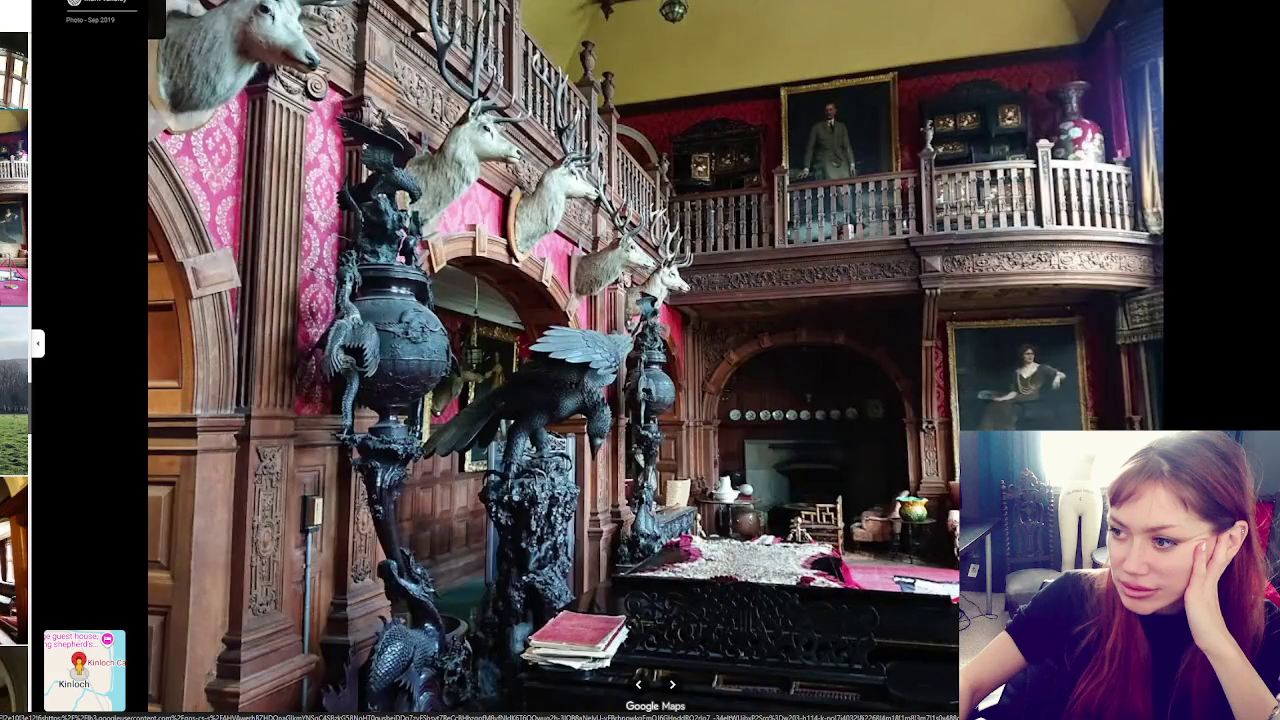
key(Right)
key(Right)
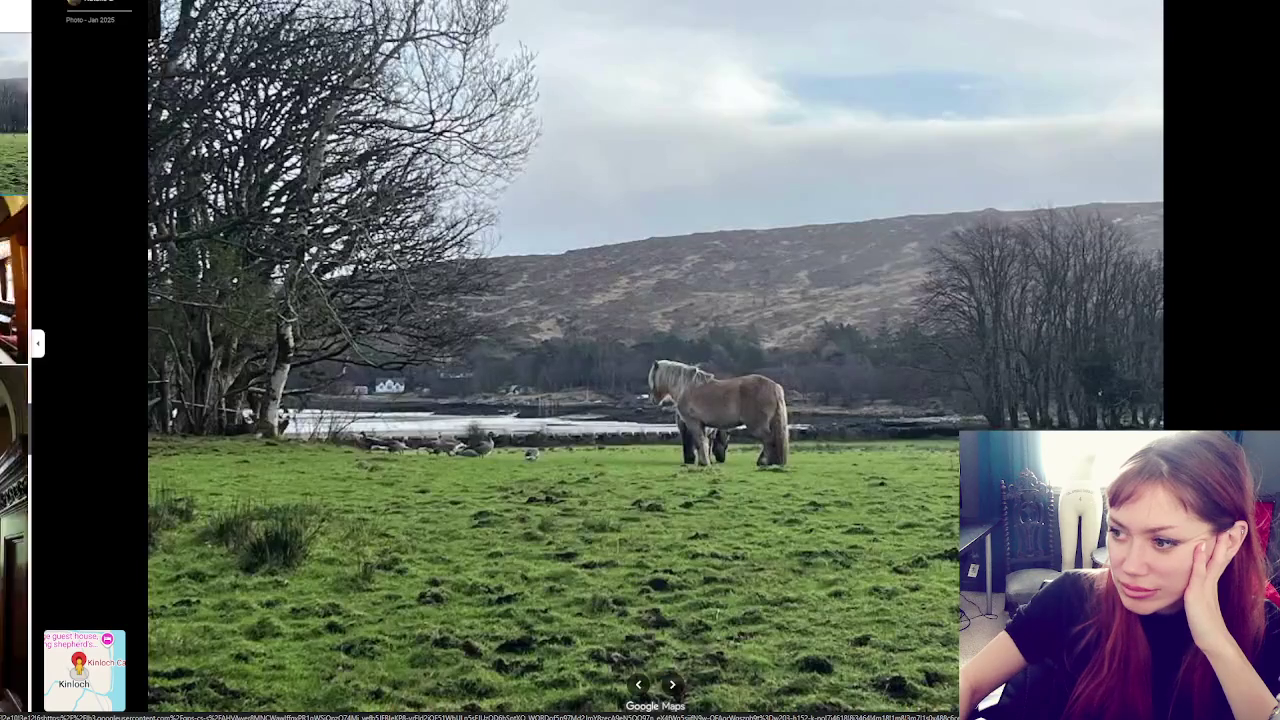
key(Right)
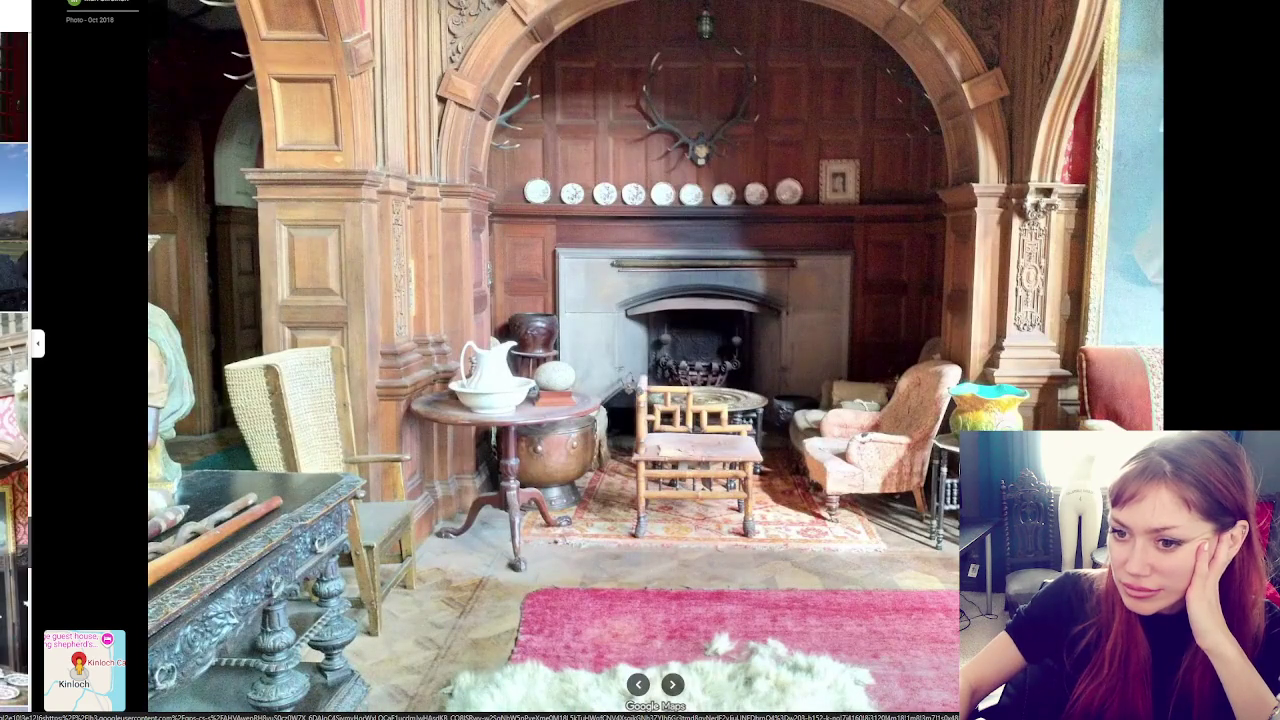
key(Right)
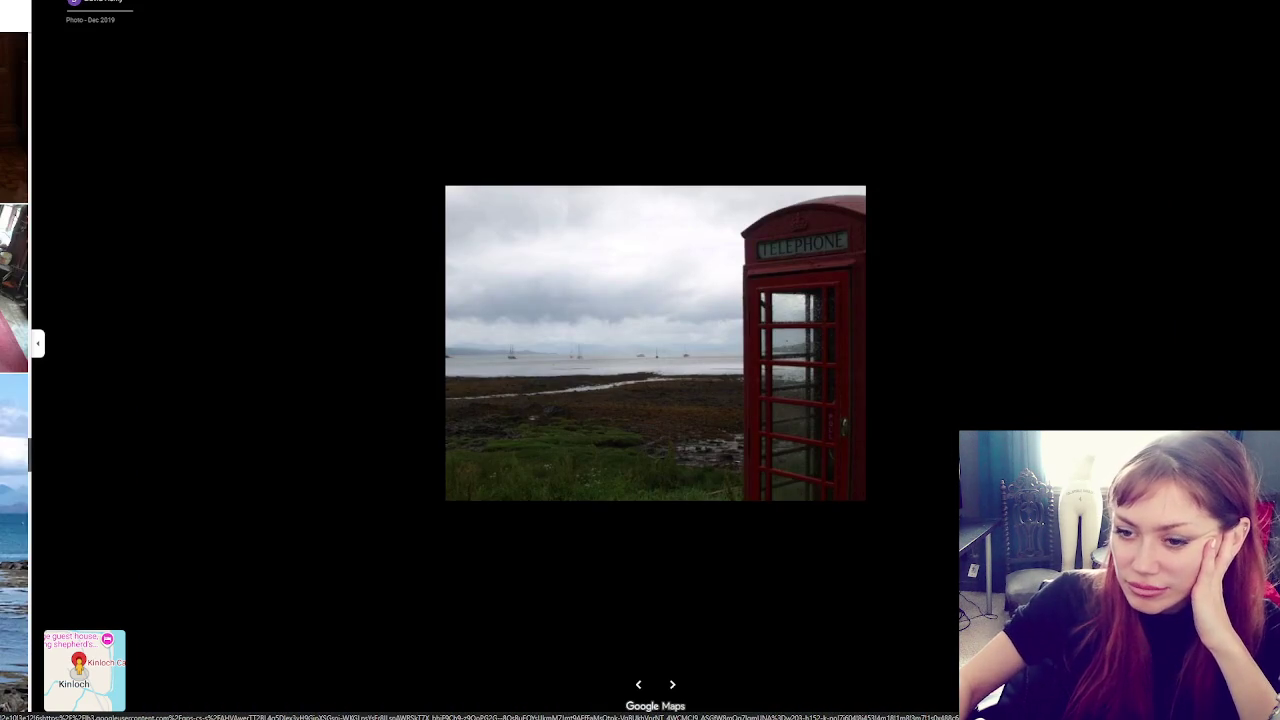
key(Right)
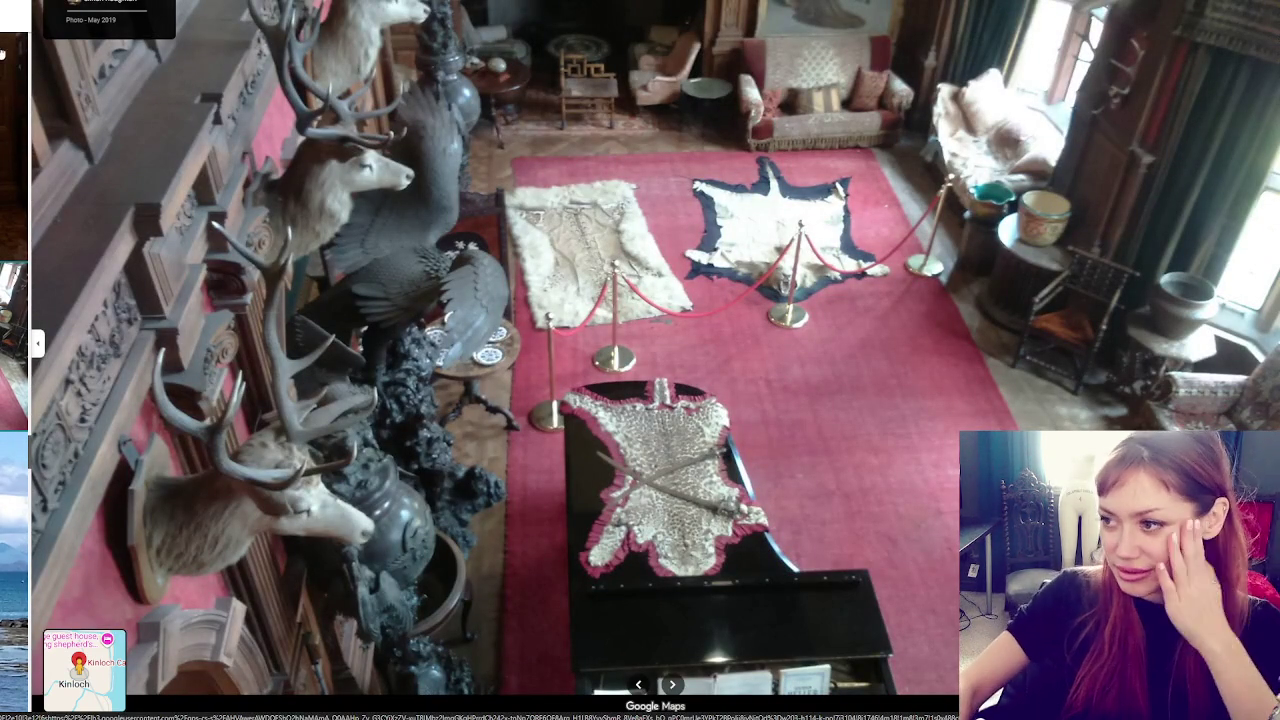
key(Right)
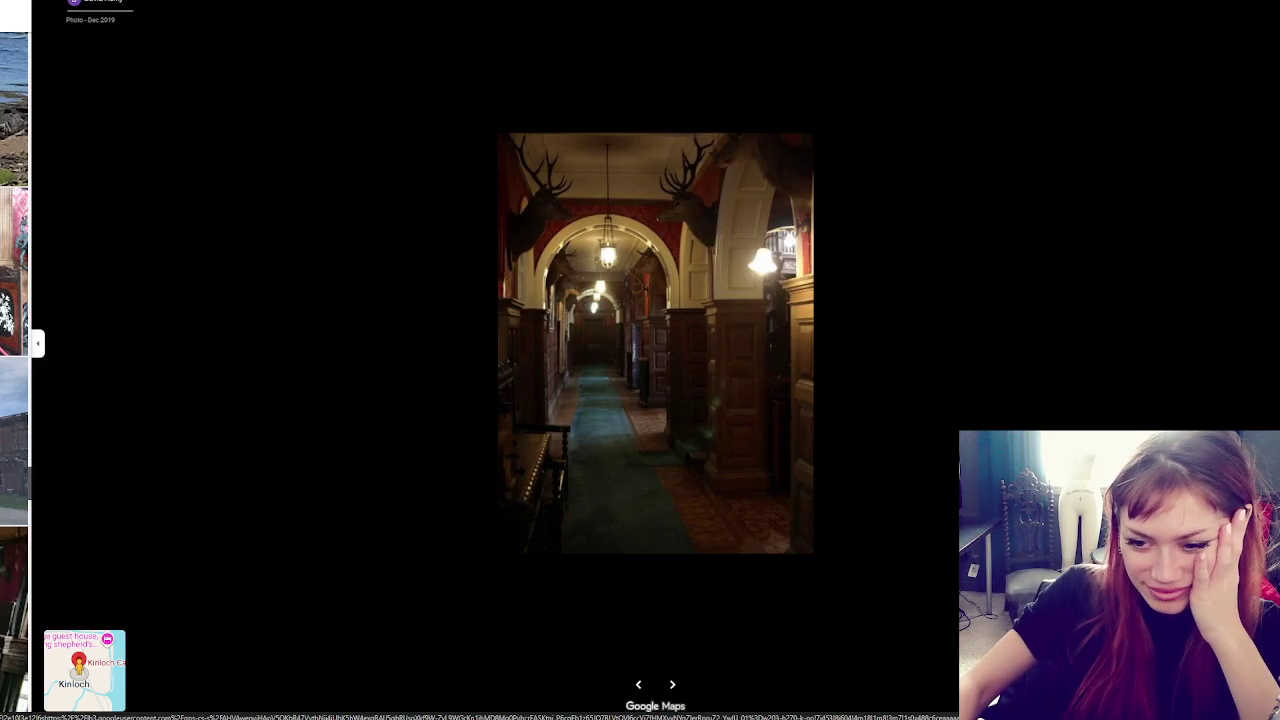
key(Right)
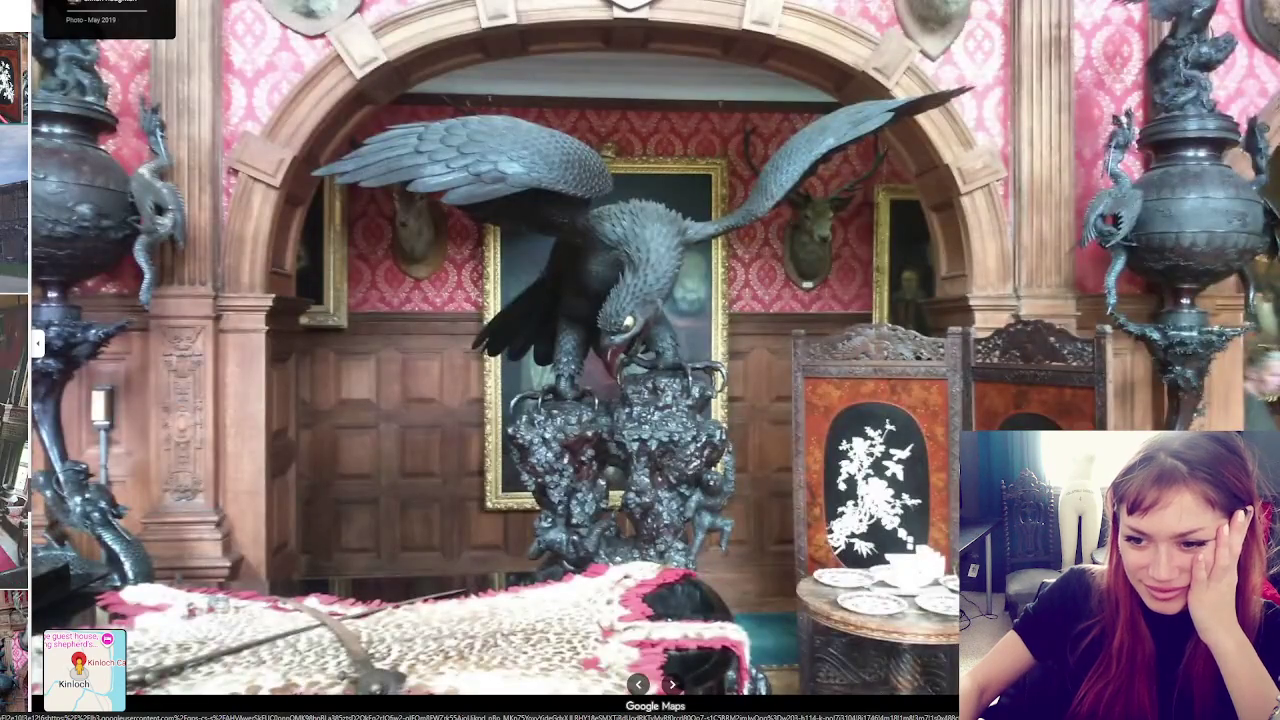
key(Right)
scroll(15, 370, down, 5)
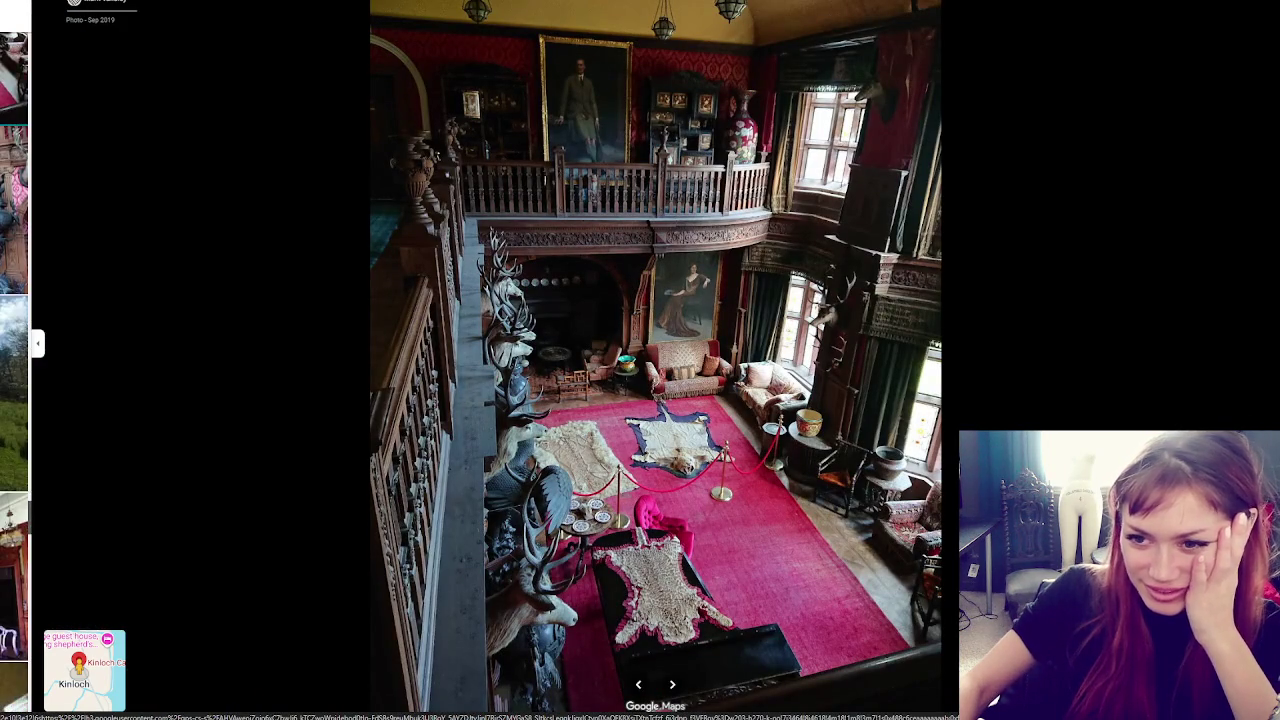
Scroll the thumbnail strip and open the Nov 2018 hallway and Jun 2022 drawing room photos
scroll(15, 370, down, 2)
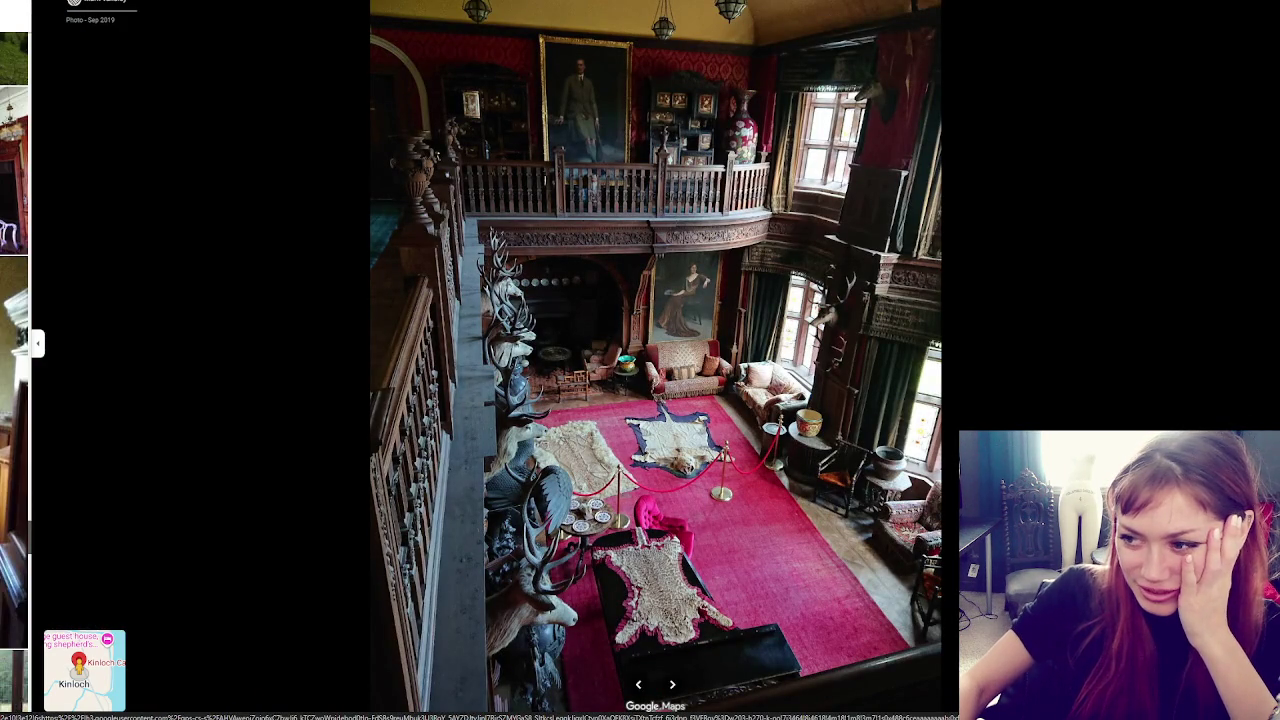
scroll(15, 370, down, 2)
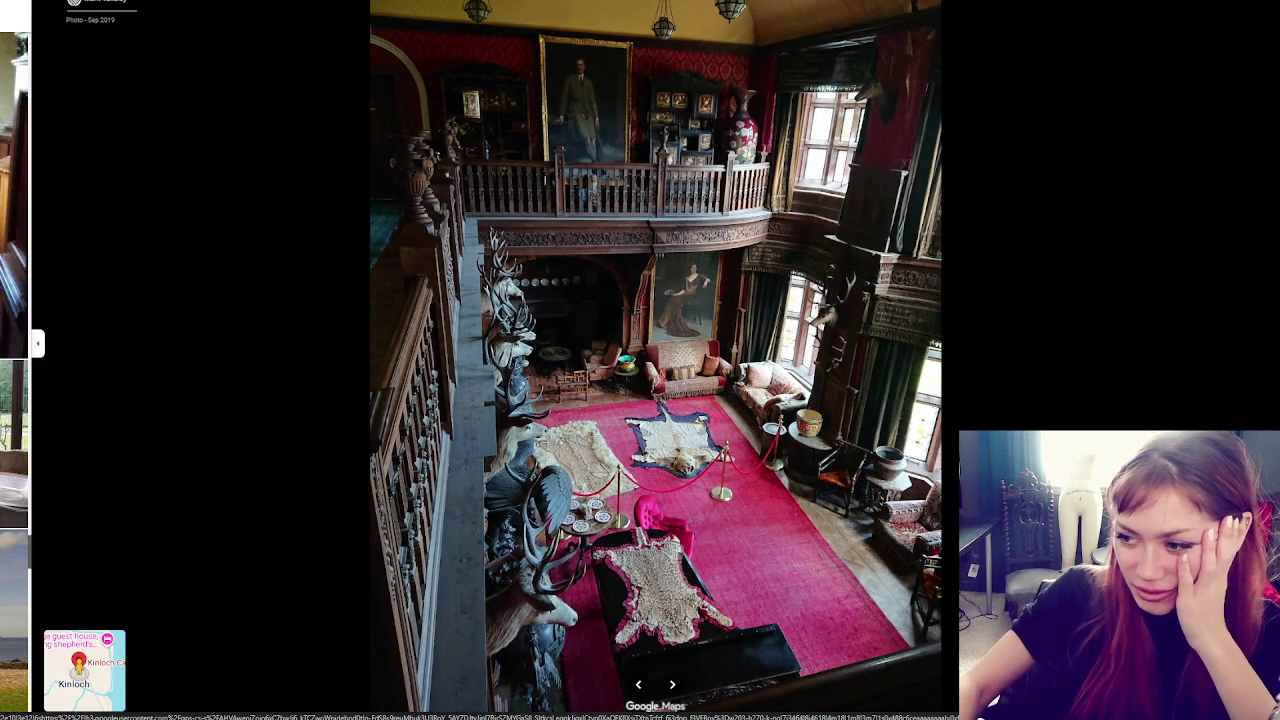
scroll(15, 370, down, 4)
scroll(15, 370, down, 4)
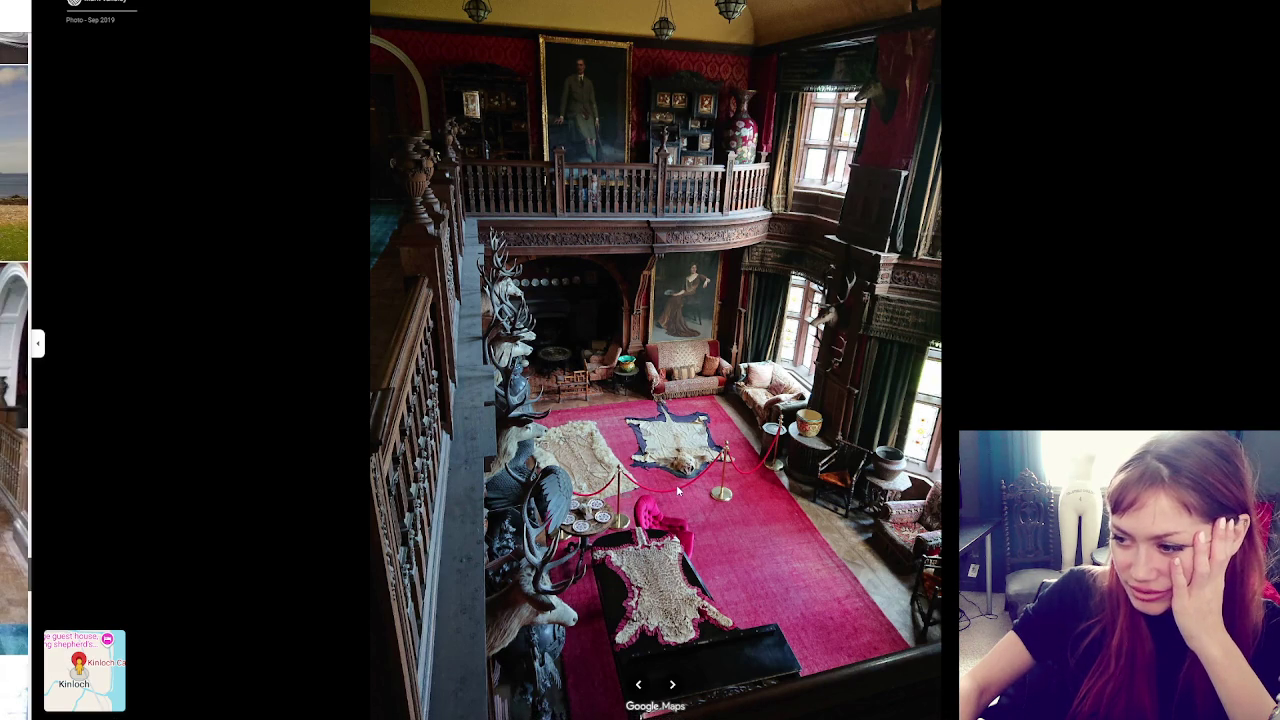
scroll(15, 370, down, 3)
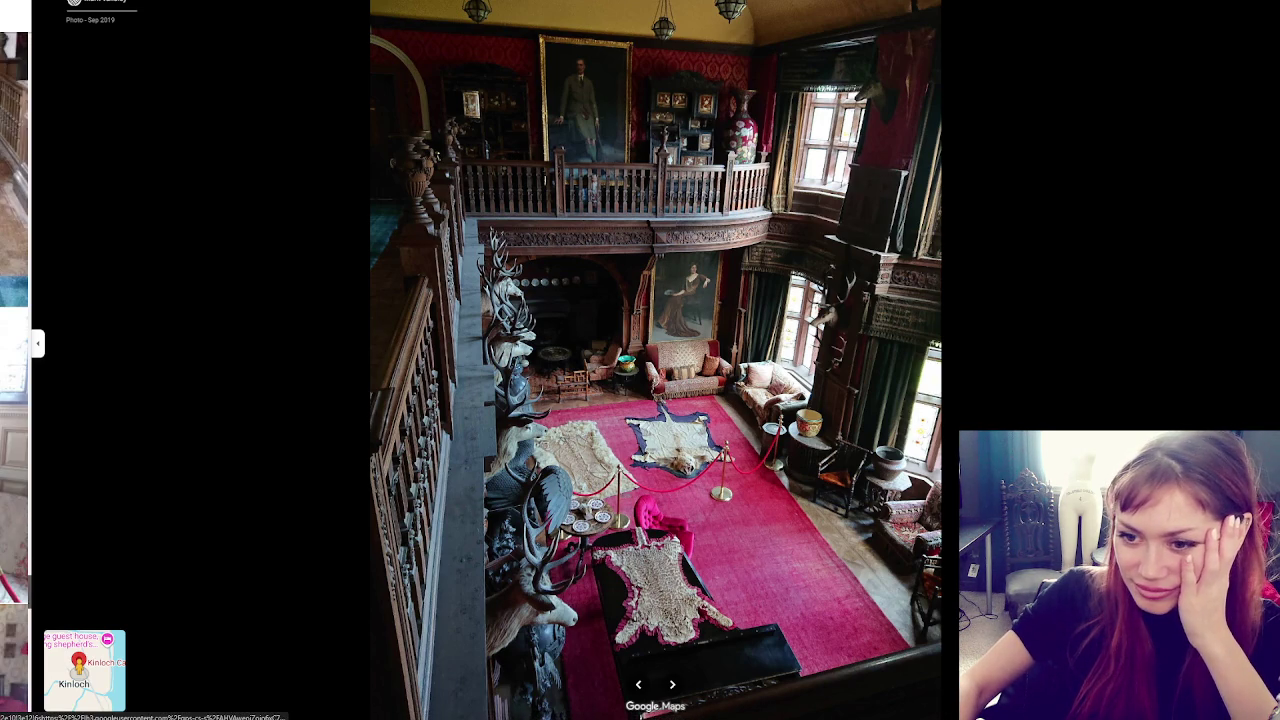
click(15, 370)
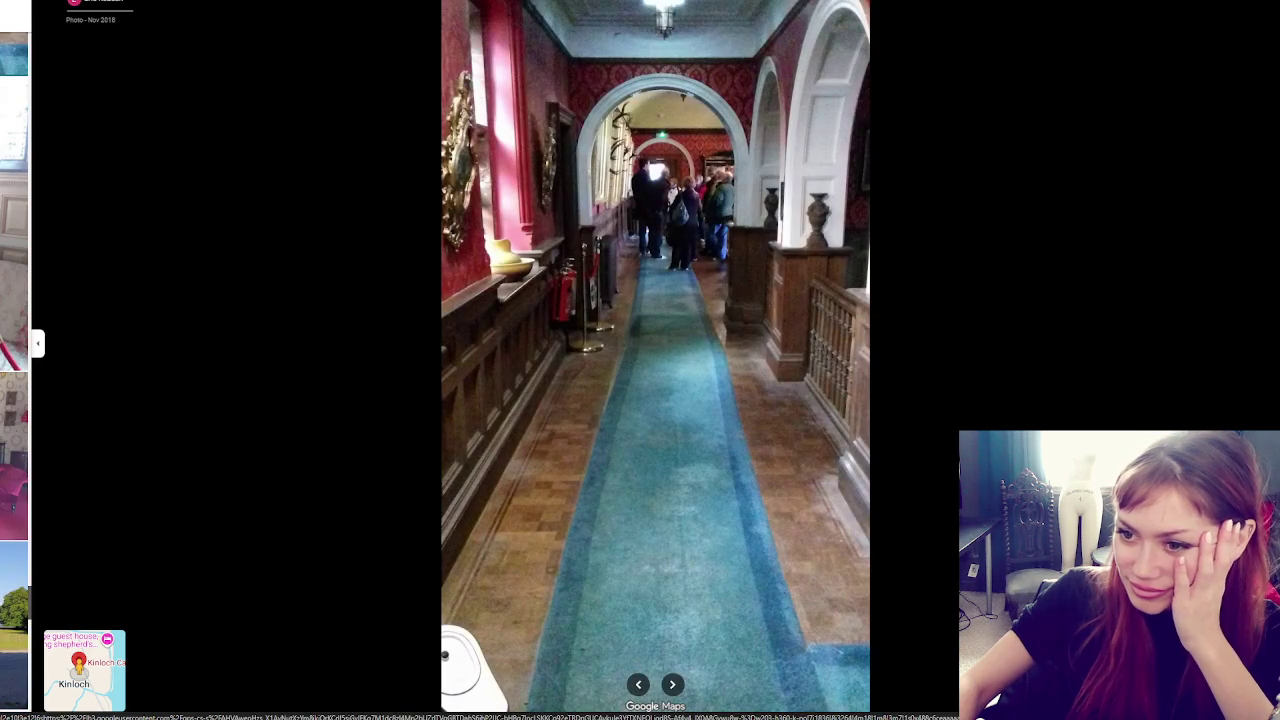
scroll(15, 370, down, 5)
click(15, 370)
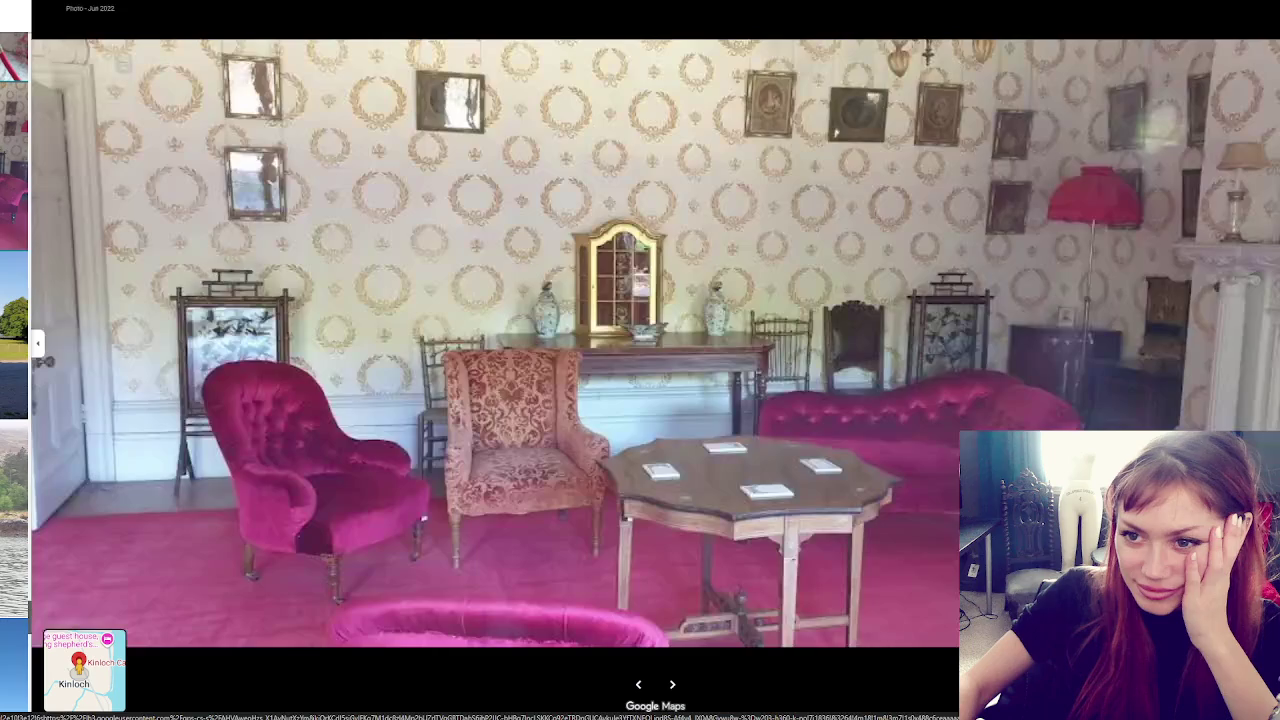
Open the bike-by-the-shore and Nov 2017 loch-and-castle photos, then advance to an interior room
scroll(15, 370, down, 5)
click(15, 370)
scroll(15, 370, down, 5)
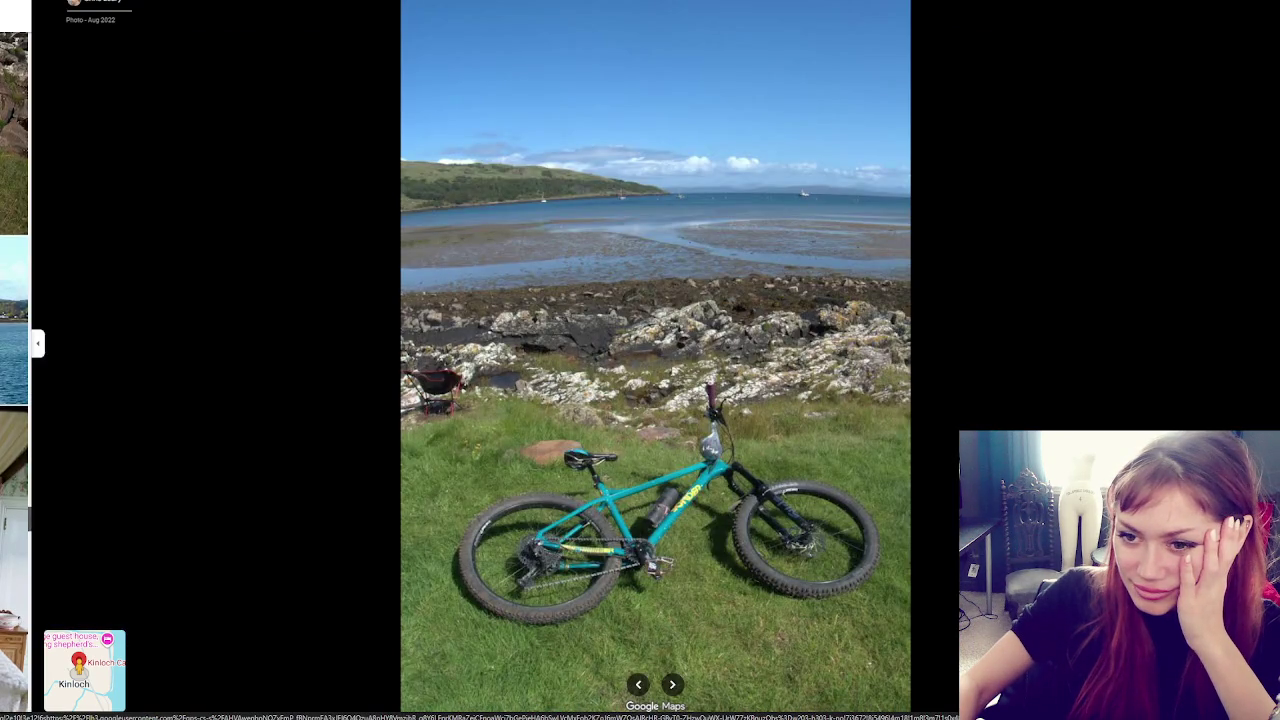
click(15, 370)
scroll(15, 370, down, 5)
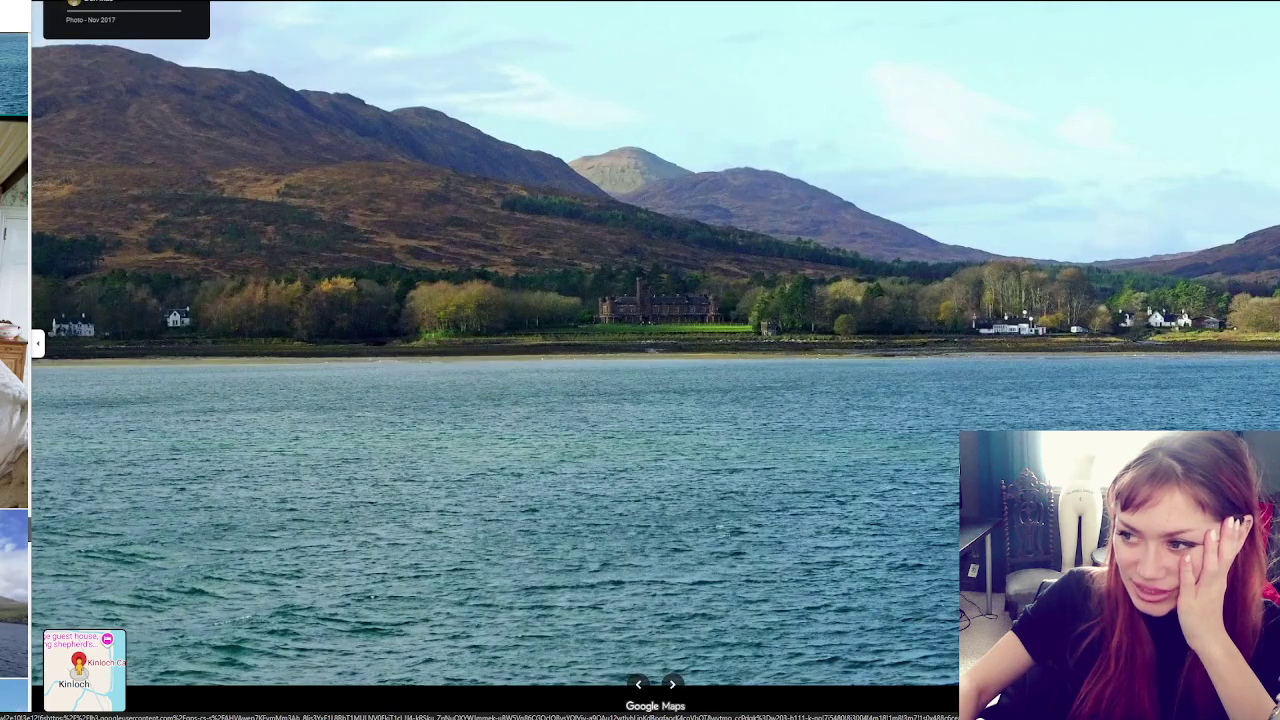
scroll(15, 370, down, 2)
scroll(15, 370, down, 2)
scroll(15, 370, down, 6)
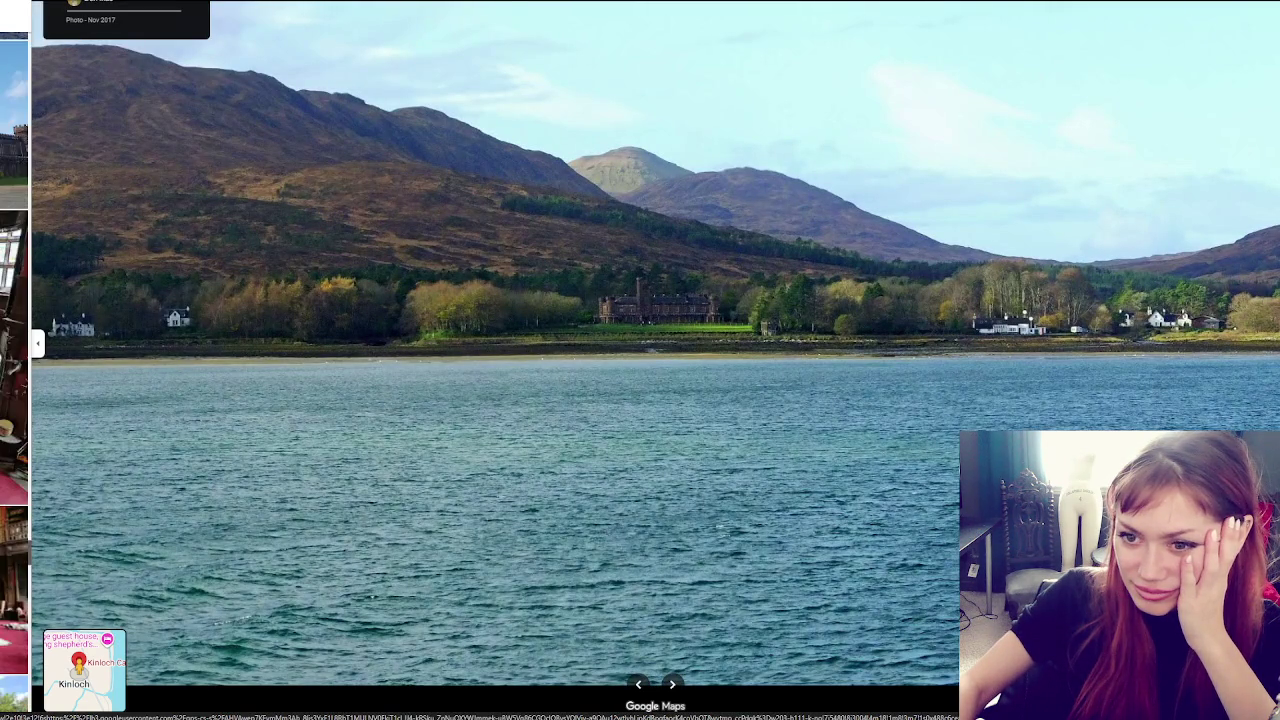
scroll(15, 370, down, 3)
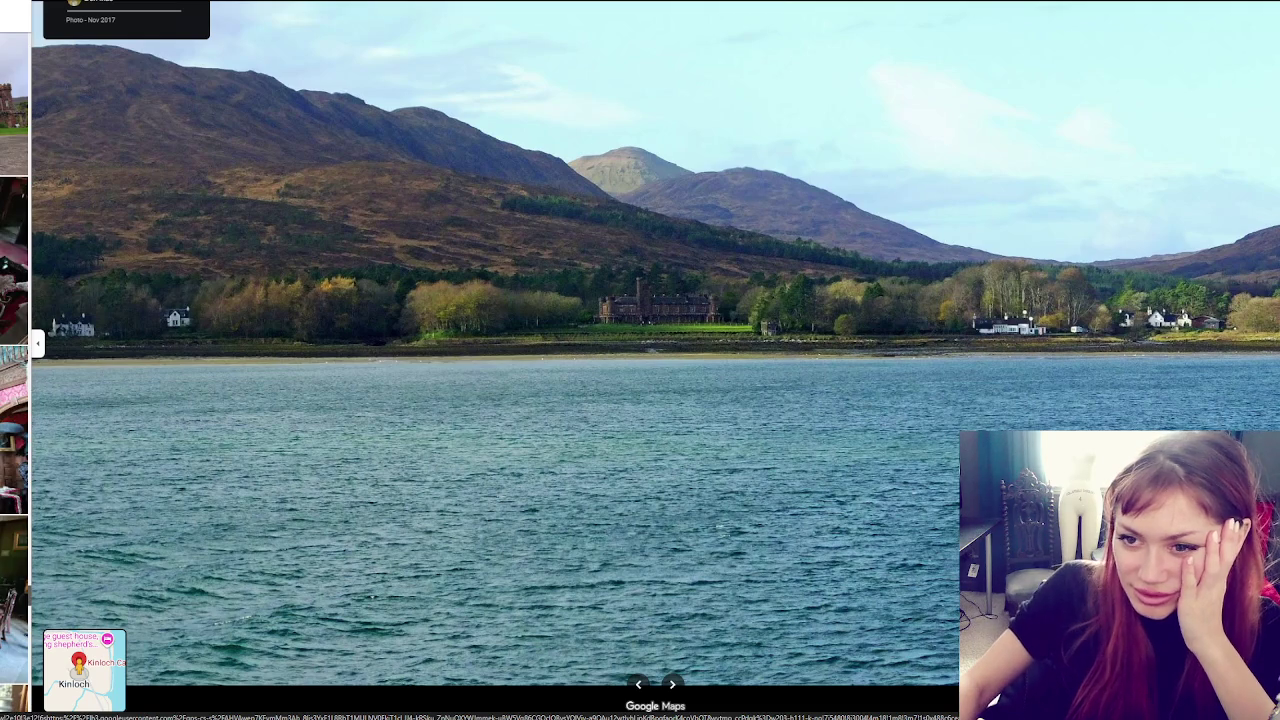
key(Right)
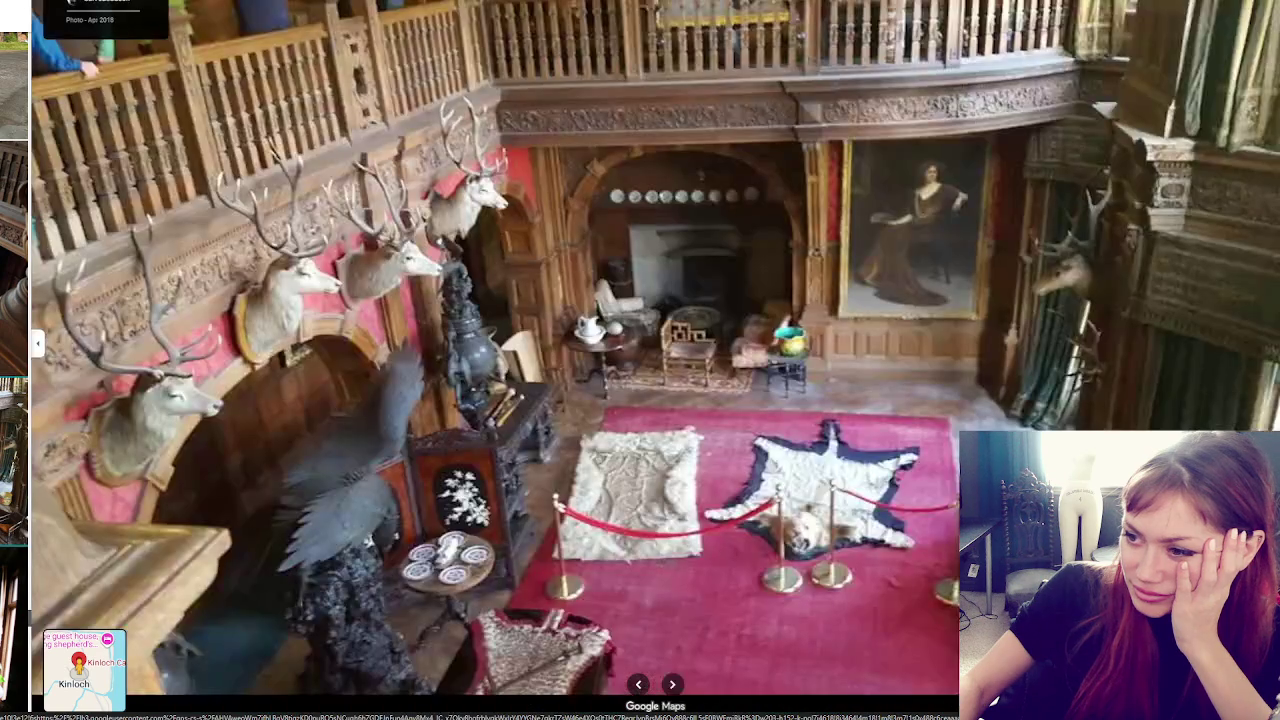
Step past the dining room, carrot cake, Highland cow and bathroom photos to the dental-chair room
key(Right)
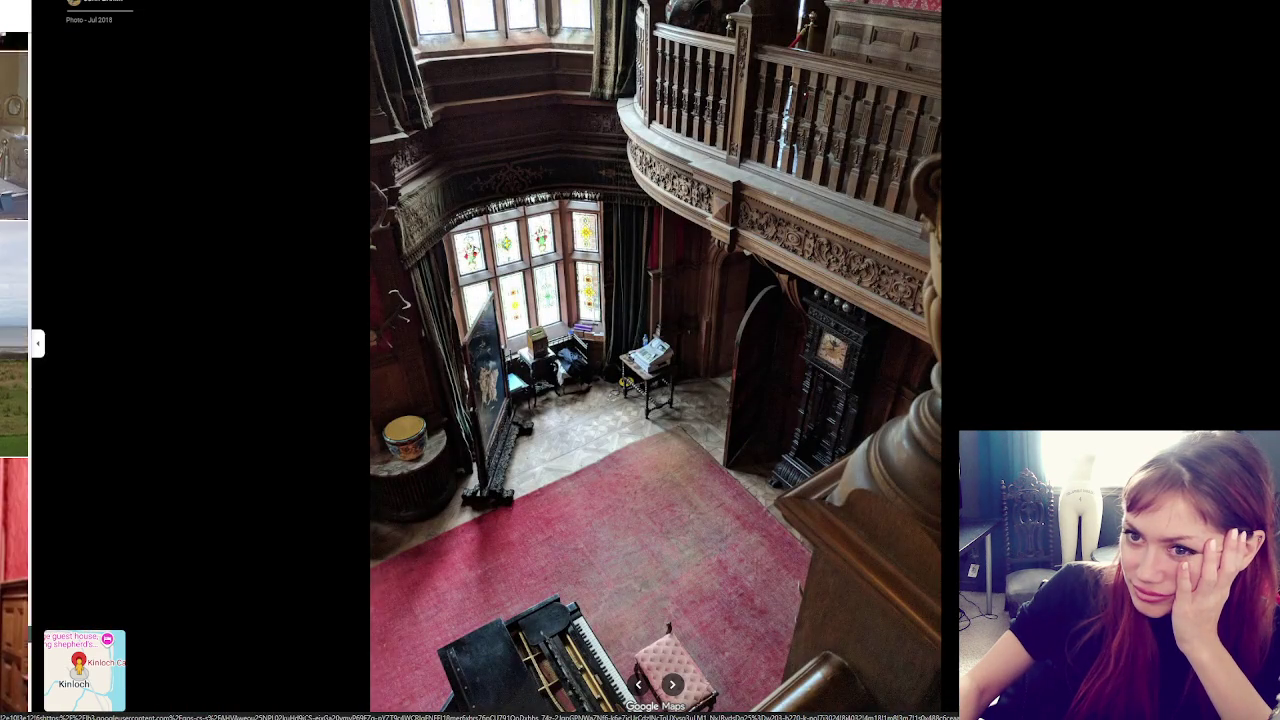
key(Right)
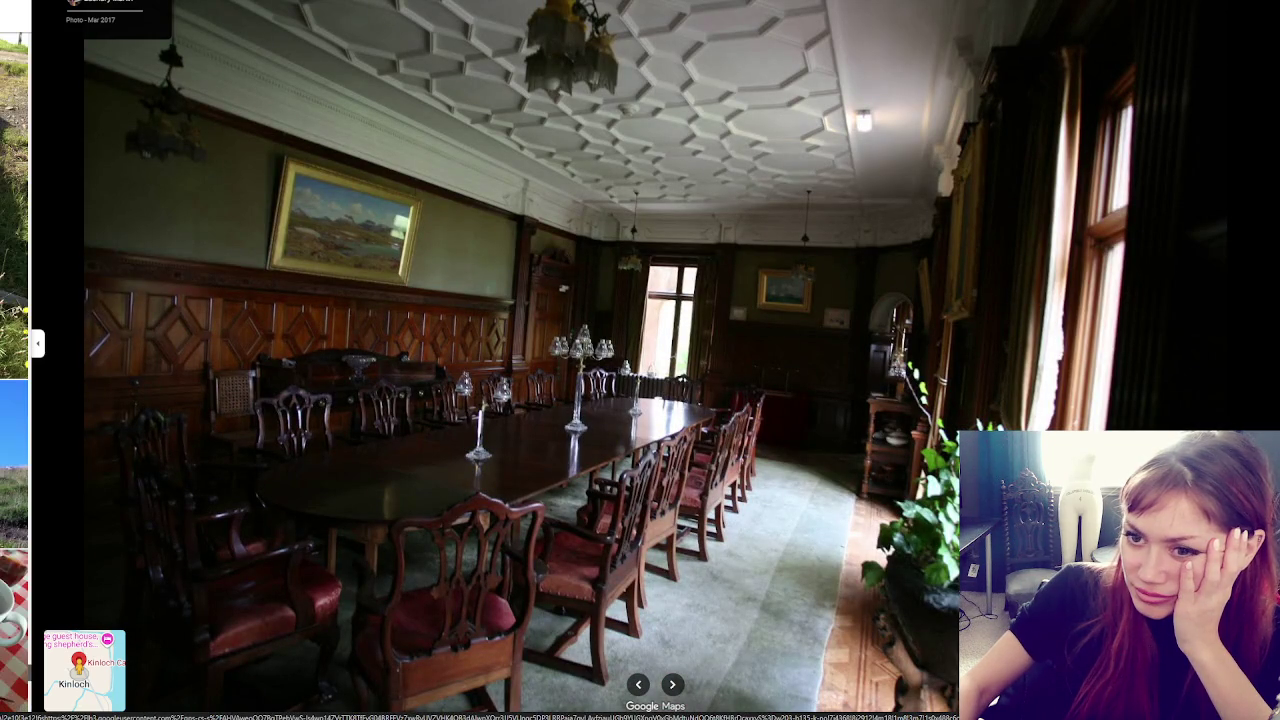
key(Right)
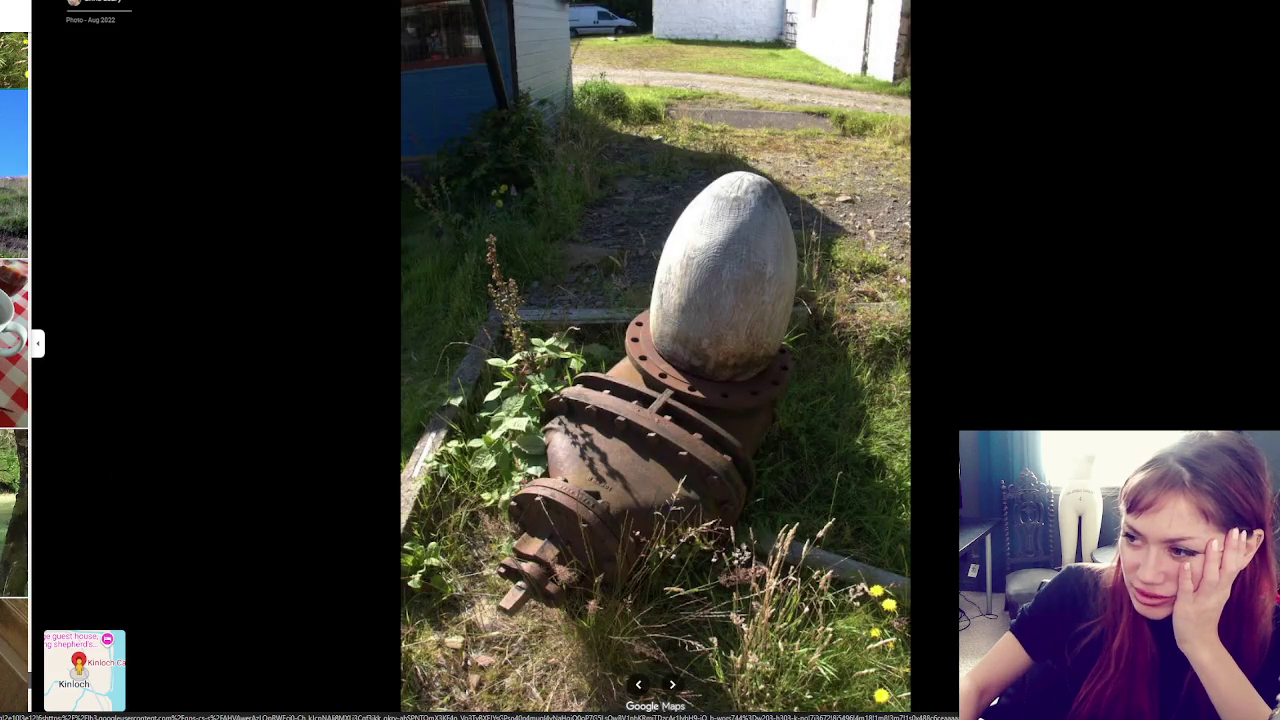
key(Right)
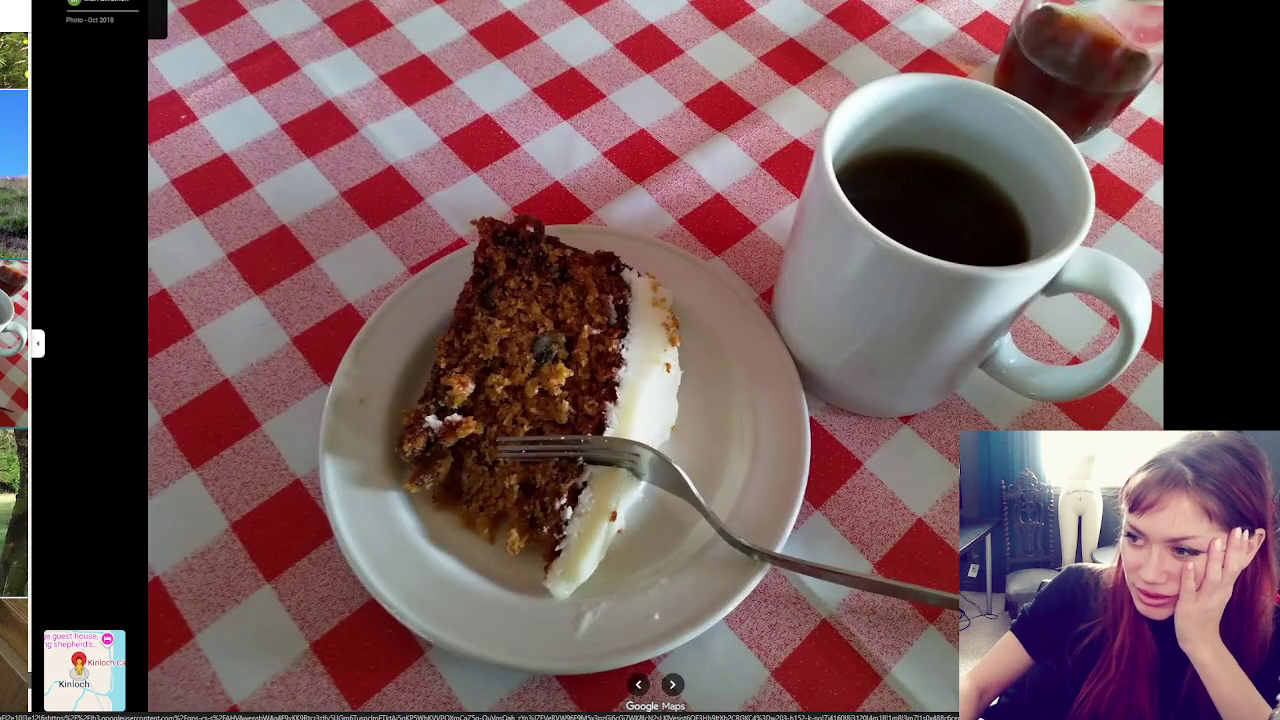
key(Right)
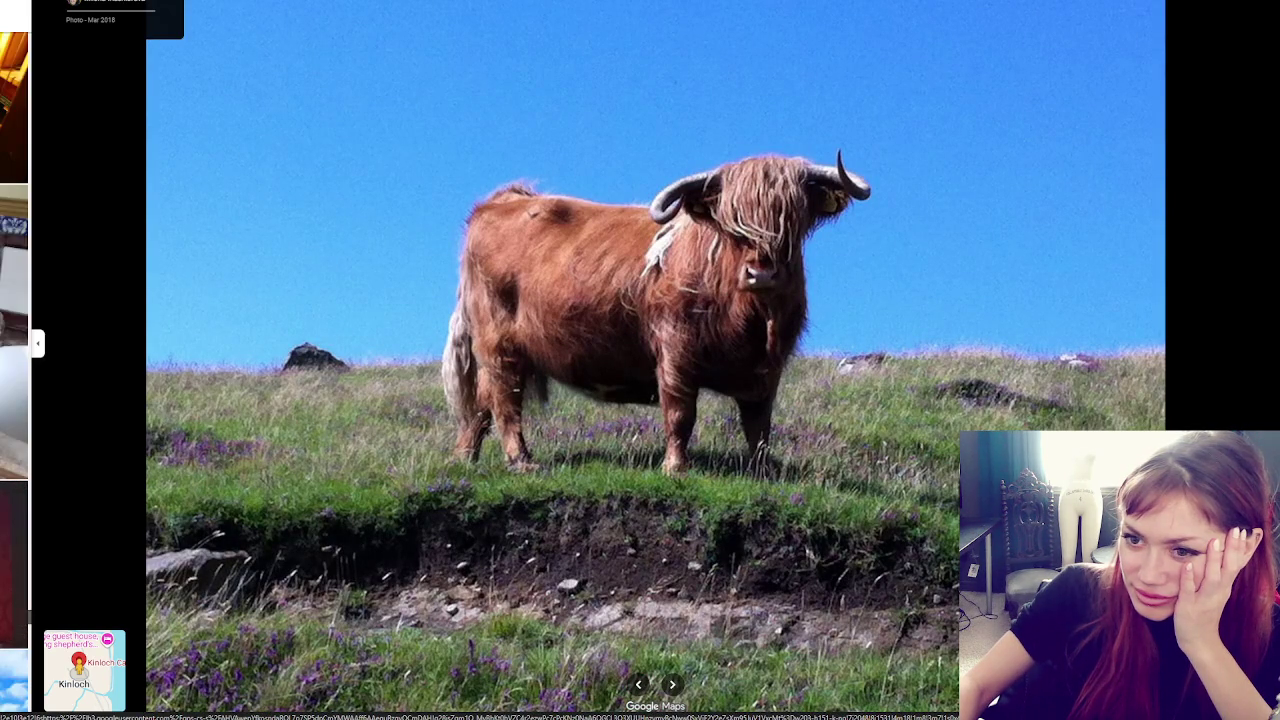
key(Right)
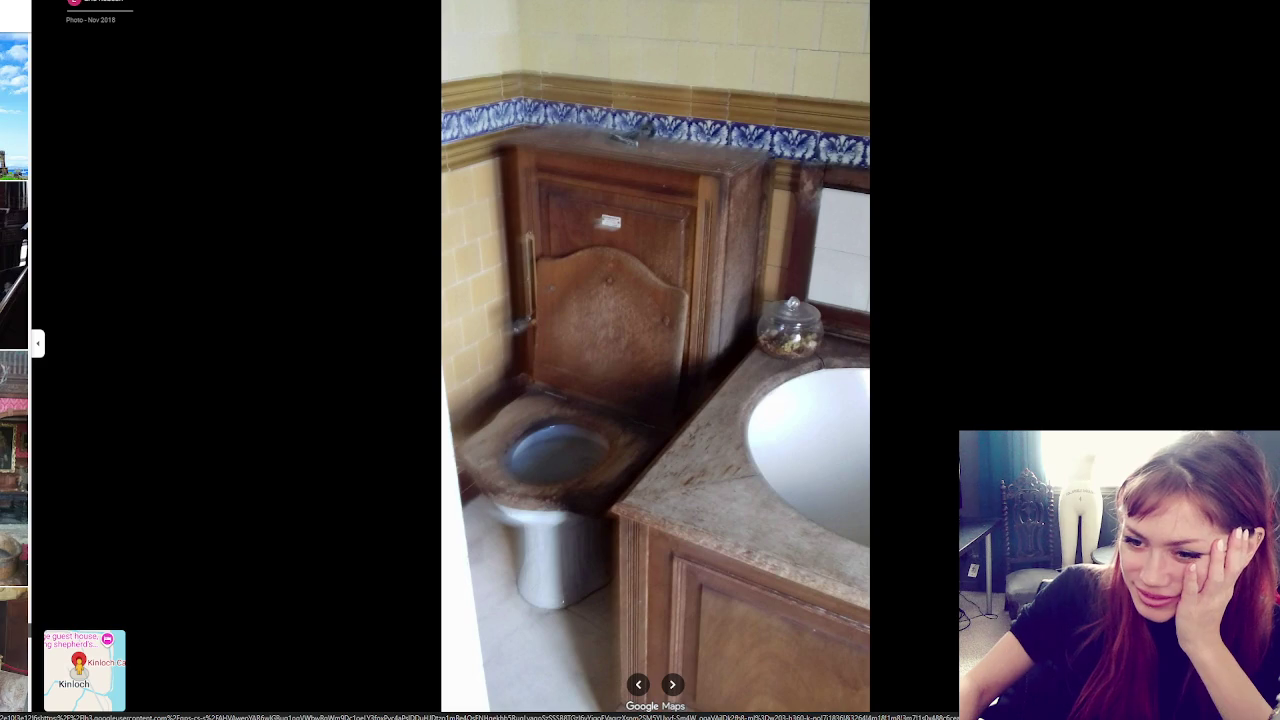
key(Right)
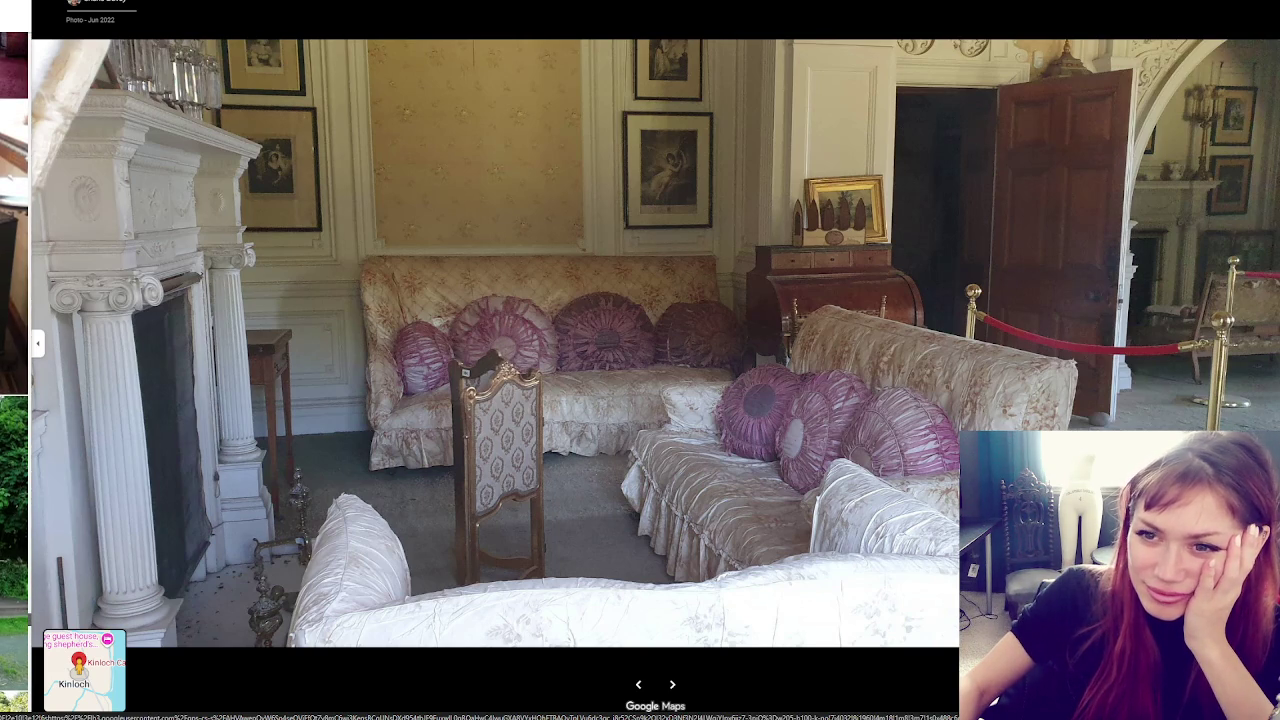
key(Right)
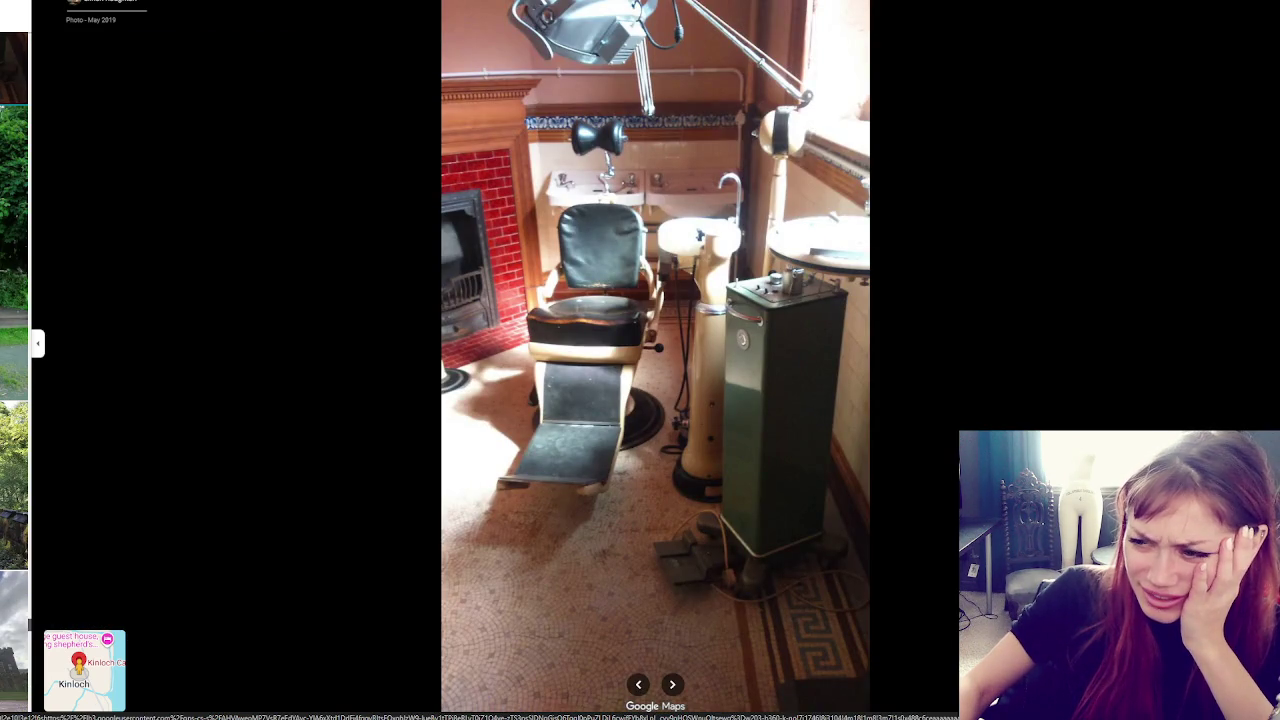
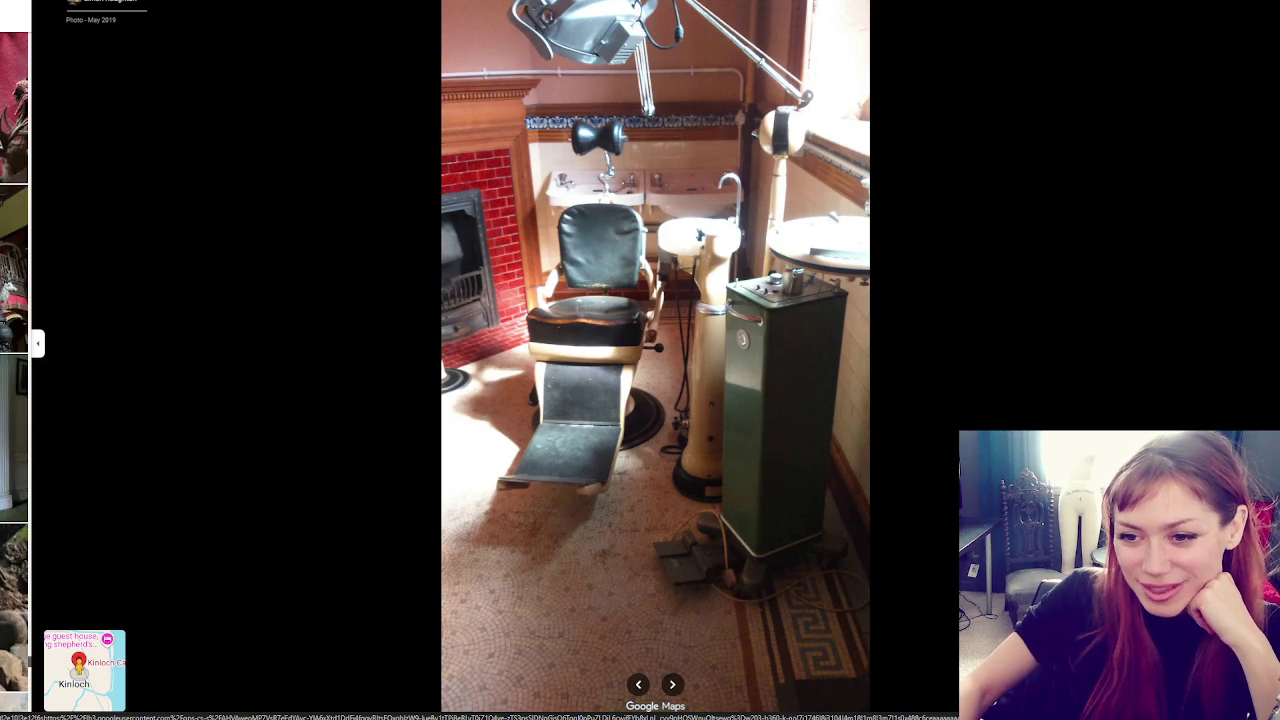
Page through the Kinloch Castle photos, past facade, hall and beach shots, to the May 2024 castle exterior
key(Right)
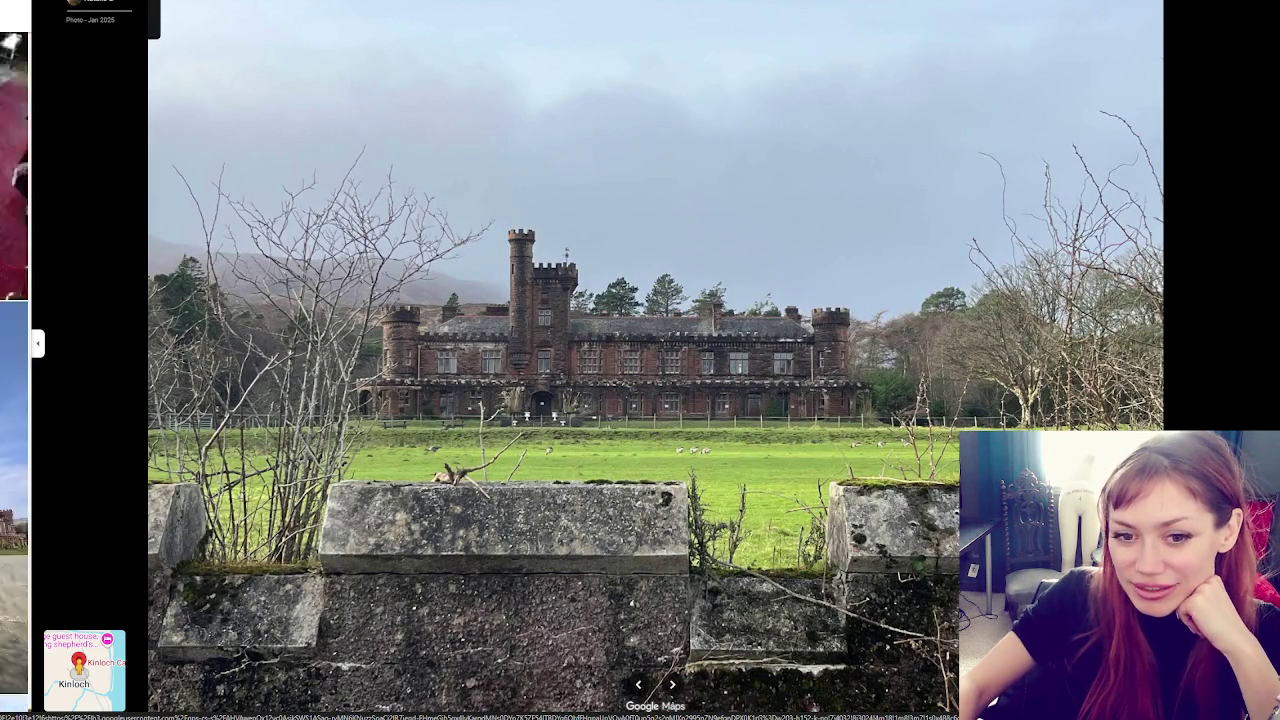
key(Right)
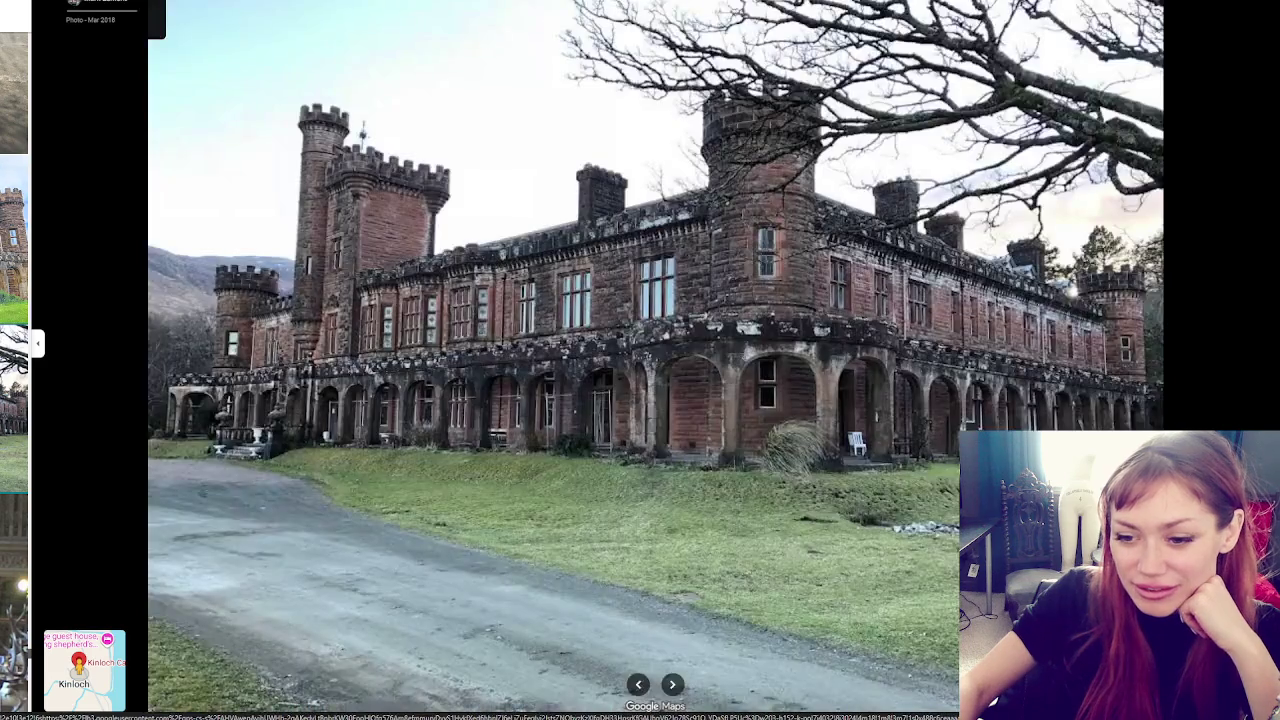
key(Right)
key(Right)
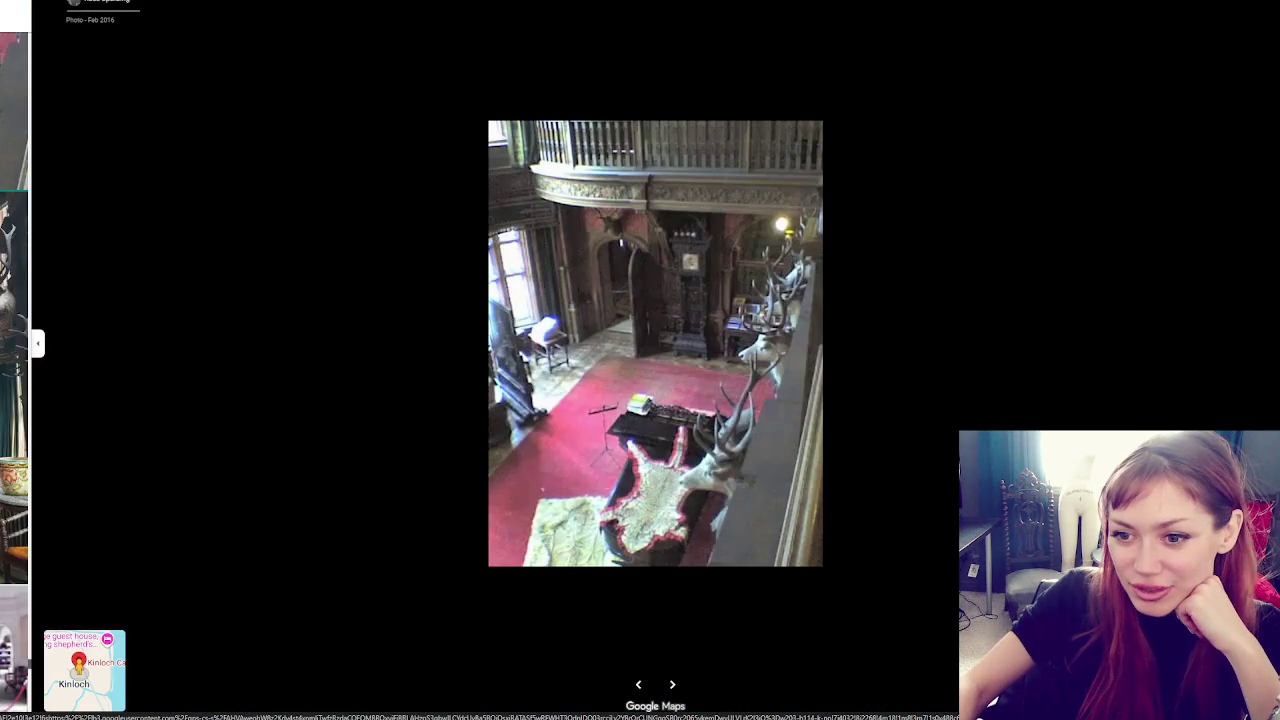
key(Right)
key(Right)
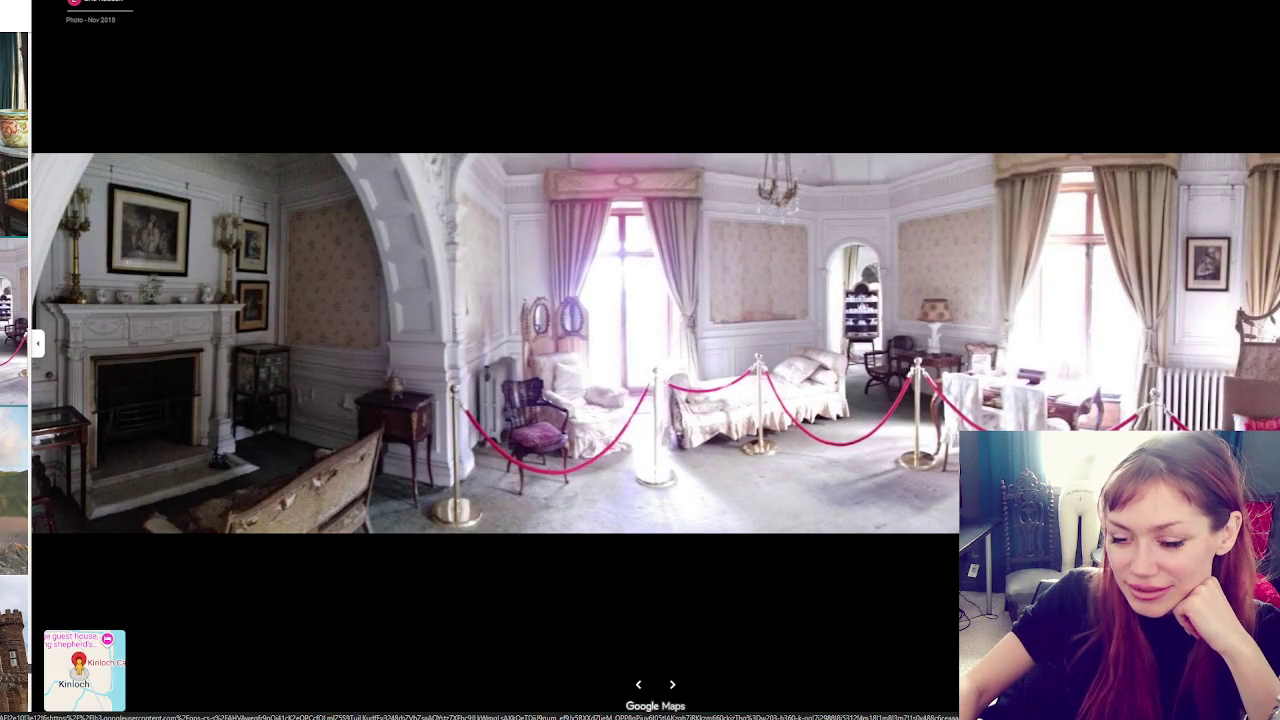
key(Right)
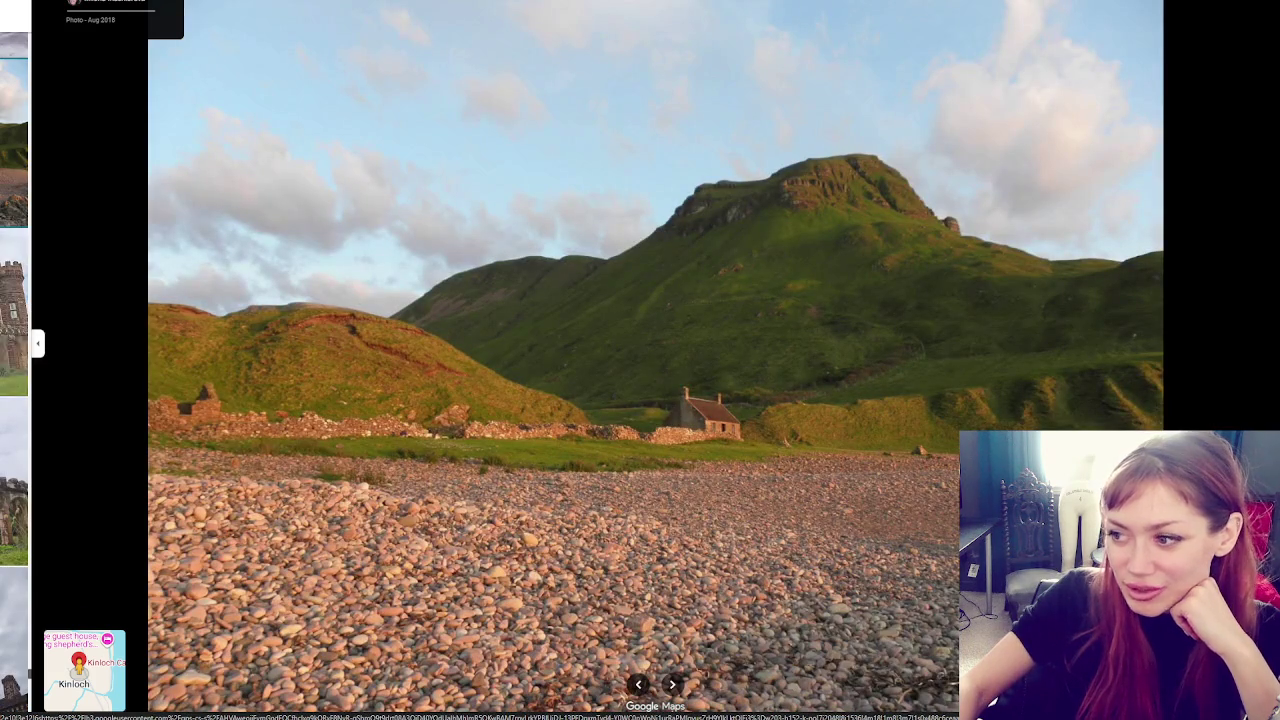
key(Right)
key(Right)
key(Right)
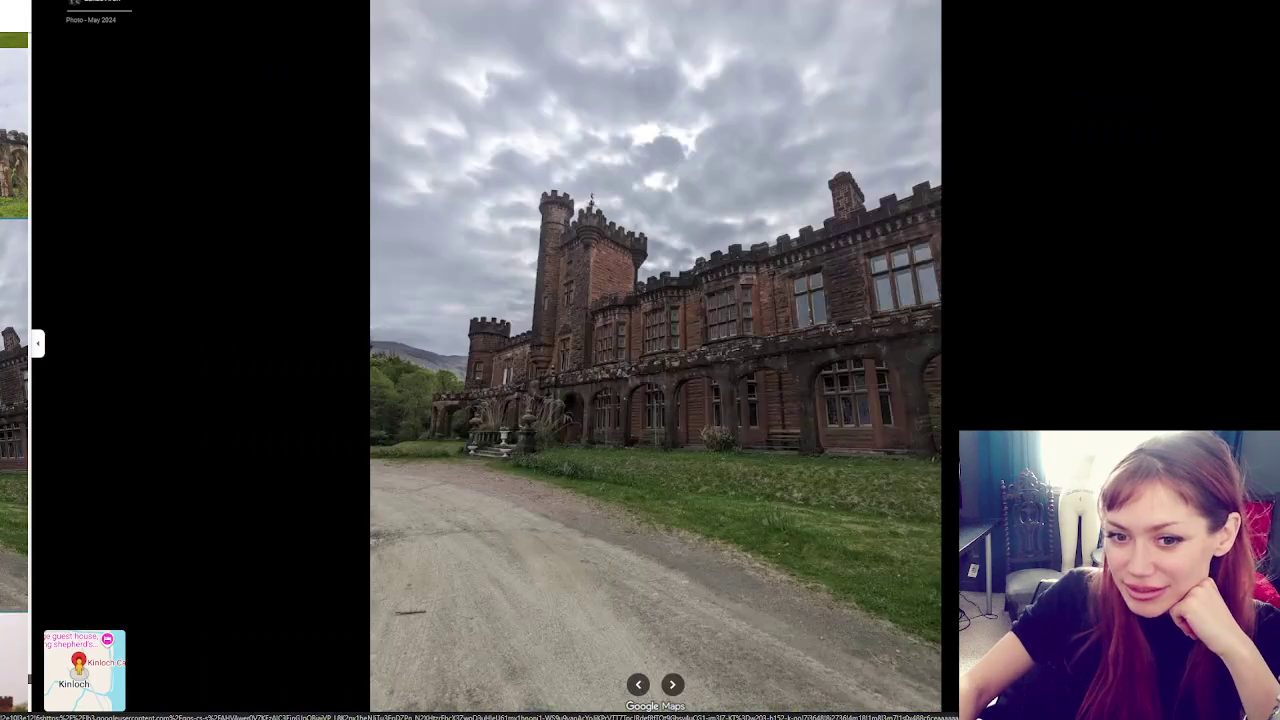
key(Right)
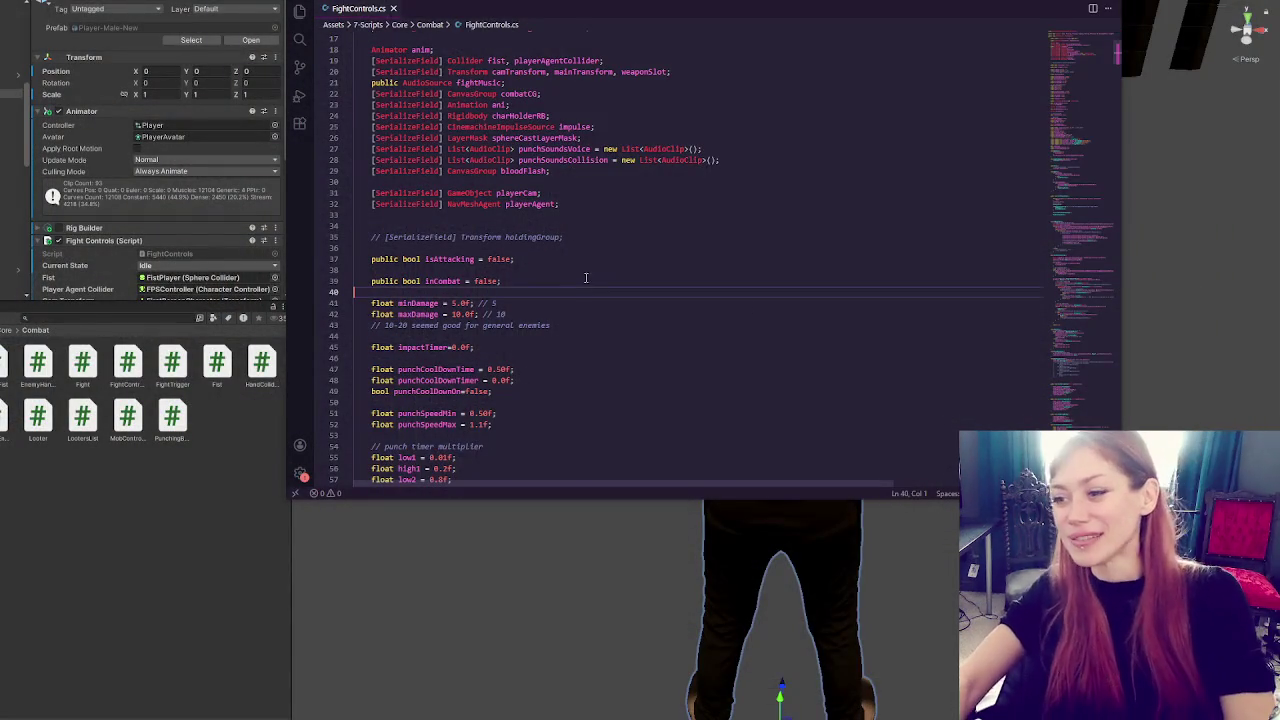
Find the PlayAttackAnimation method definition in FightControls.cs with a text search
click(814, 256)
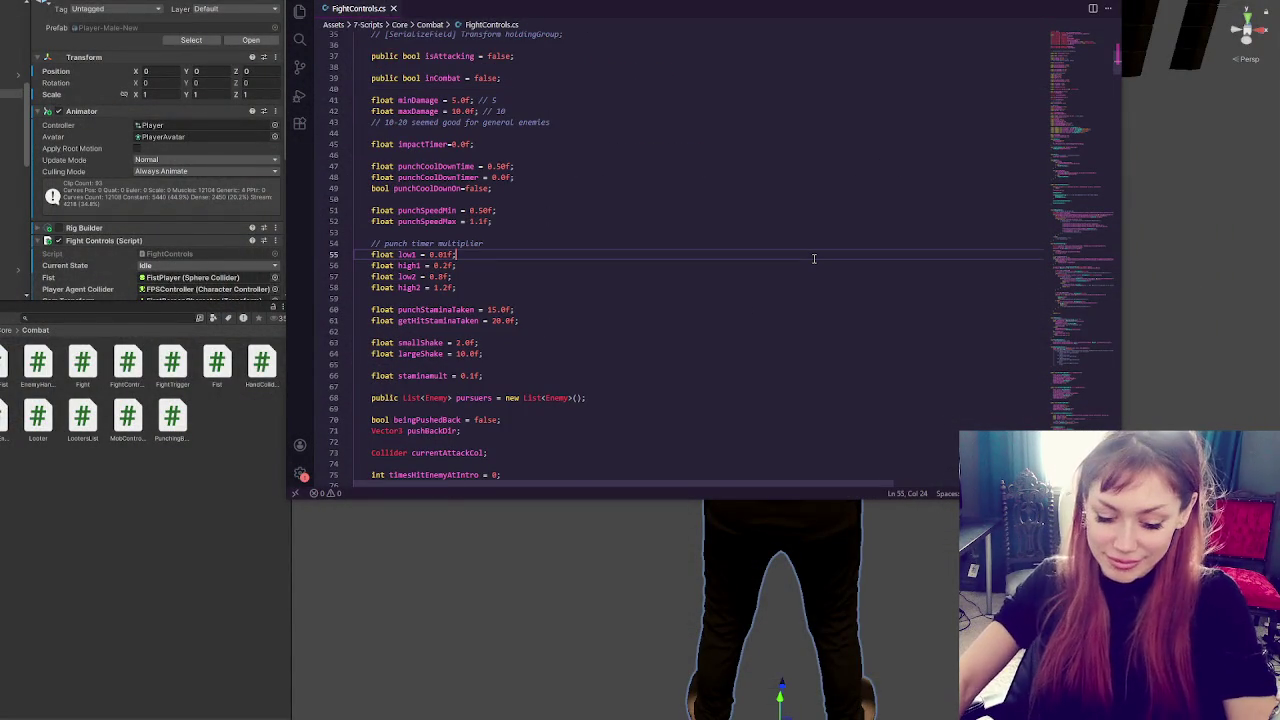
key(ctrl+f)
text(startplay)
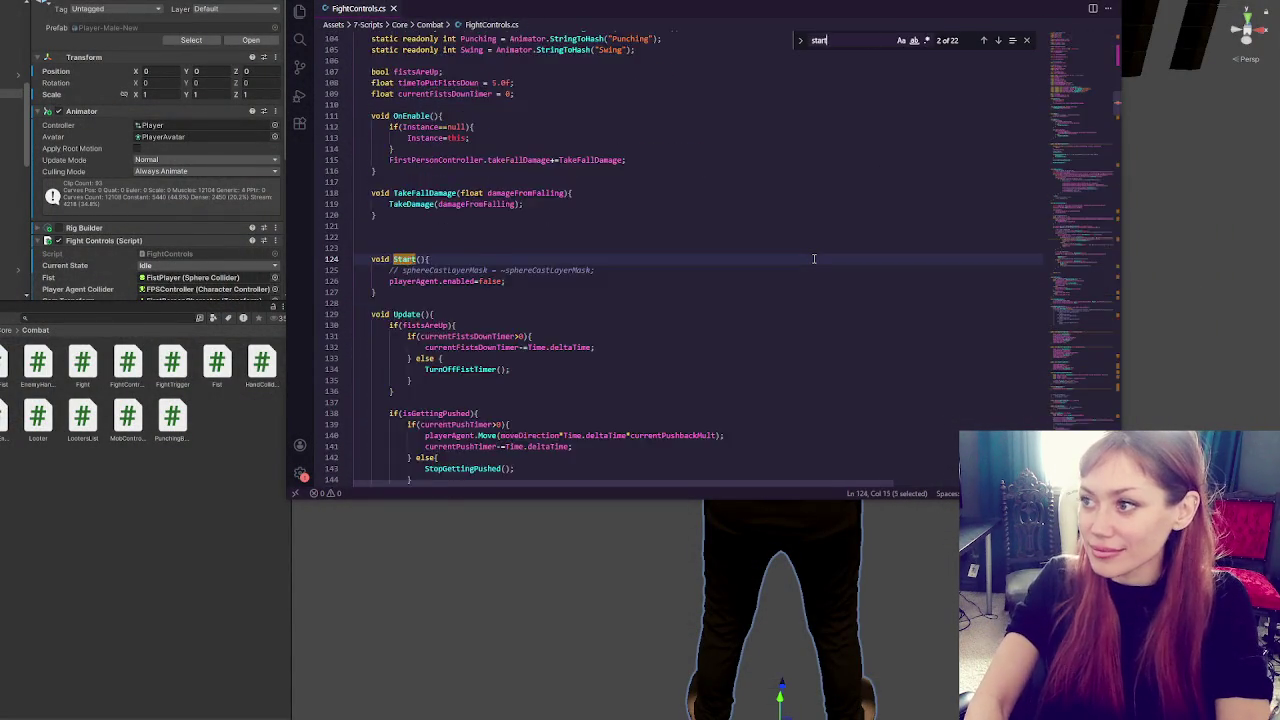
scroll(666, 289, down, 3)
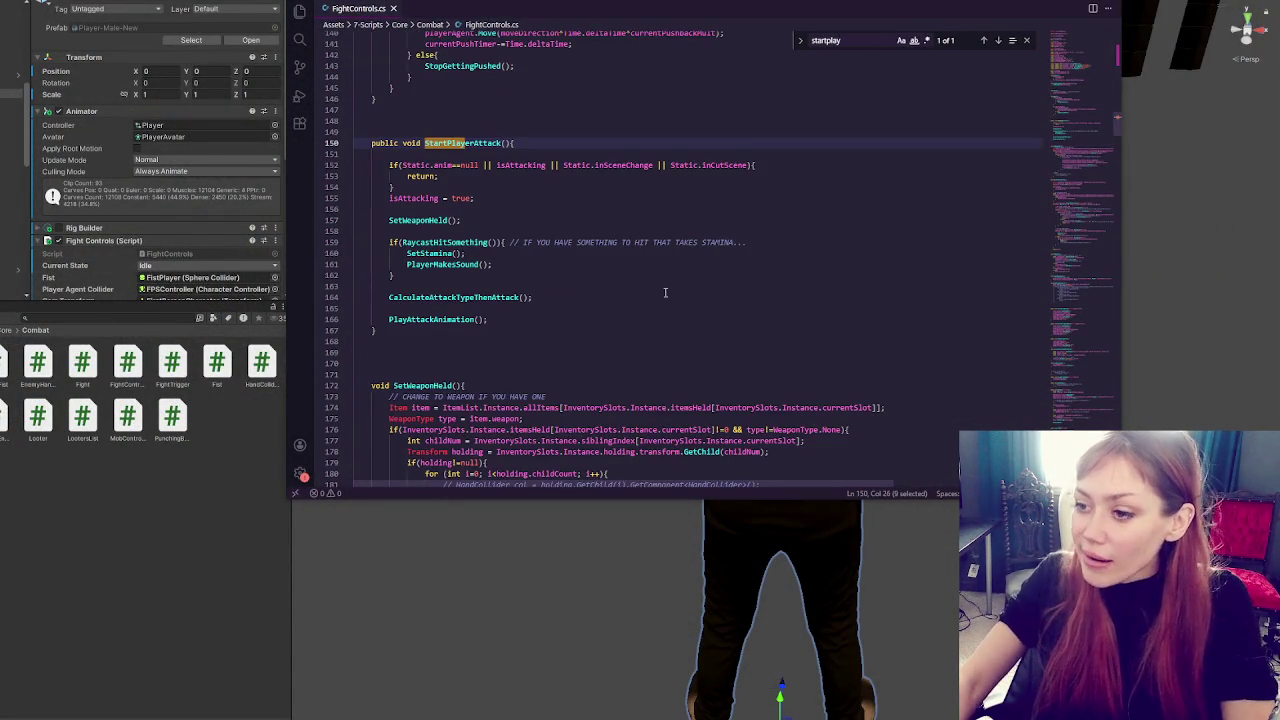
double_click(417, 320)
key(ctrl+f)
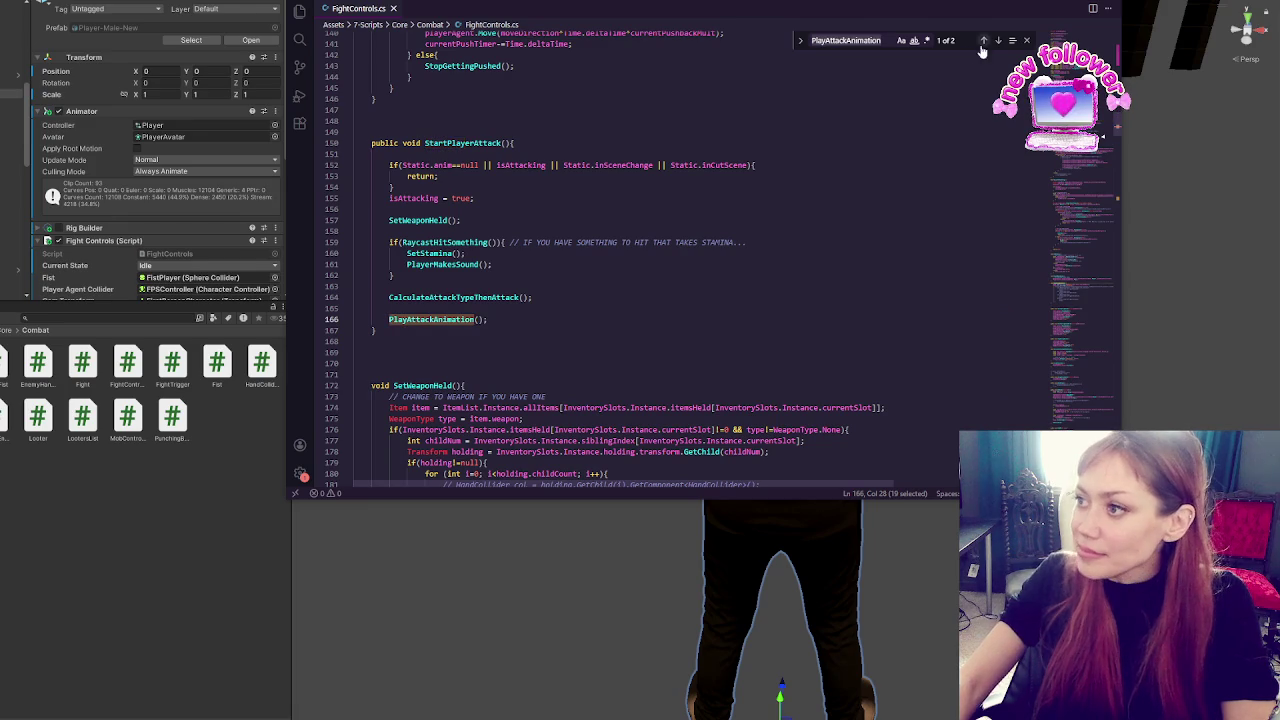
click(996, 41)
Uncomment the weapon-type switch block below the Punching trigger line
click(576, 283)
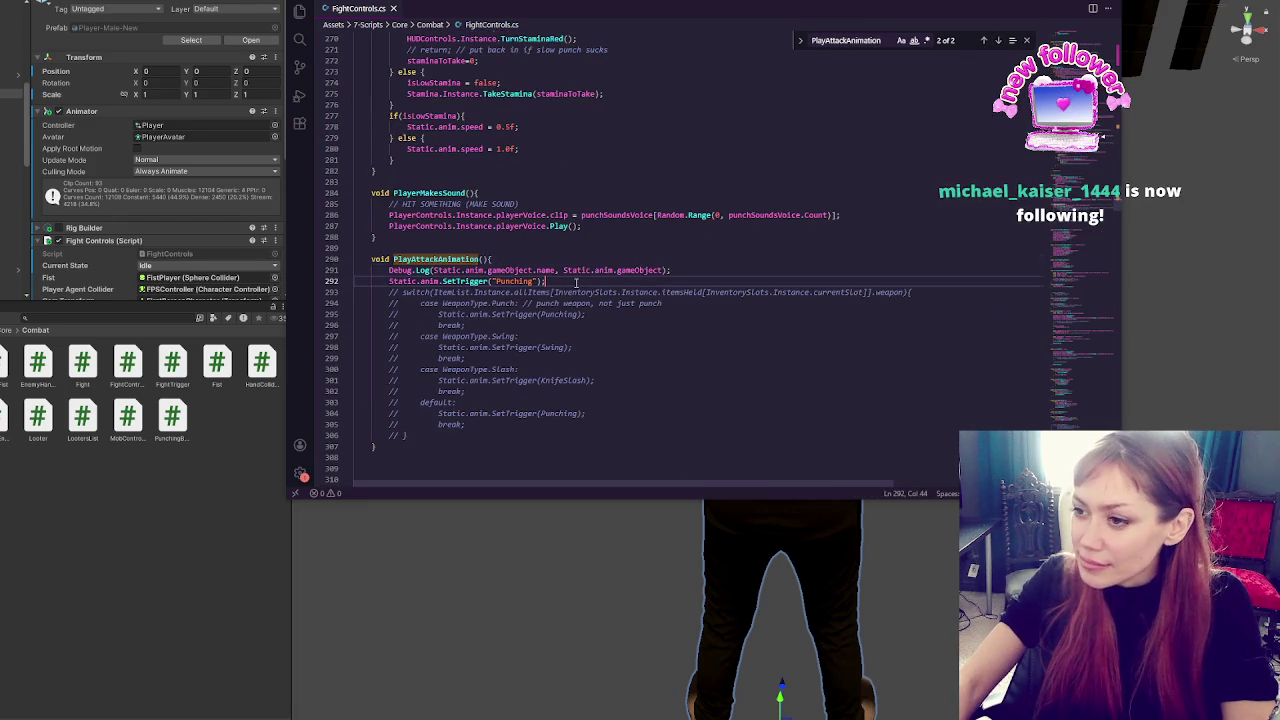
drag(576, 283, 576, 436)
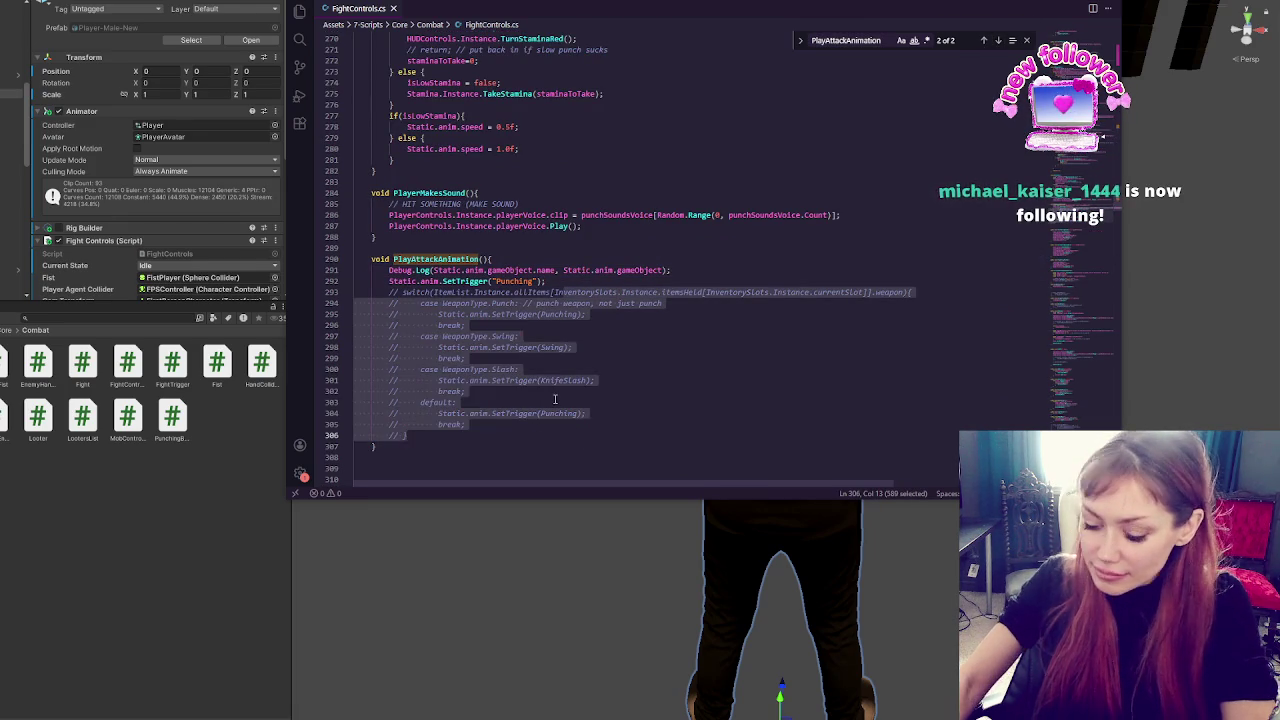
key(ctrl+slash)
click(608, 281)
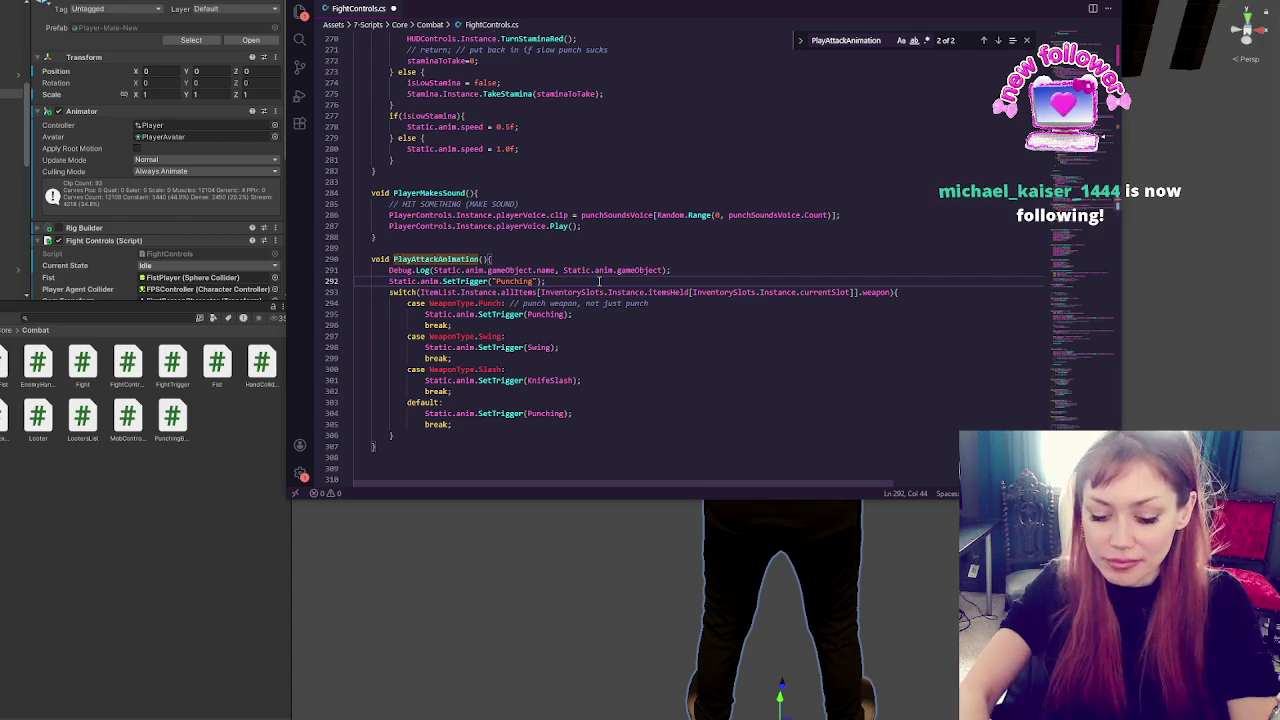
Discard a half-typed Static line below the Punching trigger and return to Unity
key(Return)
text(Static.)
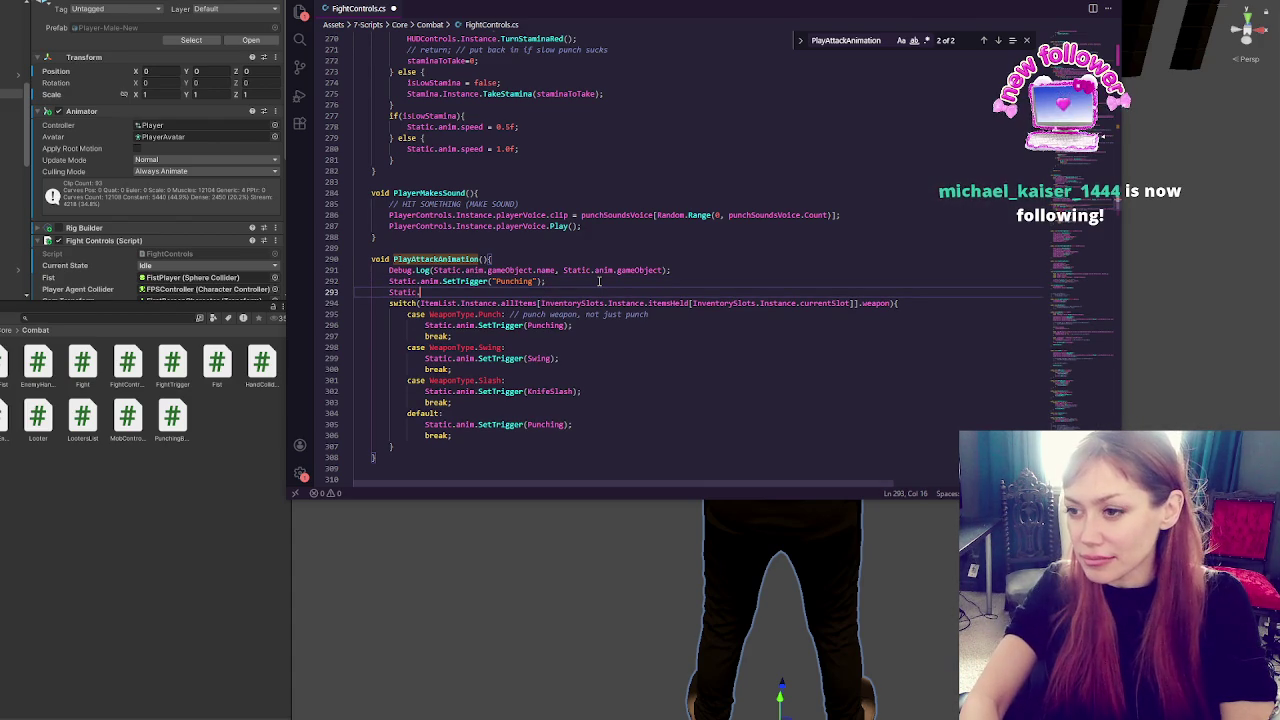
drag(599, 281, 592, 291)
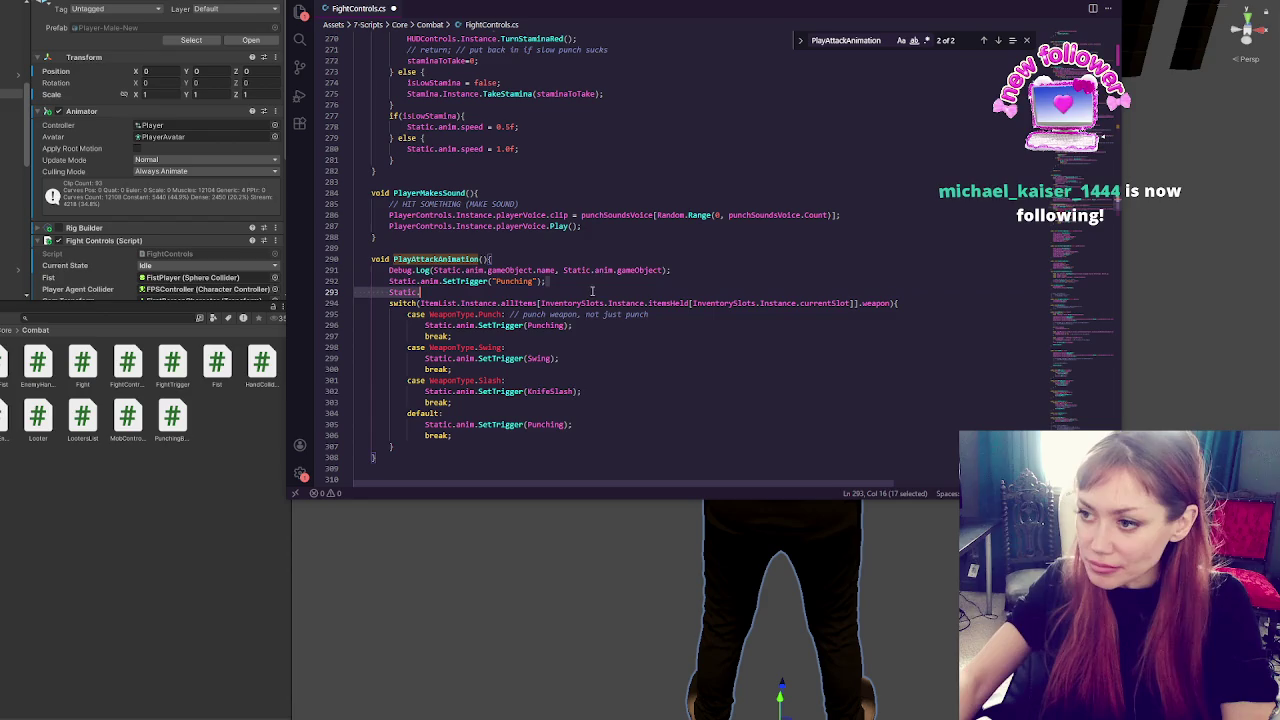
key(BackSpace)
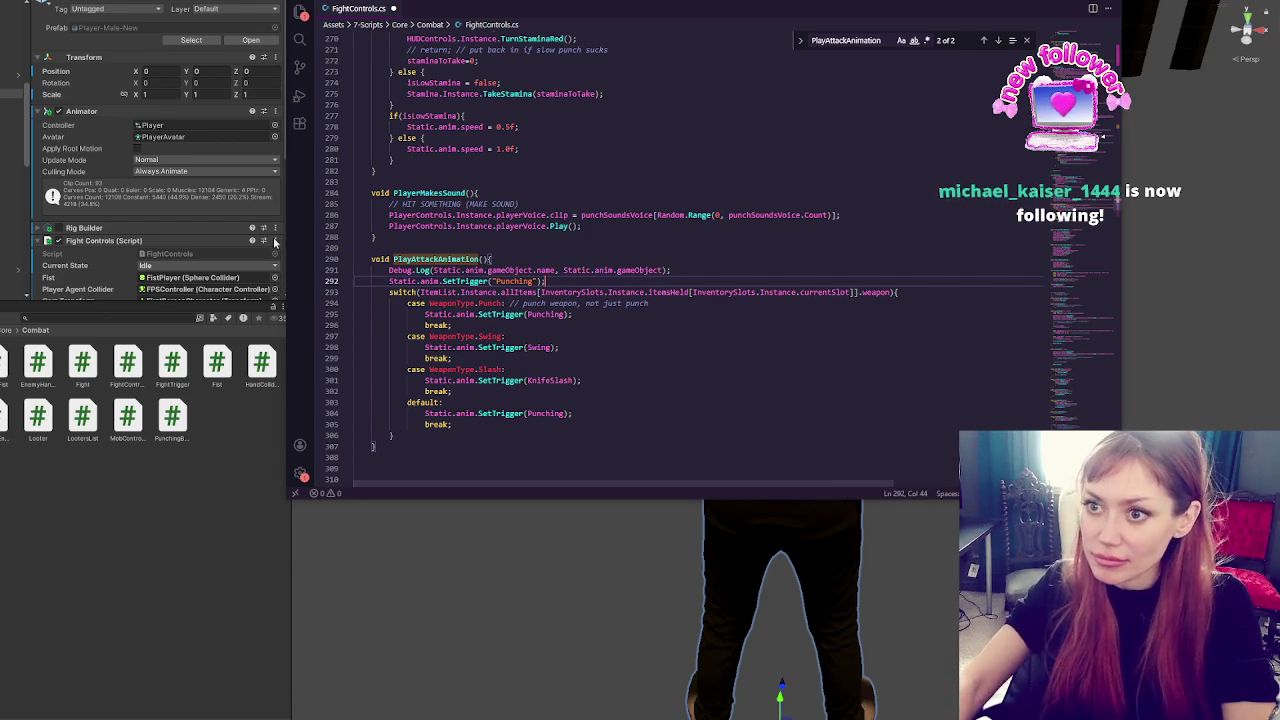
click(94, 316)
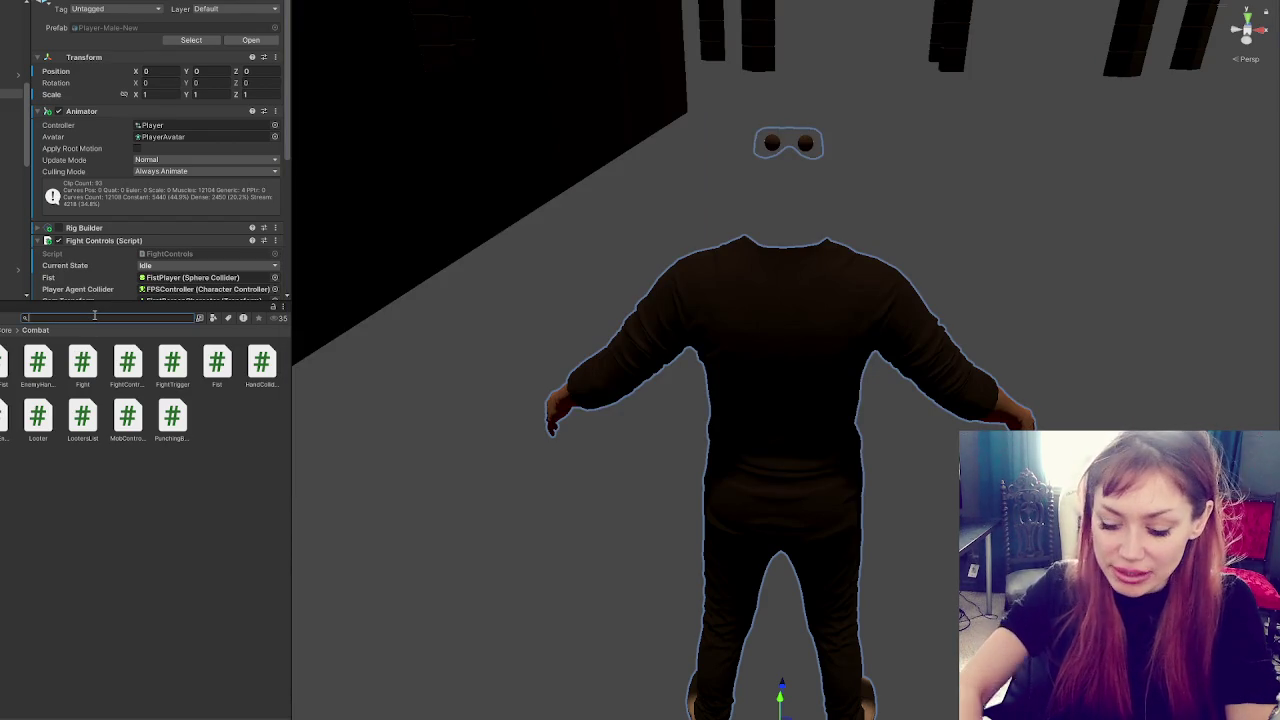
Search the project assets for 'playercon' and open PlayerControls.cs in VS Code
text(playcon)
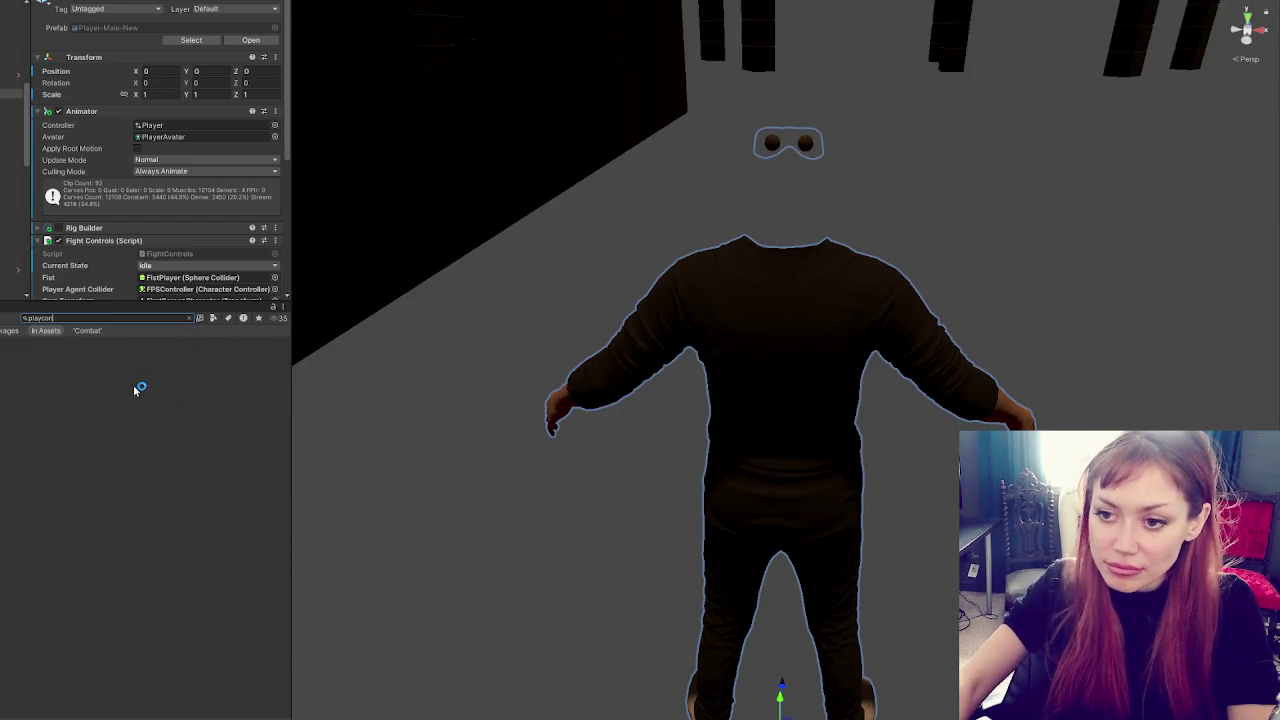
key(BackSpace)
key(BackSpace)
key(BackSpace)
text(ercon)
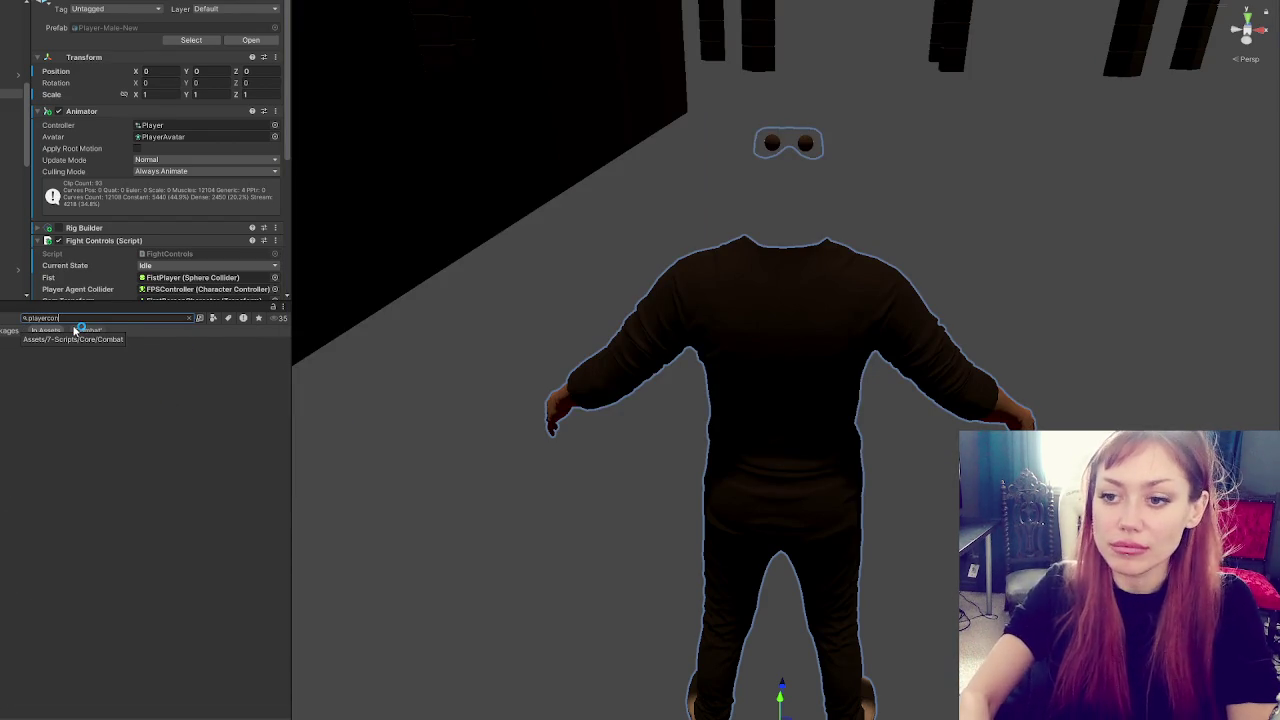
double_click(62, 348)
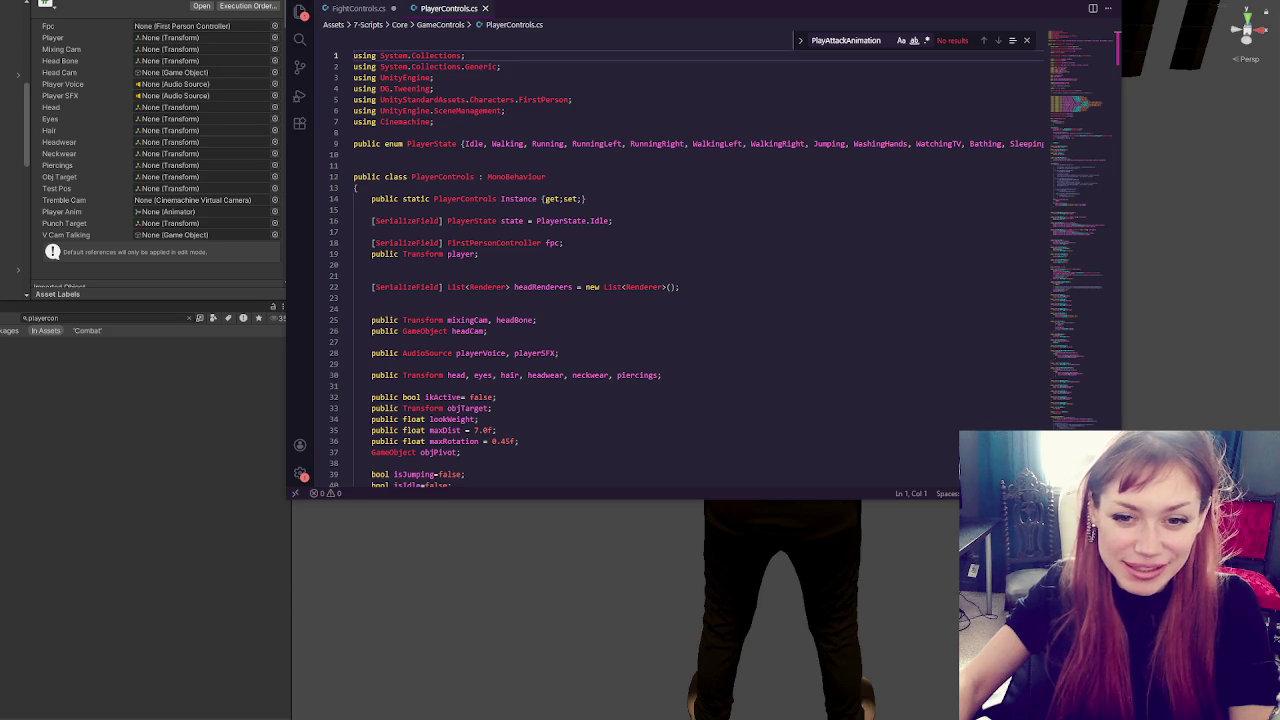
Add a public Animator playerArms field to PlayerControls, replacing the [SerializeField] attribute
scroll(611, 221, down, 5)
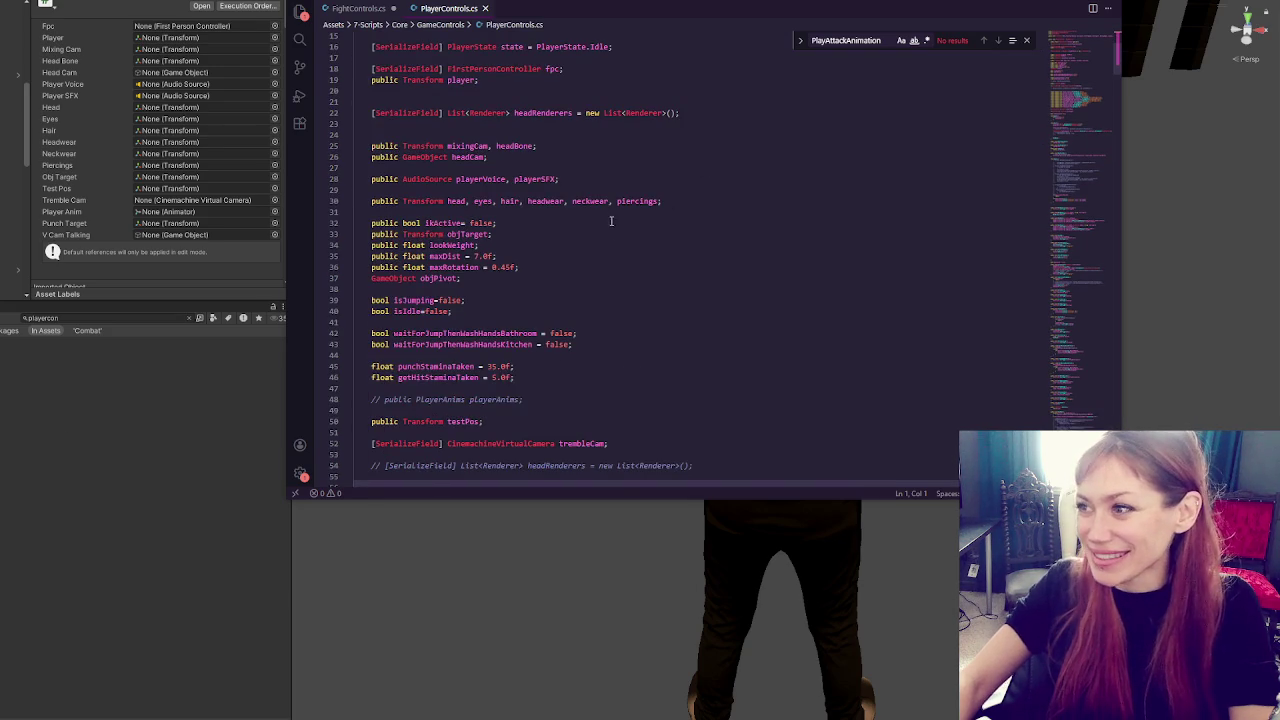
click(1026, 41)
click(750, 190)
scroll(753, 229, down, 9)
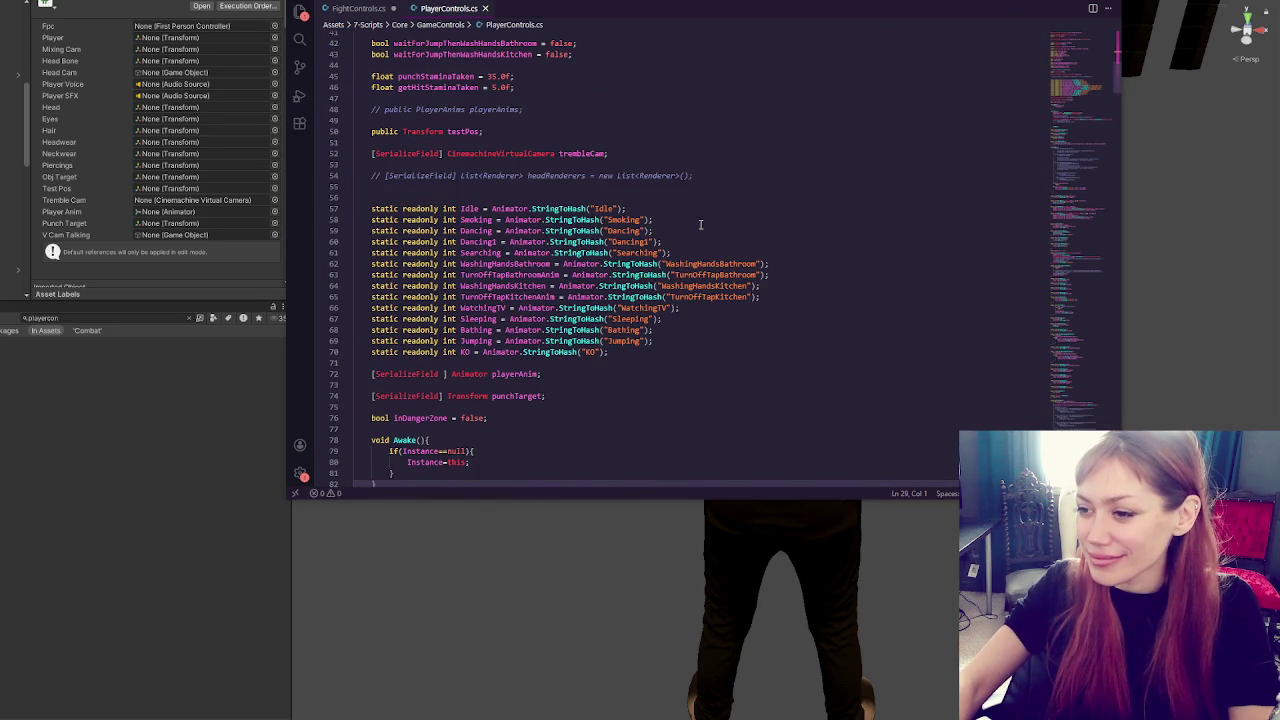
scroll(700, 224, down, 4)
click(660, 246)
scroll(669, 253, up, 10)
scroll(669, 253, up, 8)
click(562, 236)
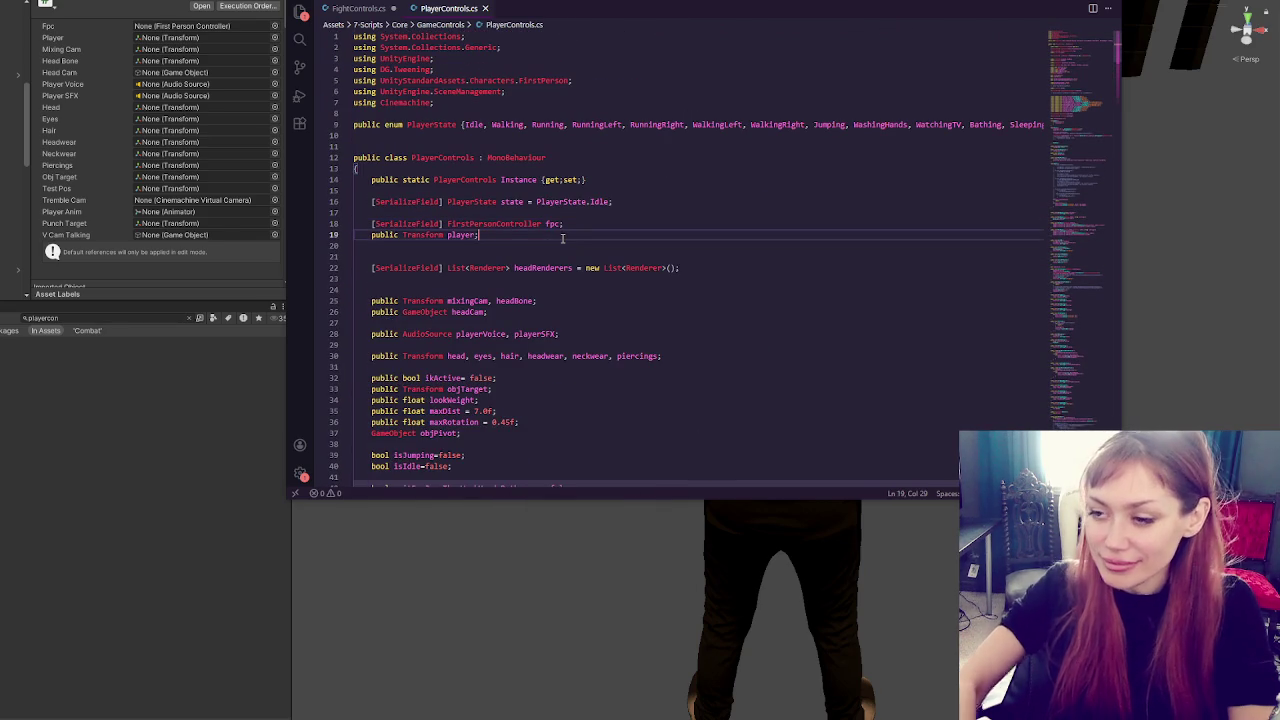
key(Return)
key(Return)
text([SerializeField] )
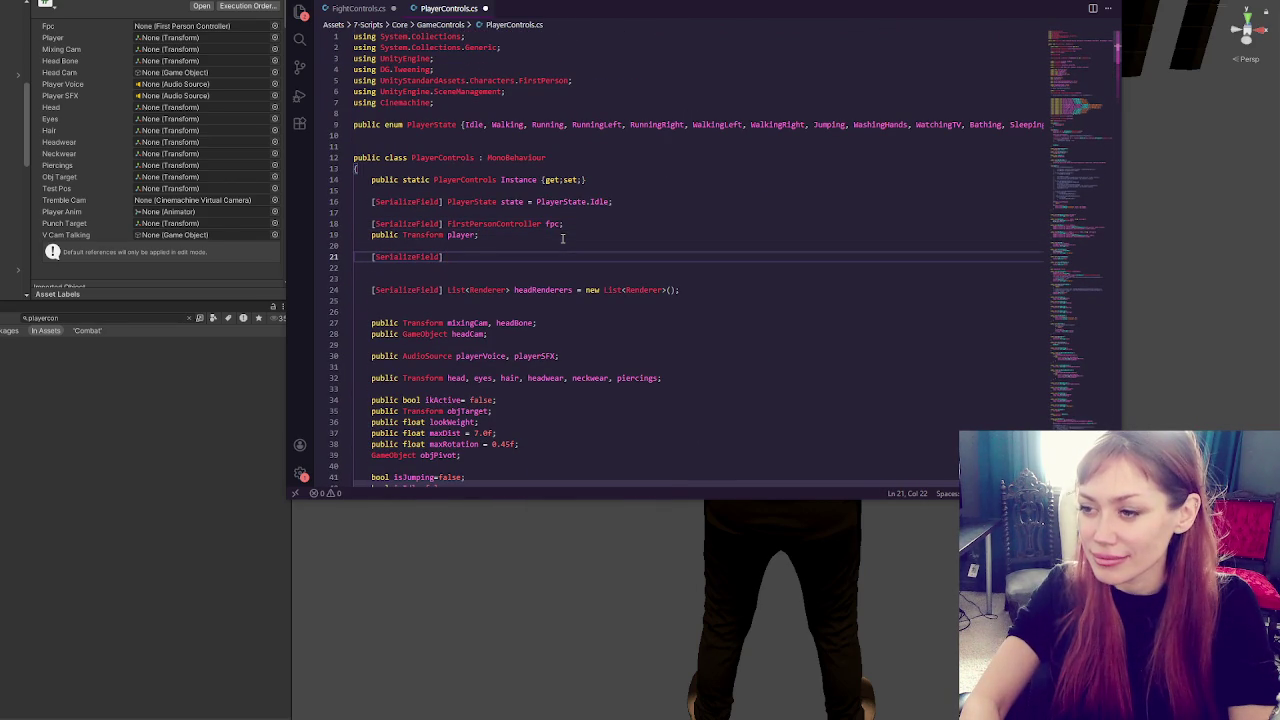
text(Animator )
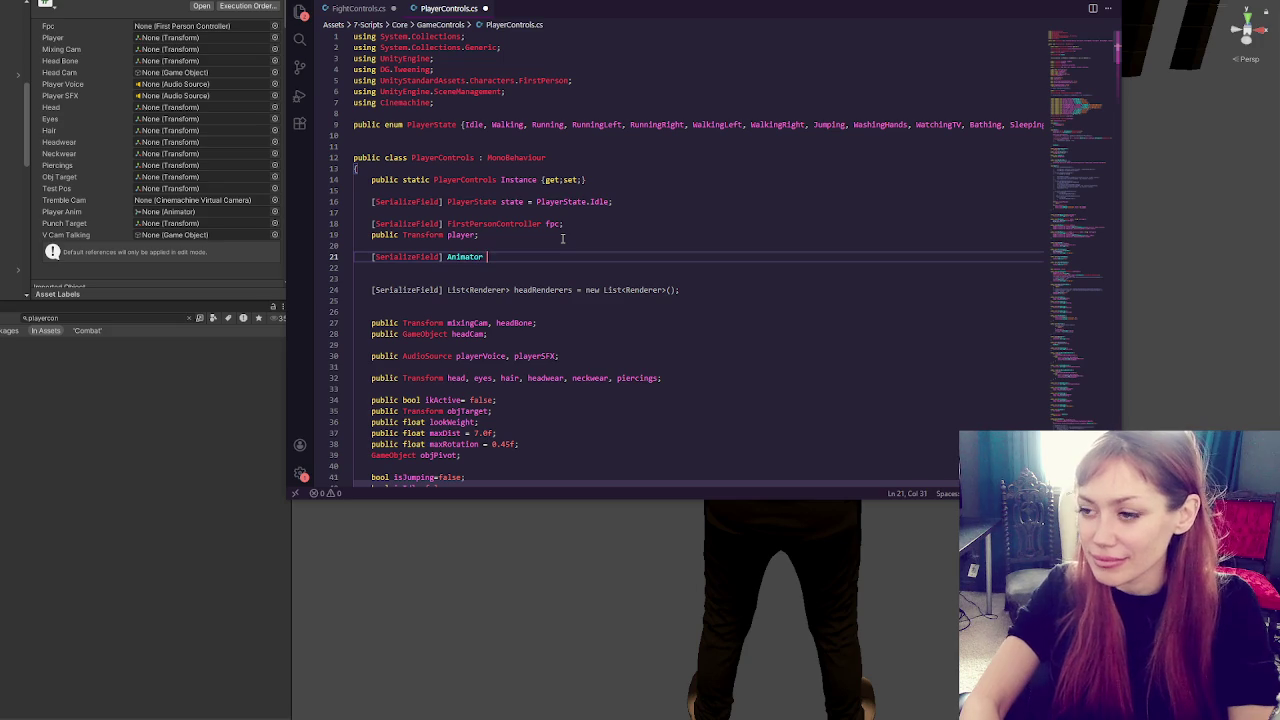
text(playerArms;)
click(379, 242)
drag(372, 256, 442, 256)
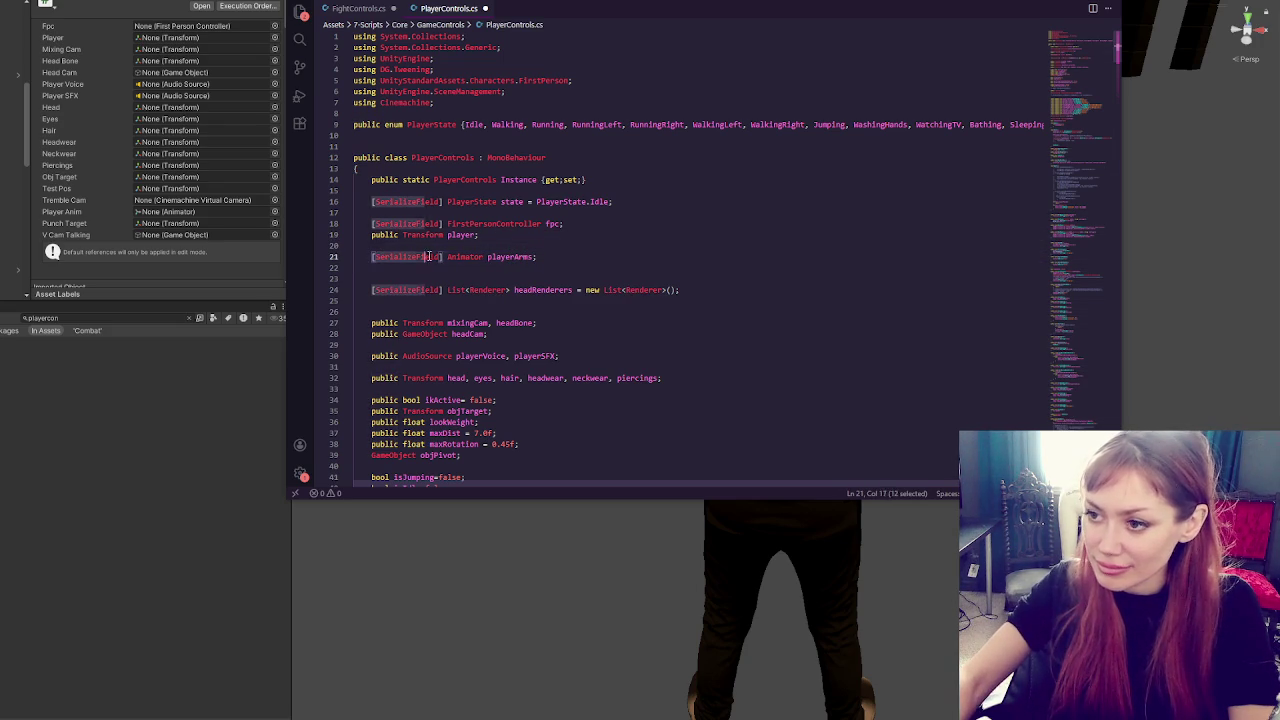
text(public)
double_click(470, 257)
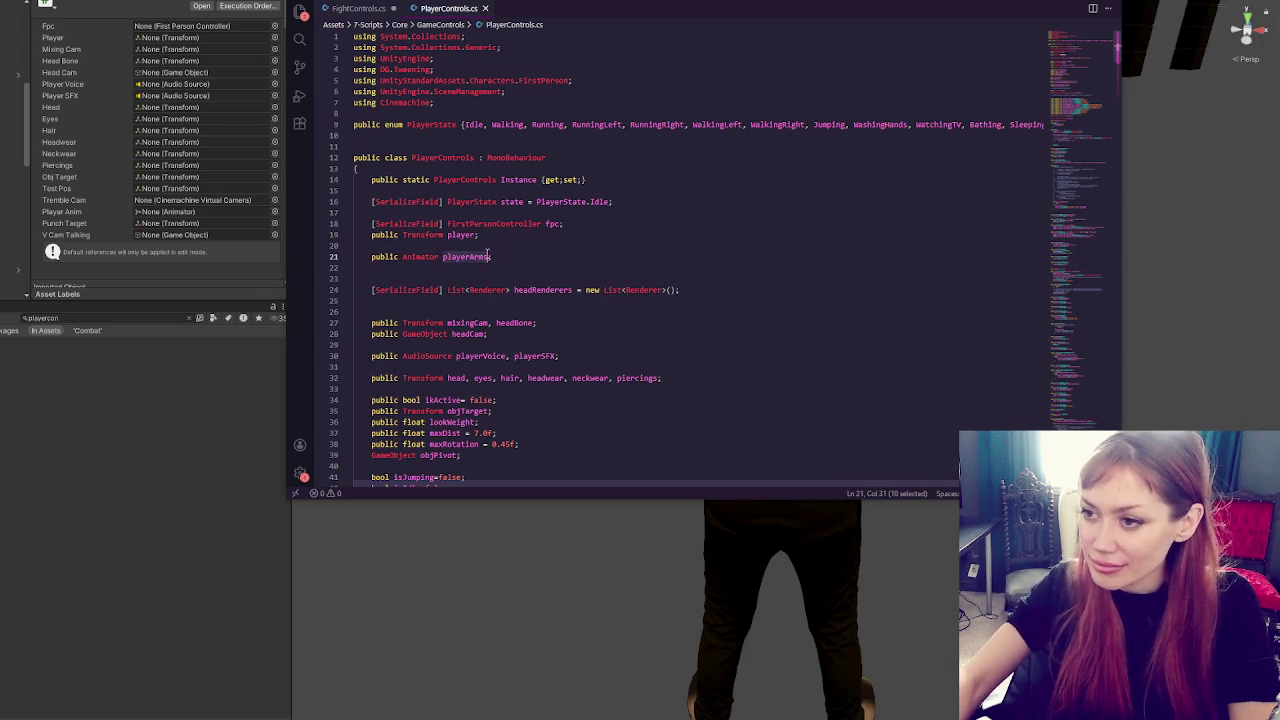
In FightControls.cs, write PlayerControls.Instance.playerArms.SetTrigger("Punching") and delete the old Static.anim Punching line
click(370, 9)
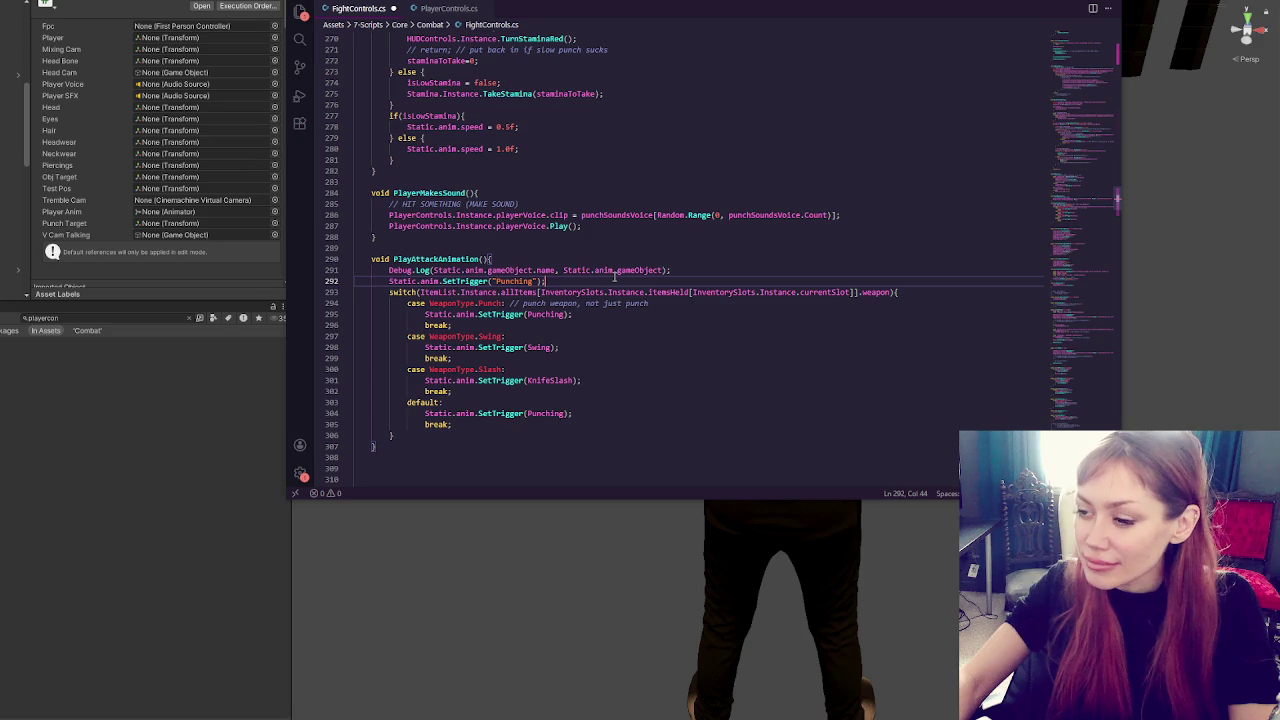
key(Return)
text(playerArms)
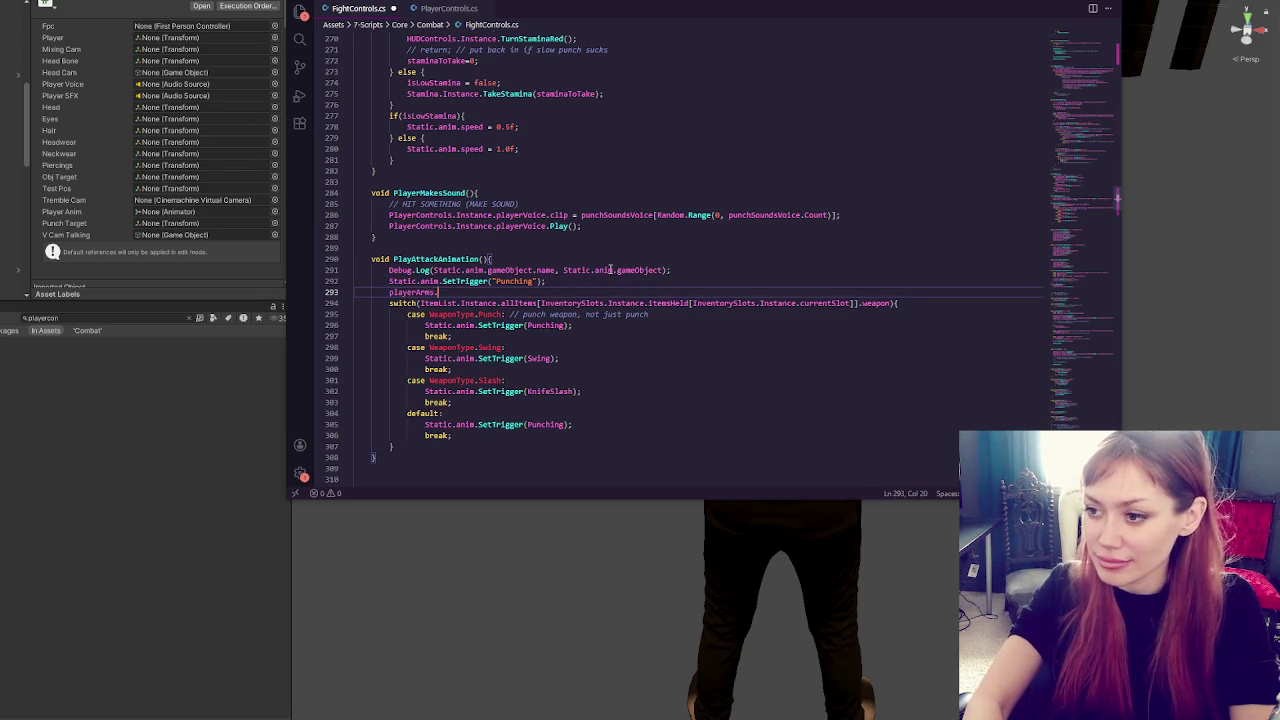
text(("Punching)
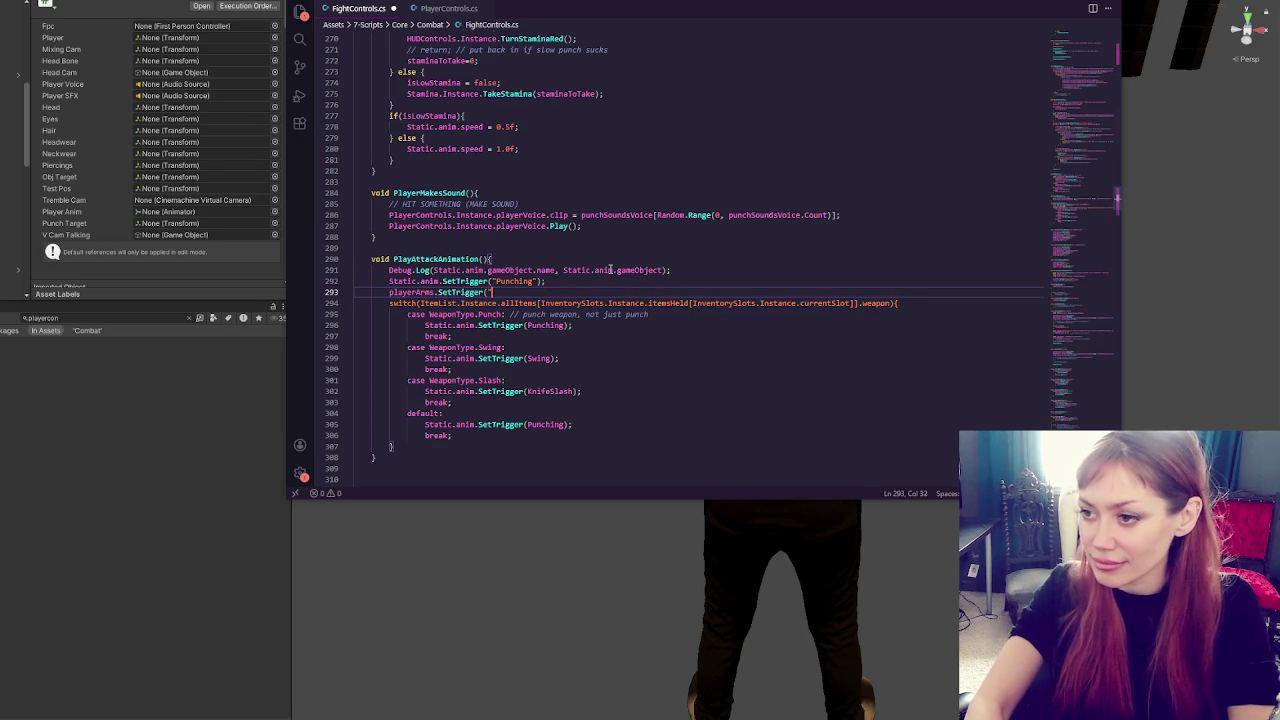
text(");)
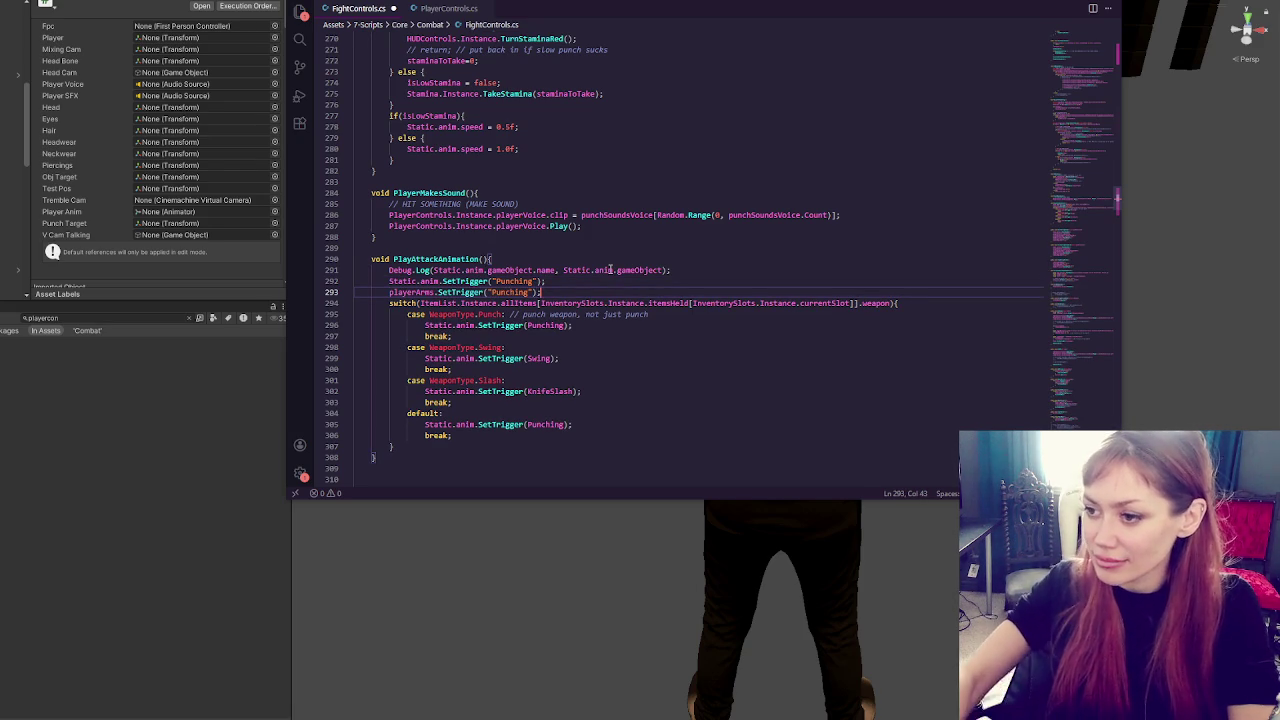
click(386, 292)
text(PlayerControls.Instance.)
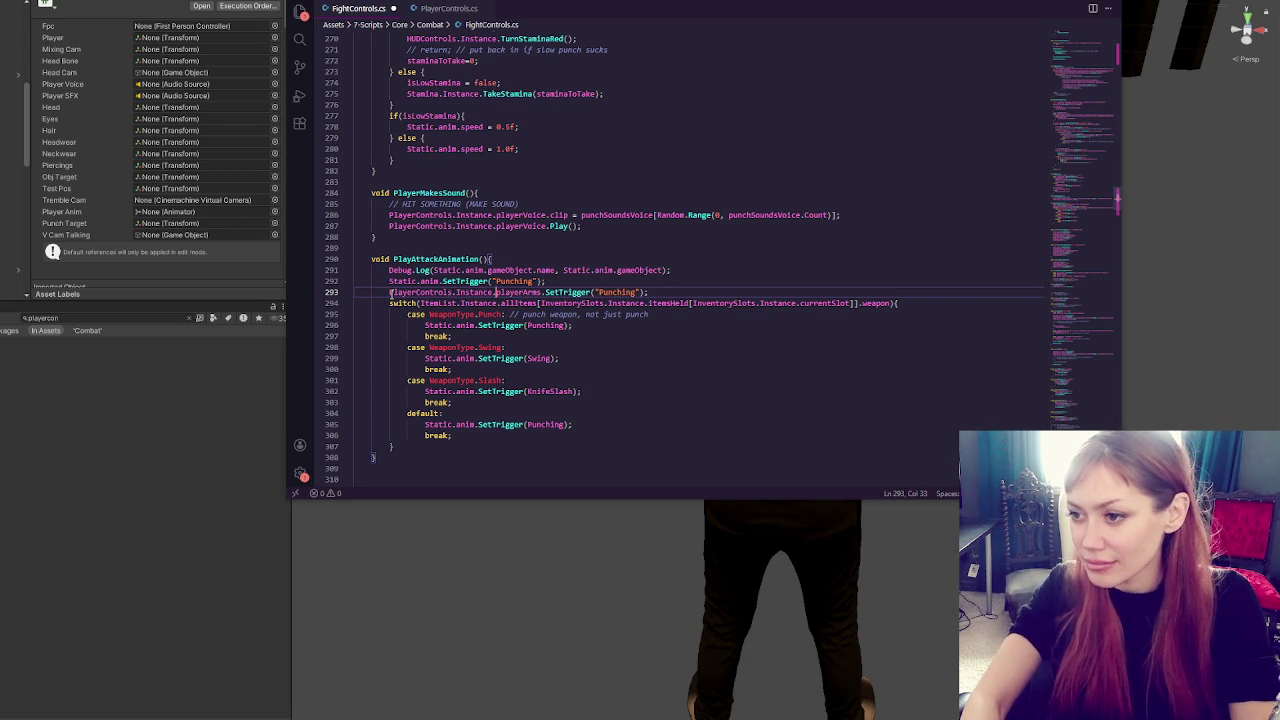
drag(673, 281, 702, 273)
key(BackSpace)
Move the playerArms Punching trigger into the Punch case and paste it into the default case
key(ctrl+x)
key(Down)
key(Down)
key(Down)
key(End)
key(ctrl+v)
click(384, 314)
key(Tab)
key(Tab)
click(603, 414)
key(ctrl+v)
key(Home)
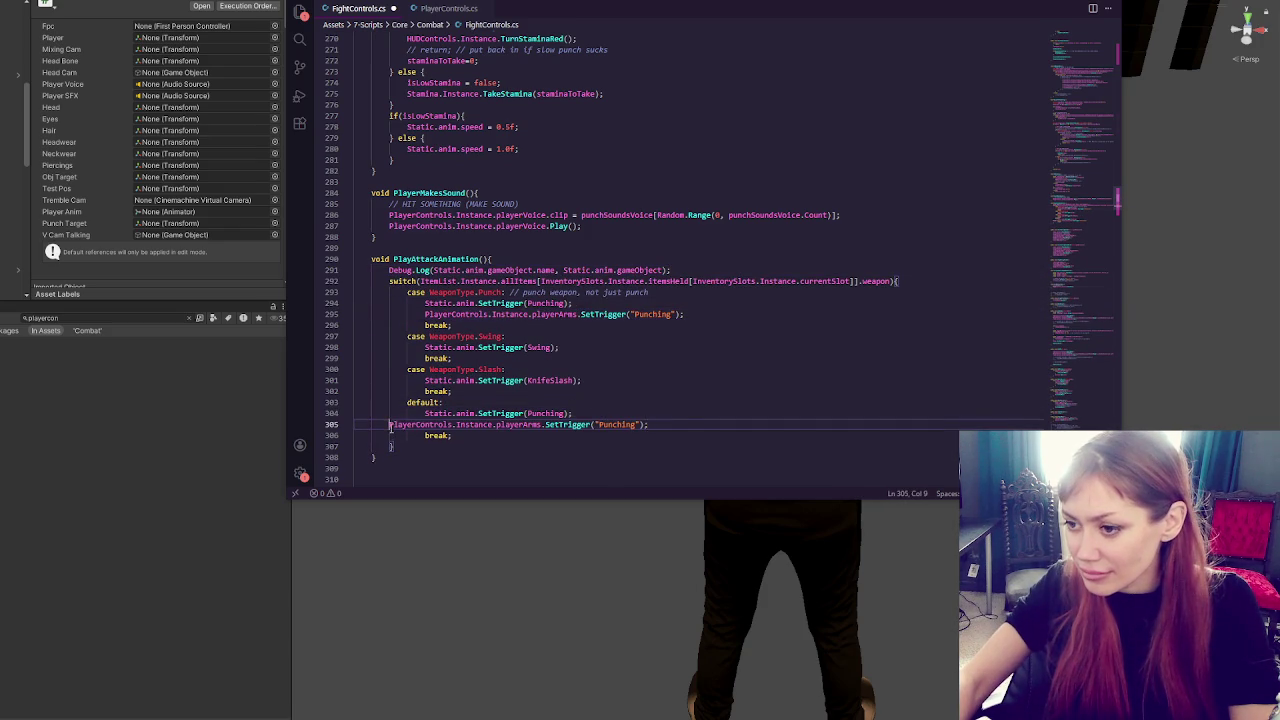
click(560, 391)
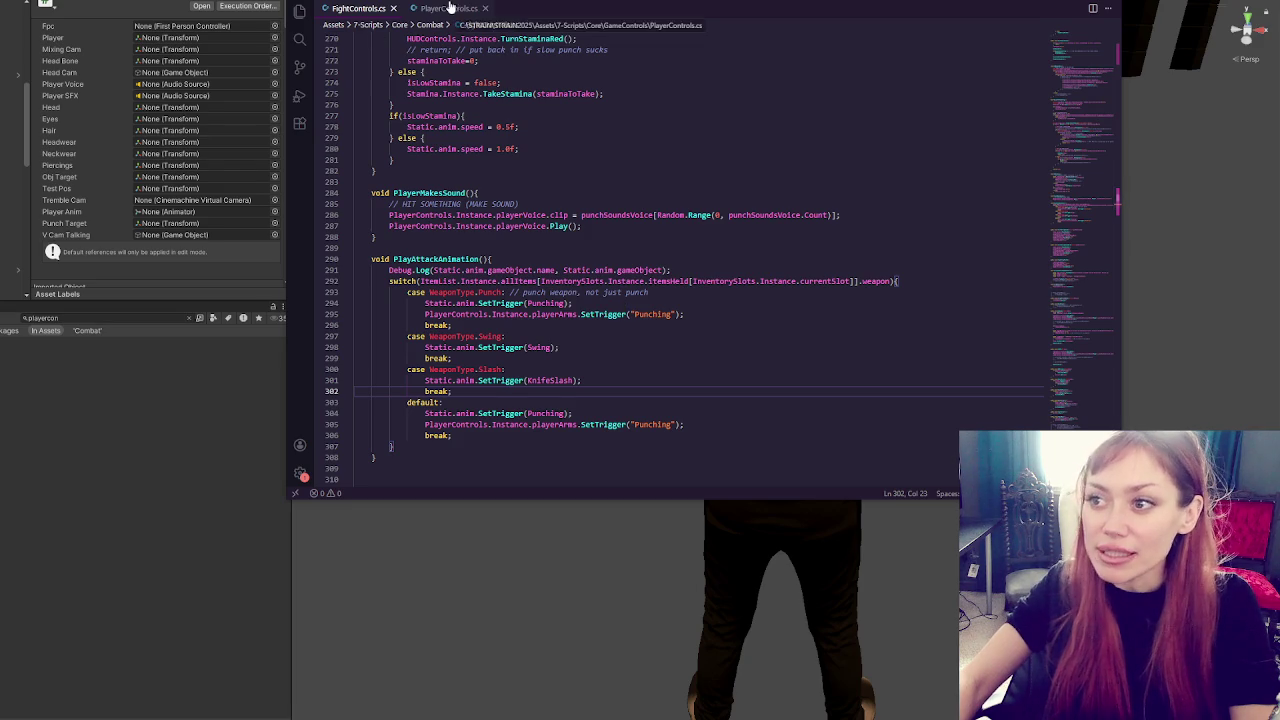
click(595, 370)
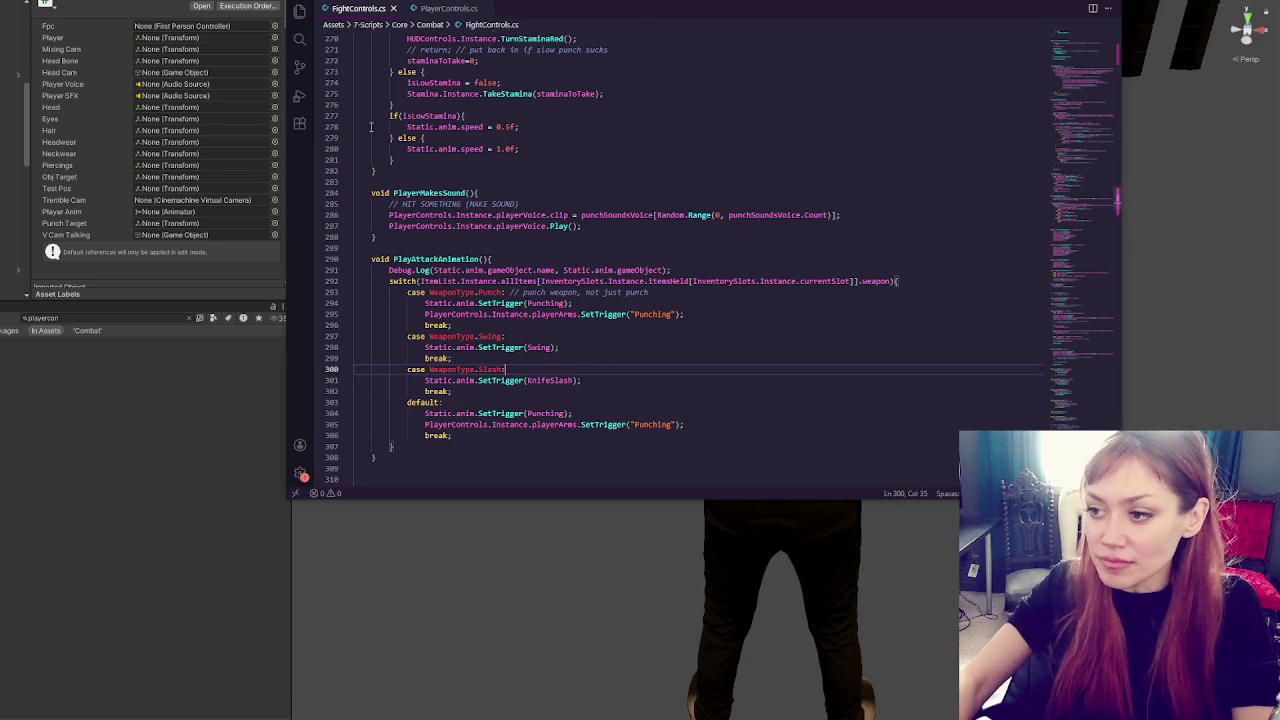
Select the FPSController in the Hierarchy and collapse its Animator component in the Inspector
click(157, 408)
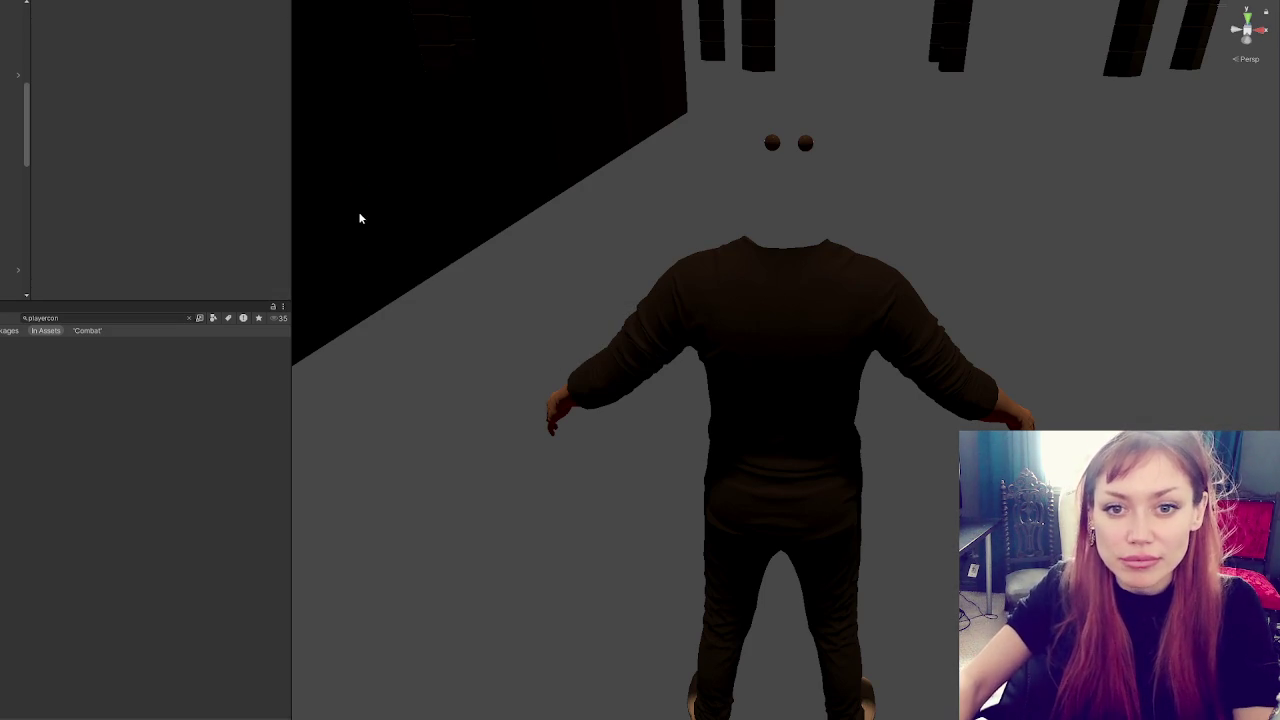
scroll(15, 150, up, 5)
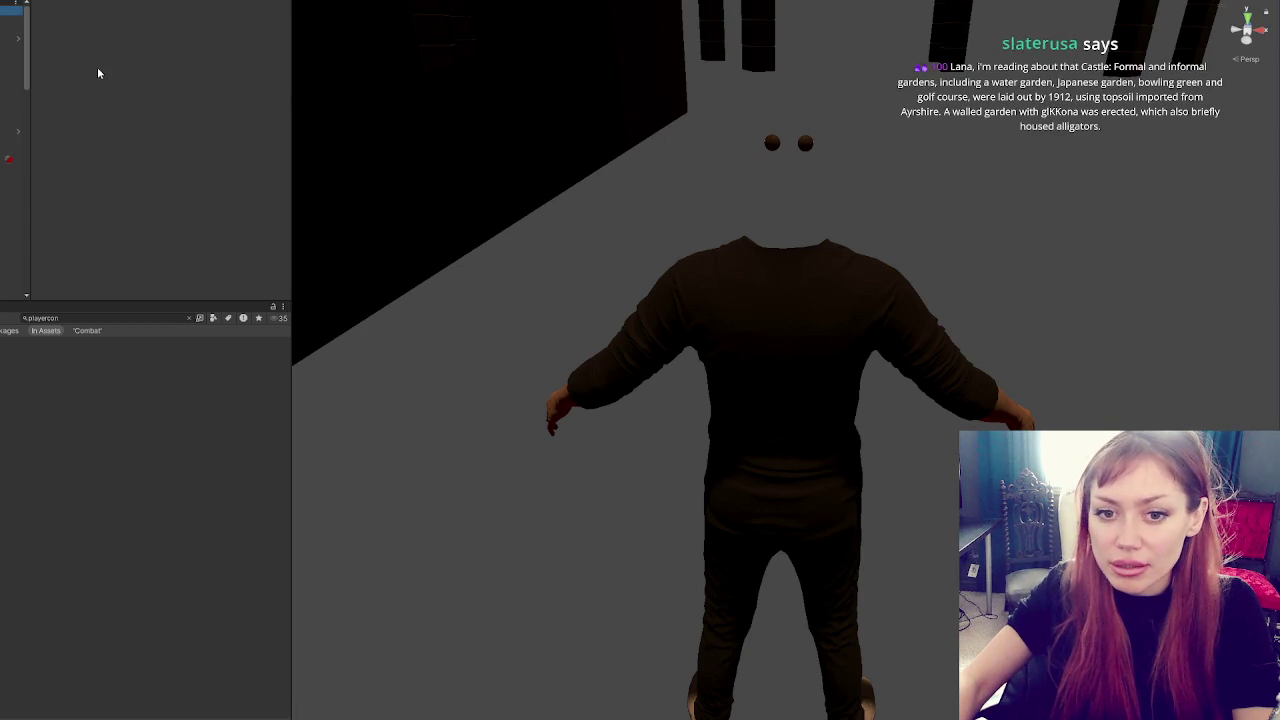
scroll(85, 110, down, 8)
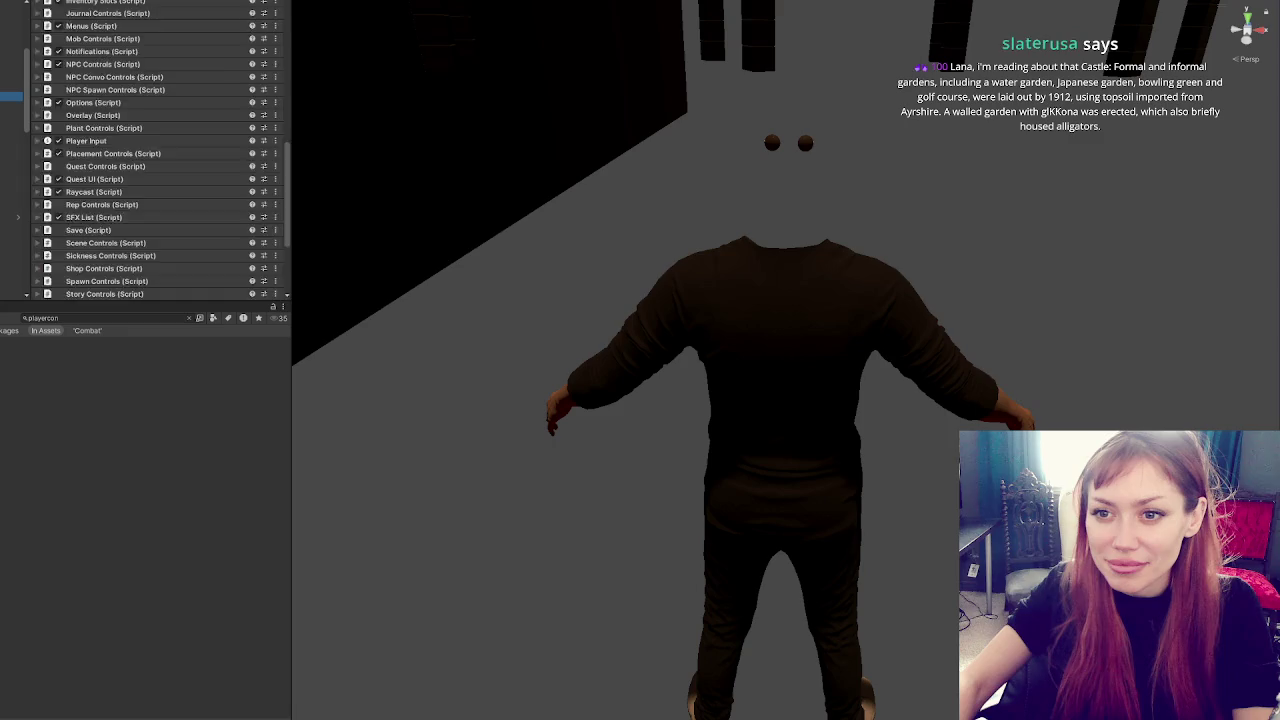
click(10, 143)
click(10, 152)
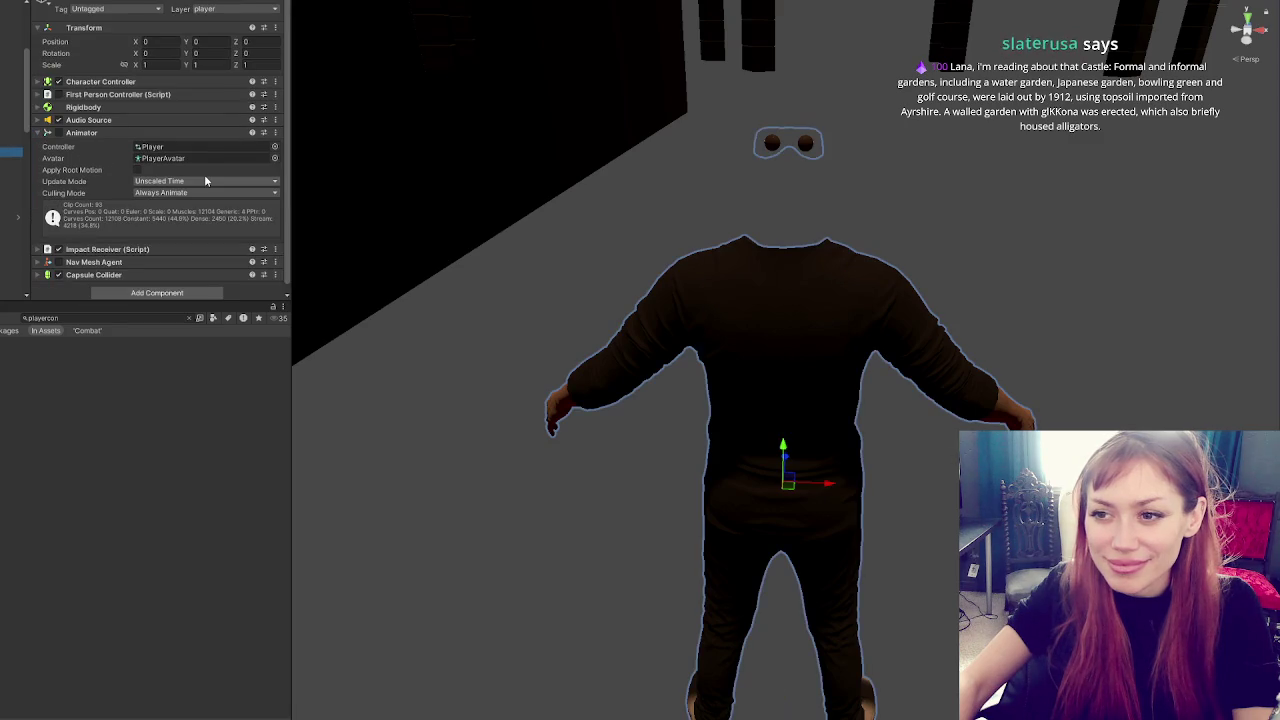
click(102, 135)
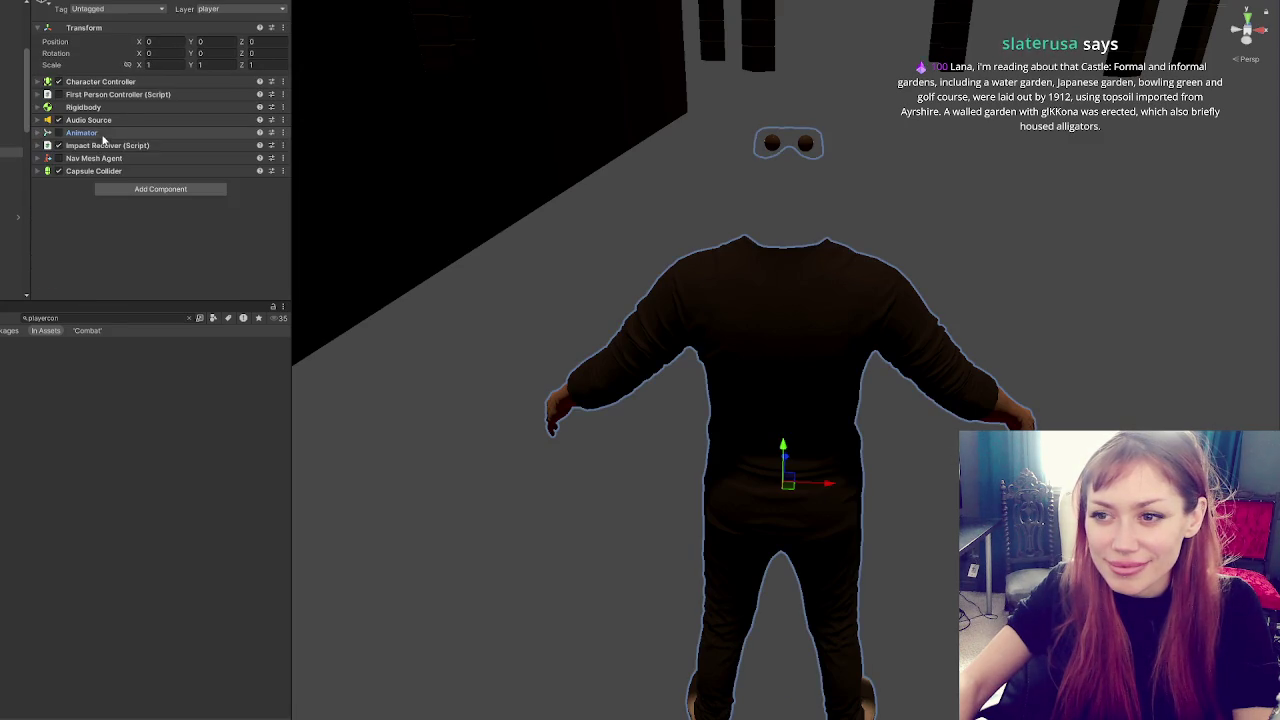
click(12, 217)
click(10, 152)
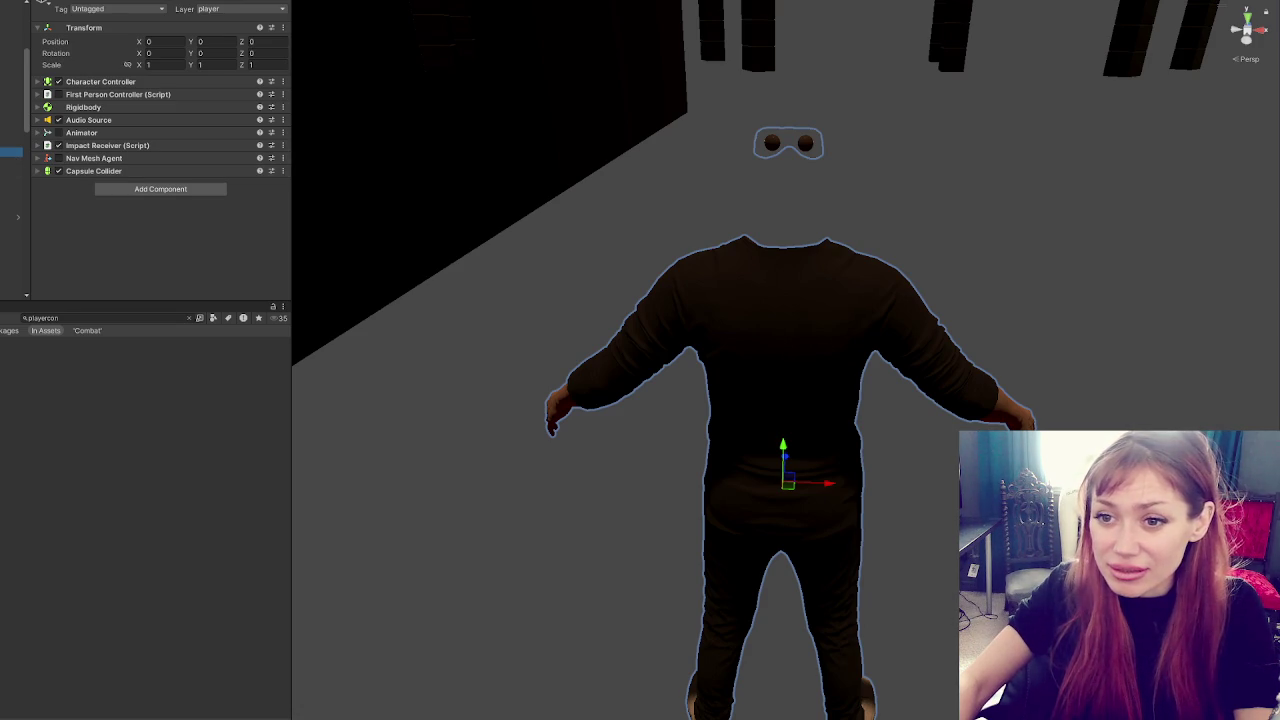
Drag Player-Arms into the Player object's Player Arms field, then open Player-Arms in the Animator window
click(11, 96)
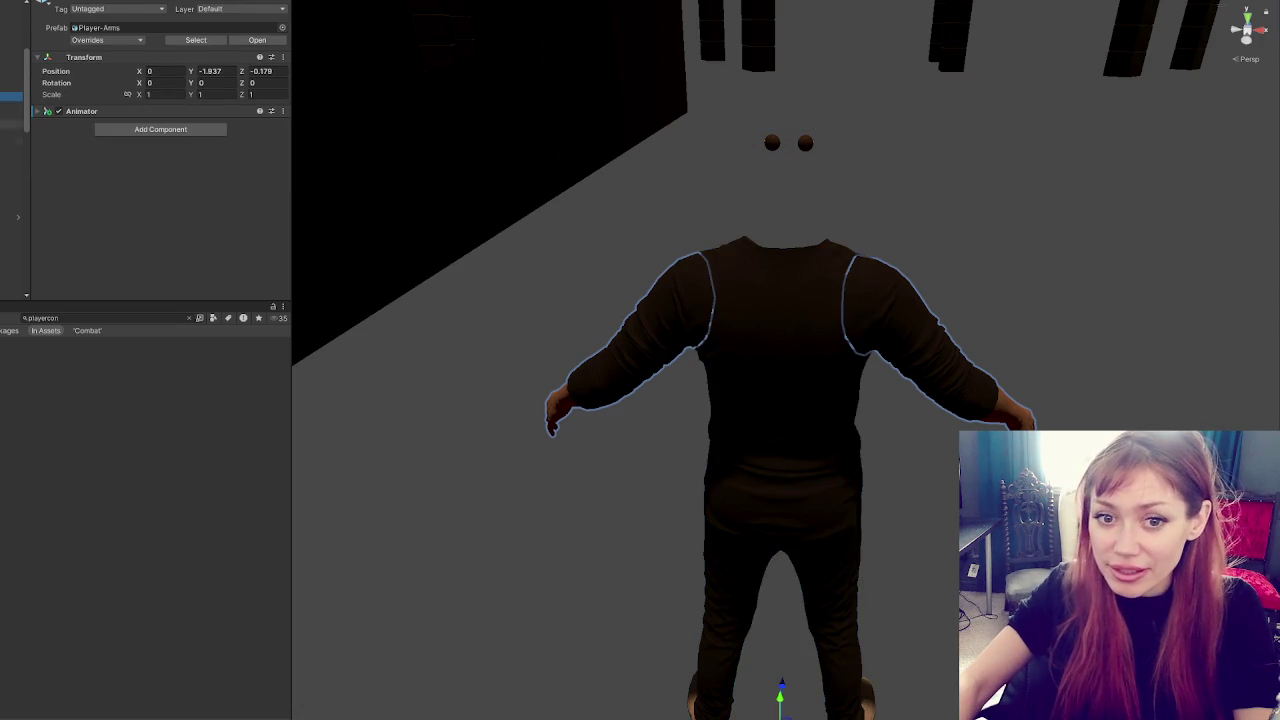
click(11, 152)
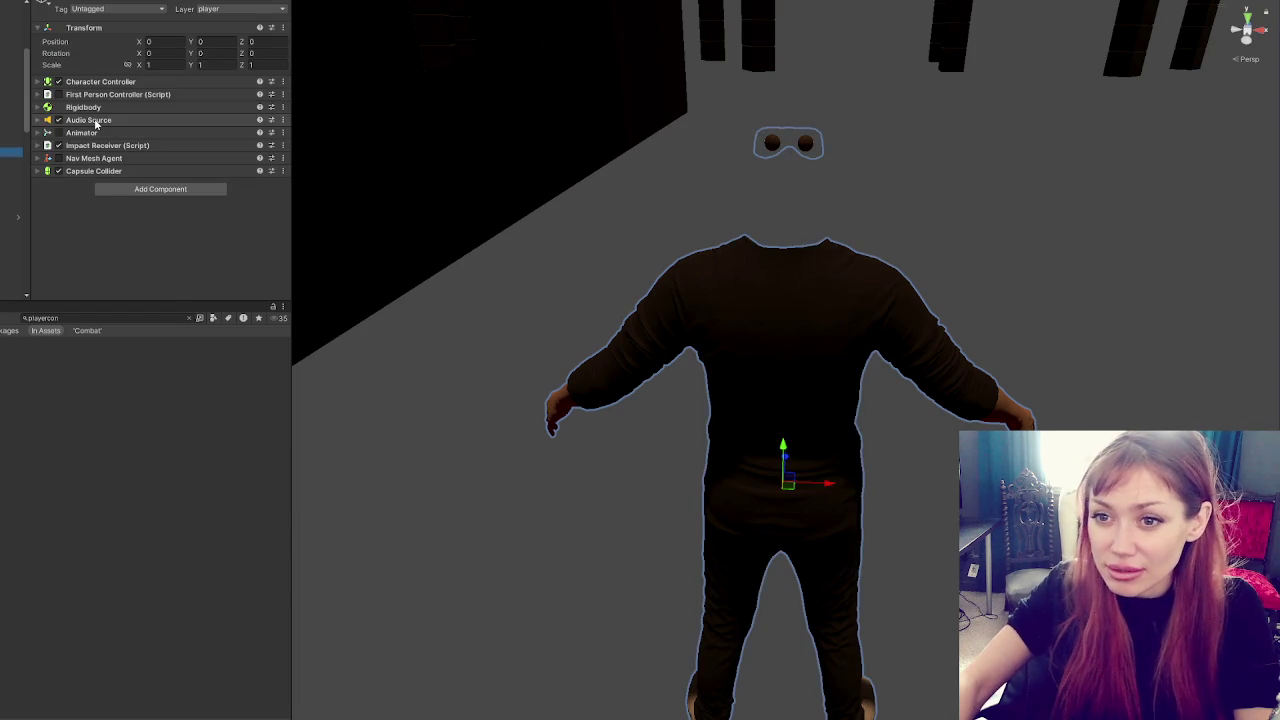
click(11, 217)
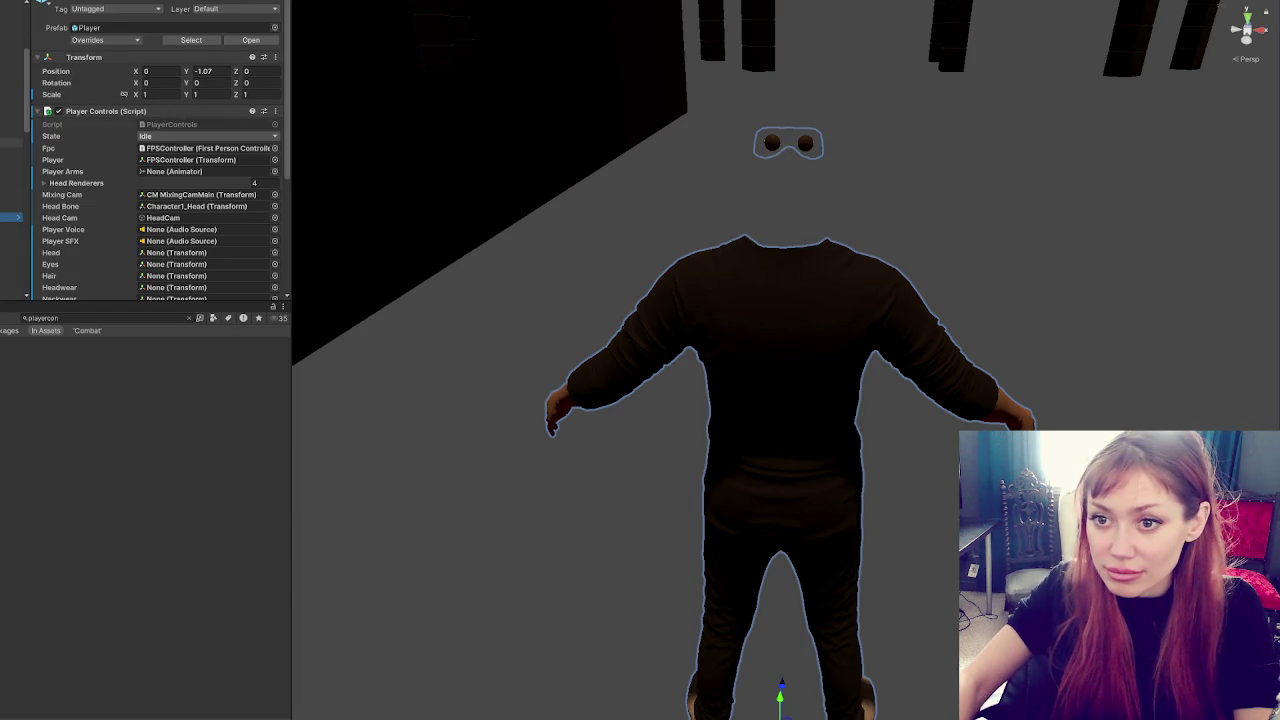
drag(11, 96, 197, 171)
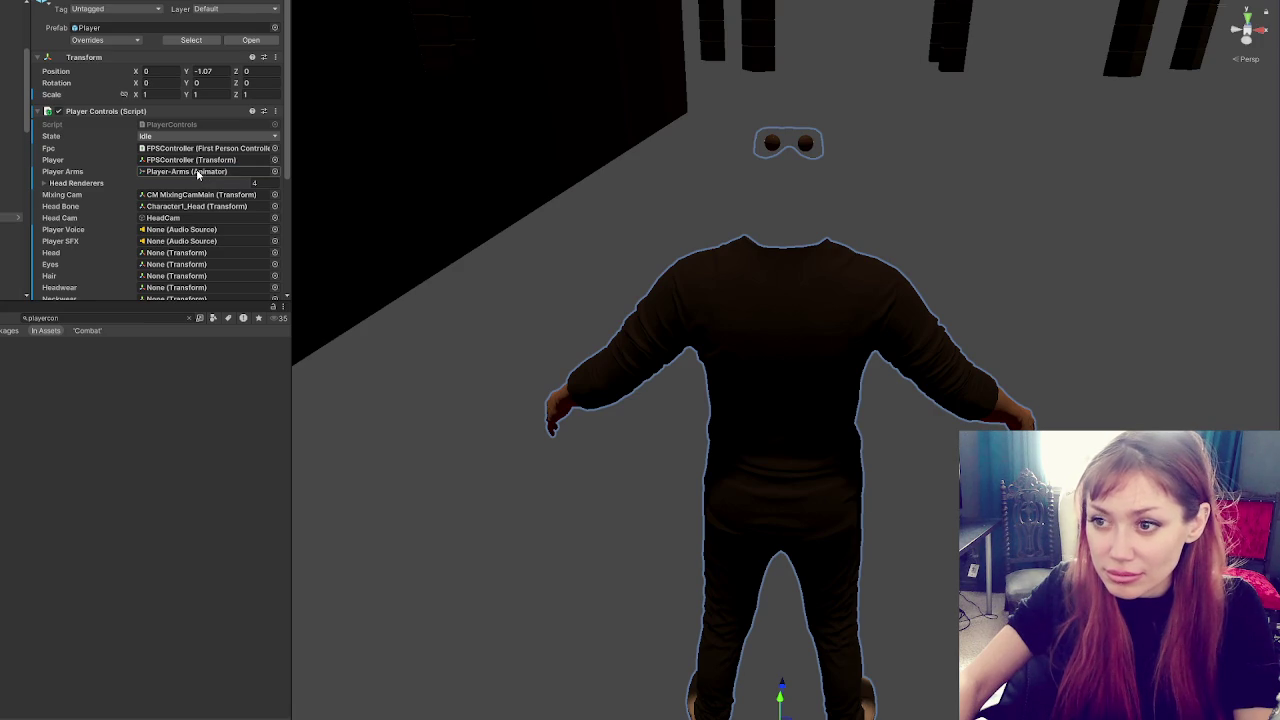
double_click(197, 171)
key(ctrl+6)
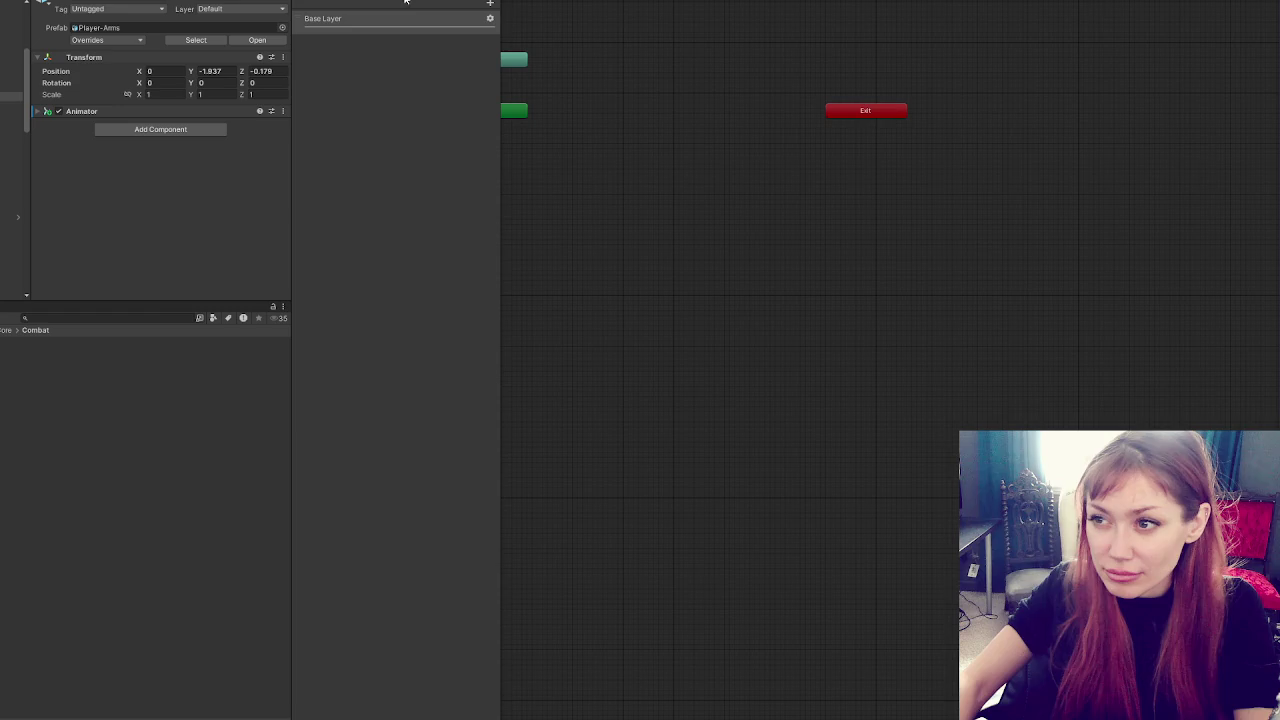
Add Idling and Punching trigger parameters to the Player-Arms animator
click(344, 4)
click(490, 3)
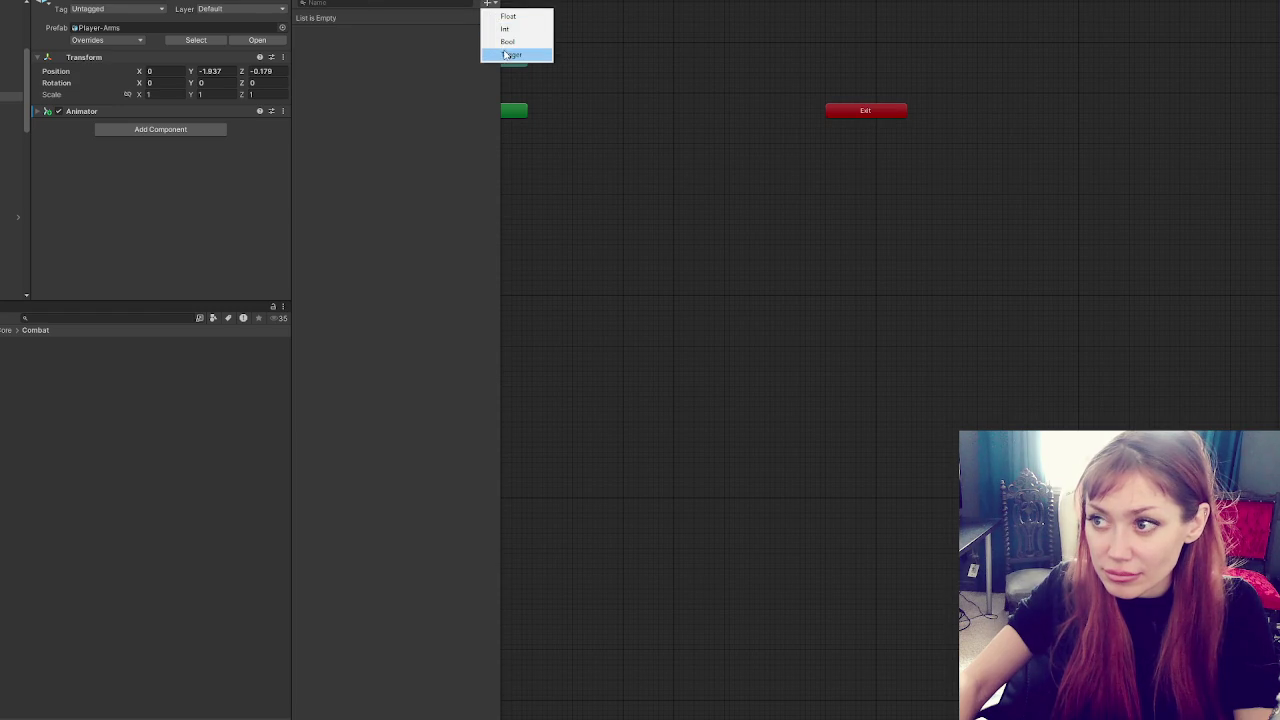
click(508, 54)
text(Idling)
key(Return)
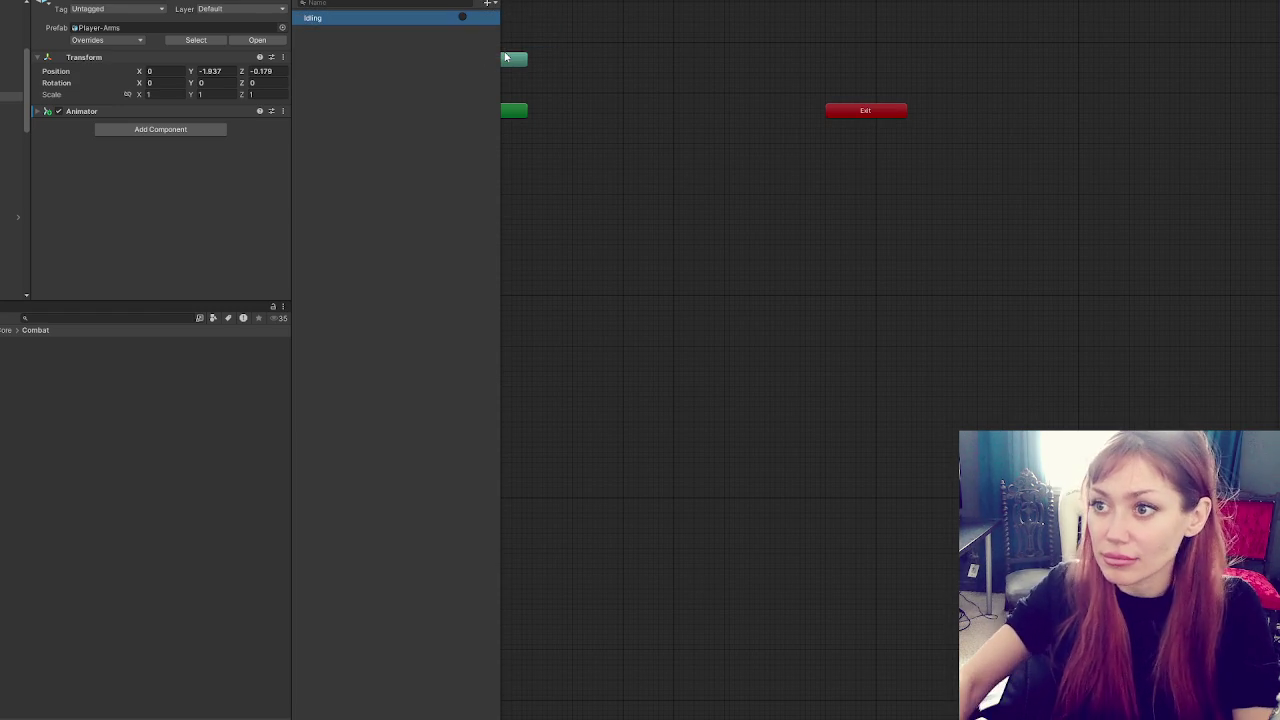
click(489, 3)
click(520, 56)
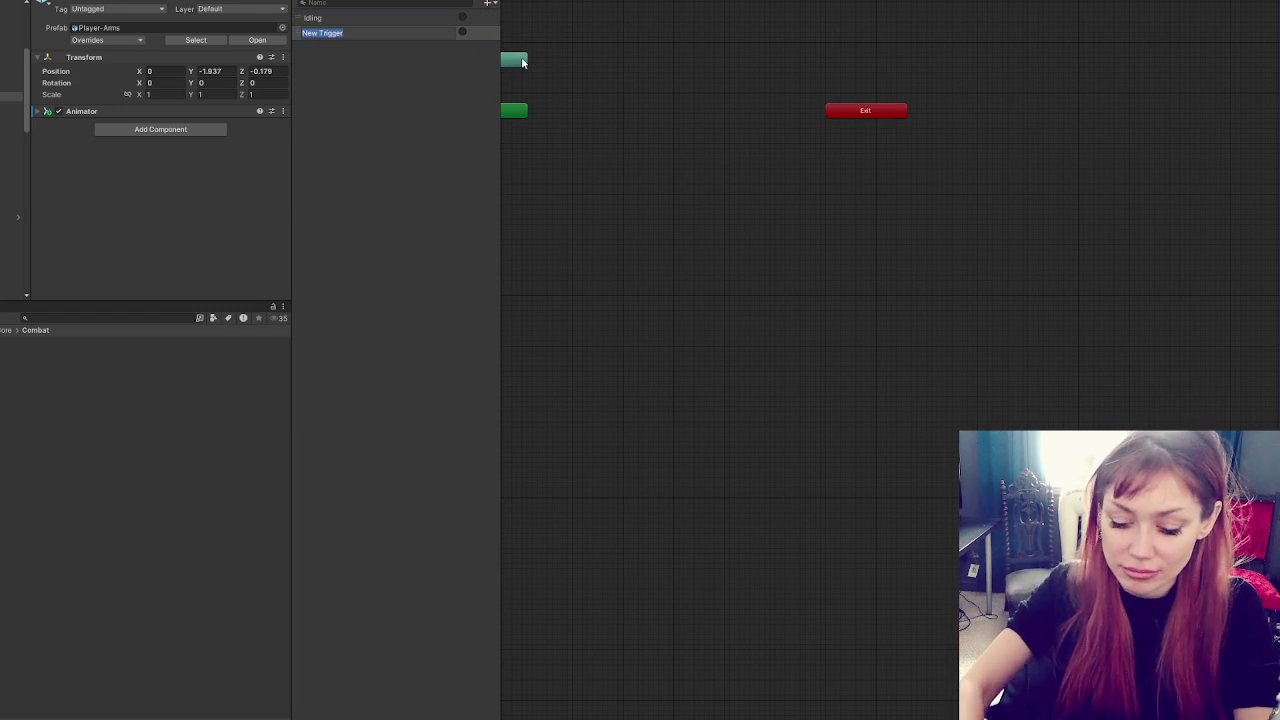
text(Punching)
key(Return)
Create a new empty state in the Base Layer graph
right_click(582, 162)
mouse_move(610, 174)
click(740, 164)
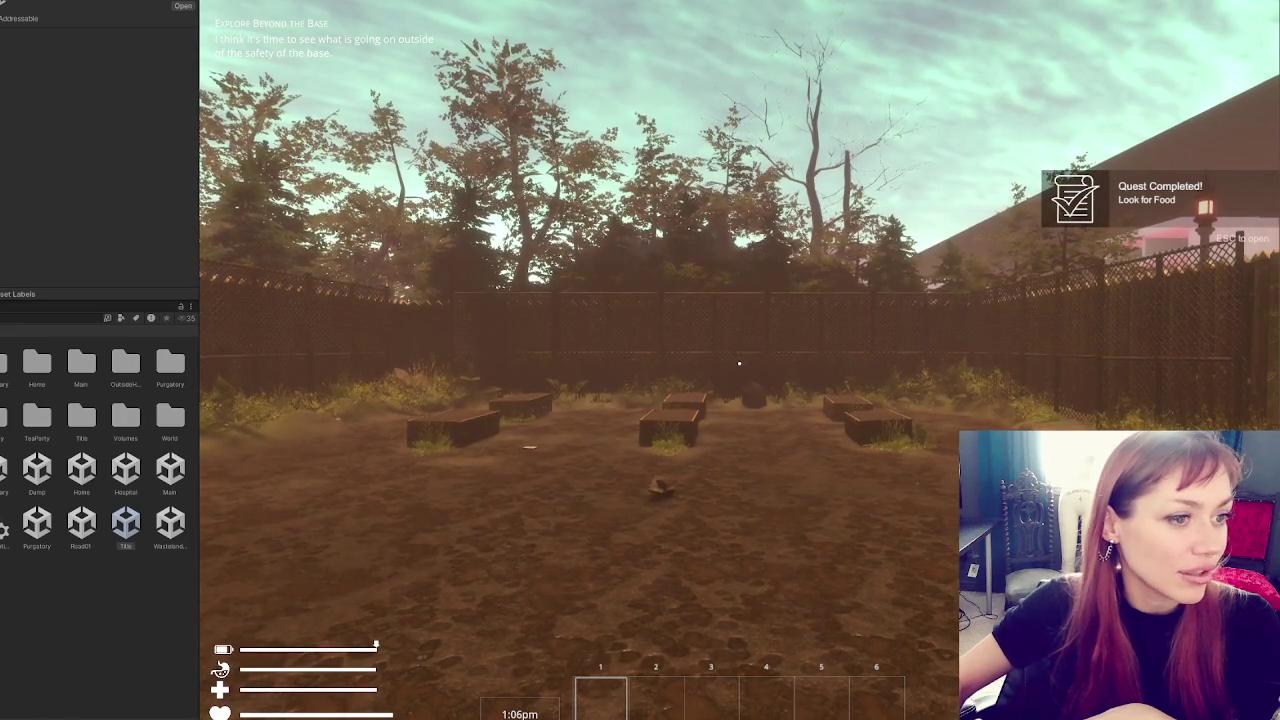
Bring the browser with the Smithsonian article in front of the loaded game
key(alt+Tab)
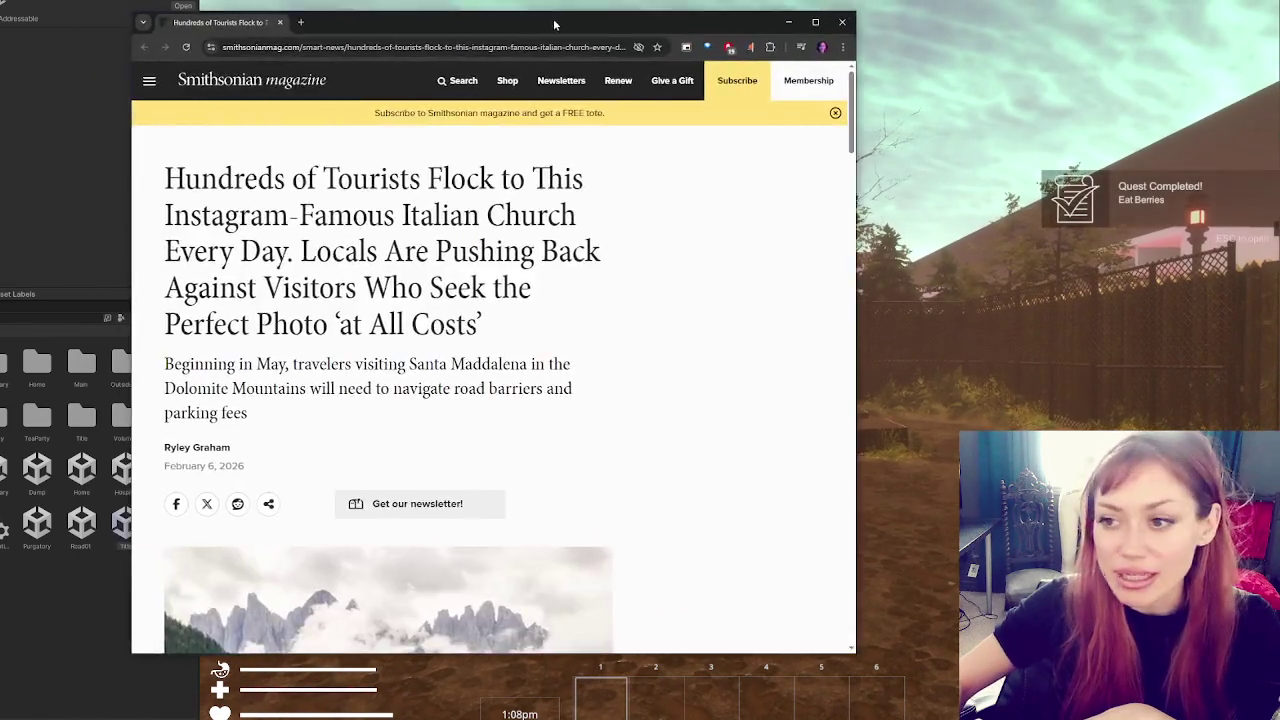
click(928, 5)
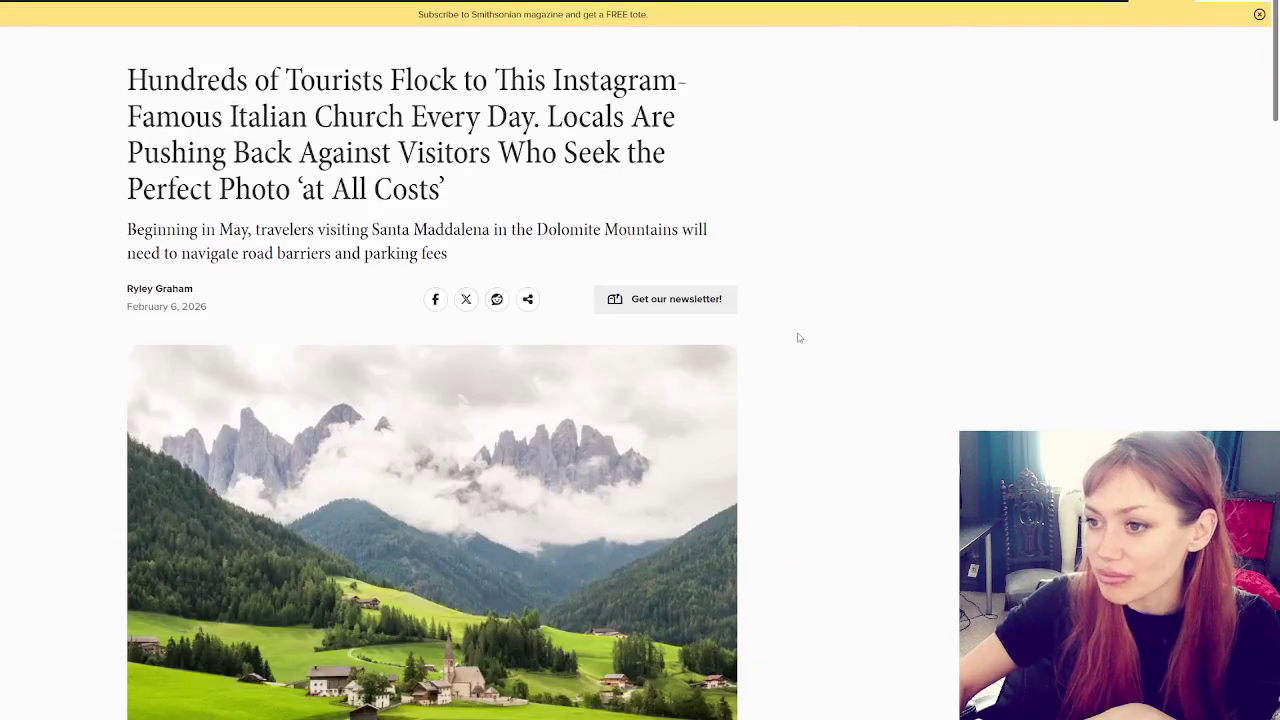
scroll(845, 308, down, 2)
scroll(846, 304, up, 1)
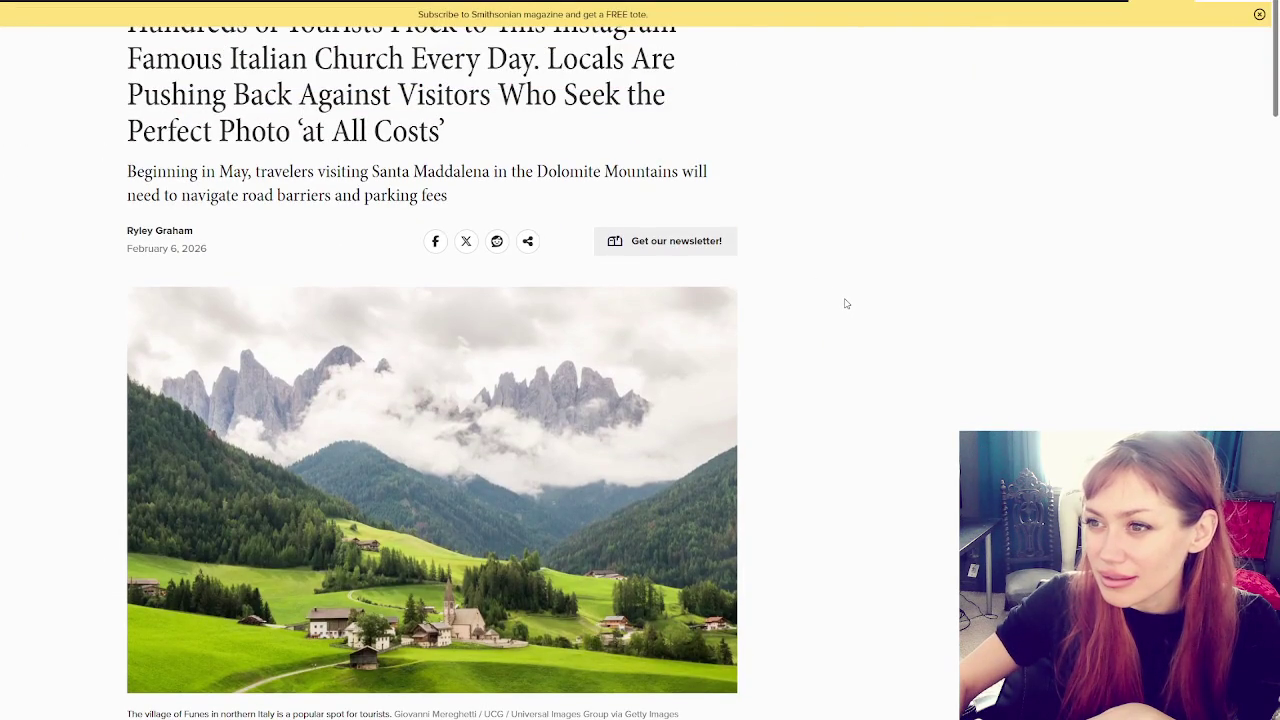
scroll(850, 270, down, 2)
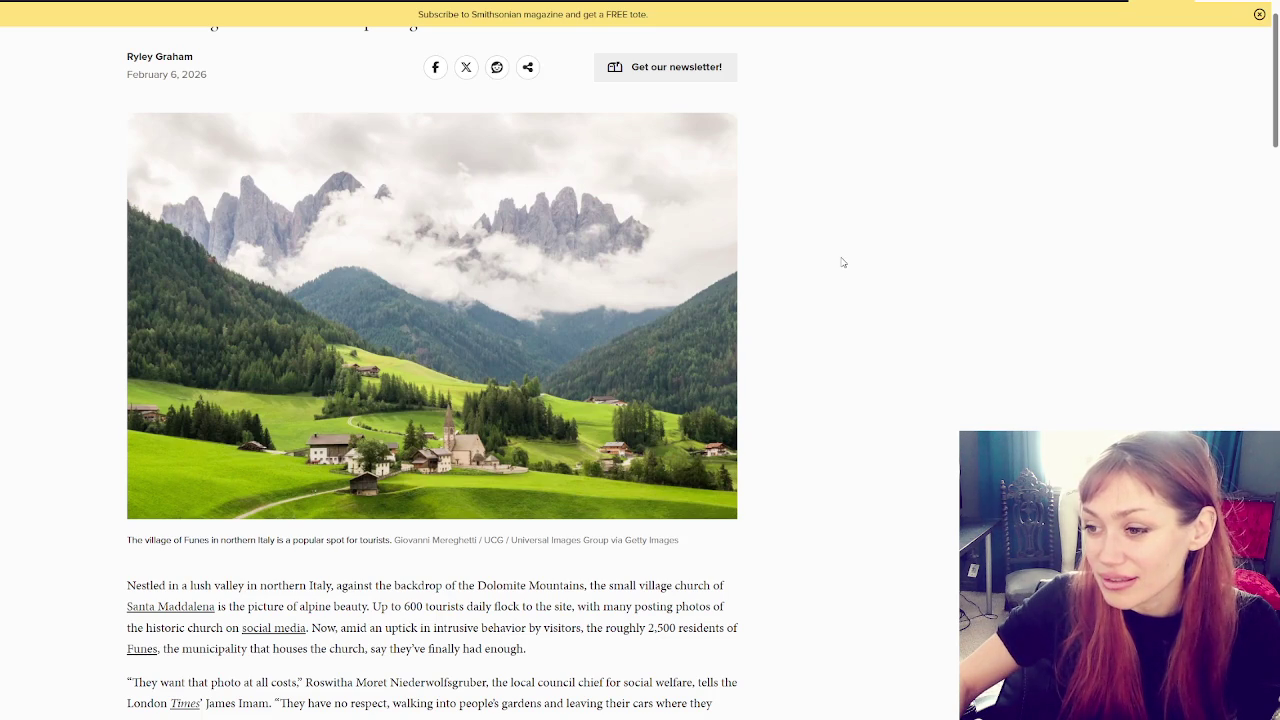
scroll(842, 262, down, 10)
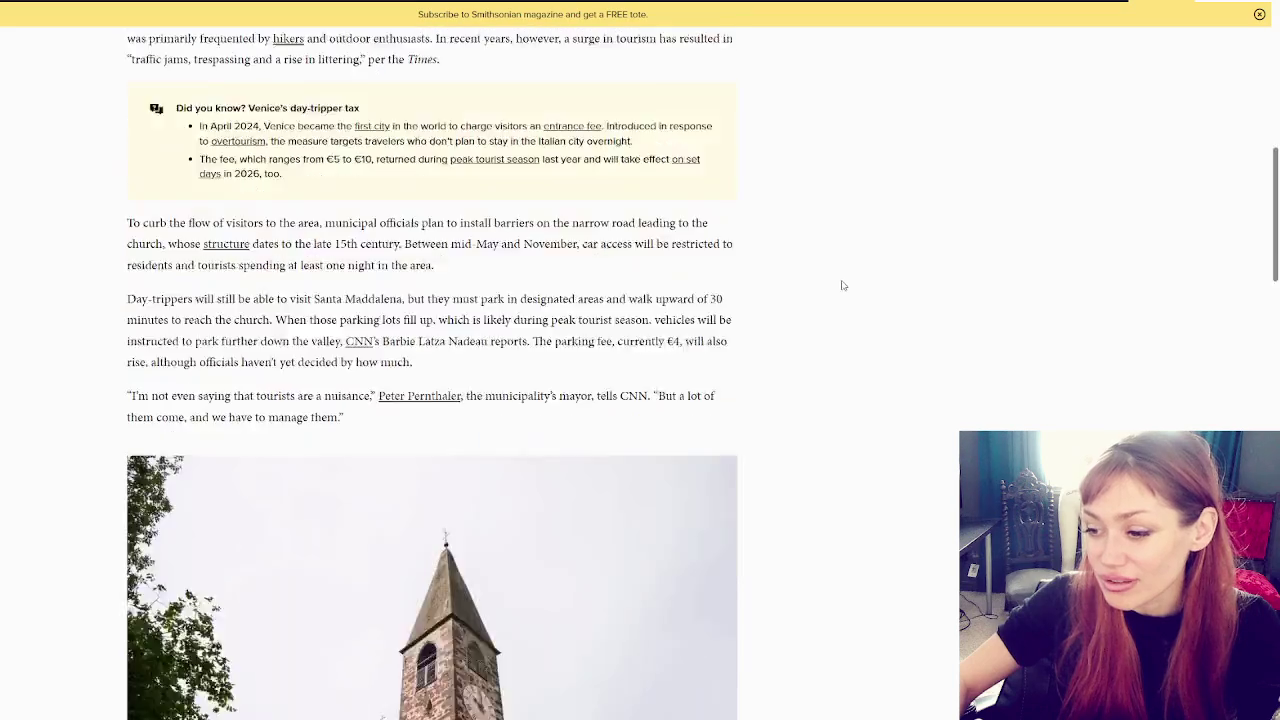
scroll(842, 280, down, 8)
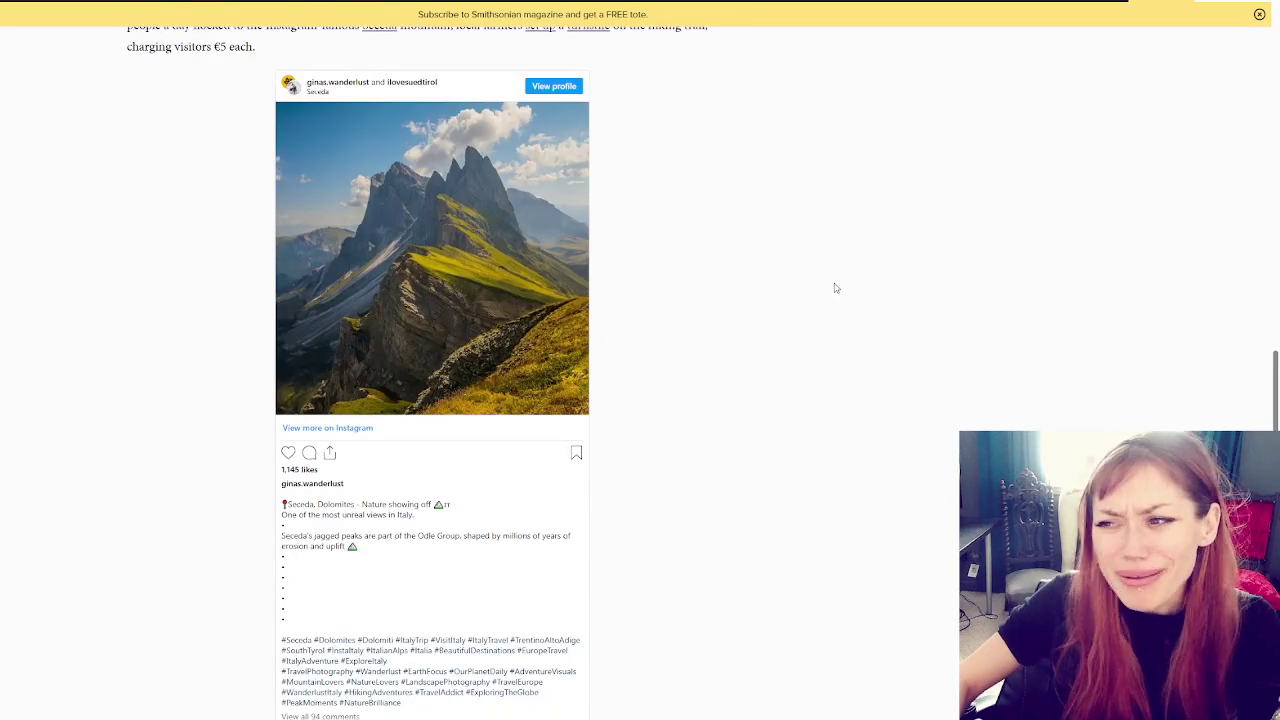
scroll(823, 283, up, 3)
scroll(820, 283, down, 8)
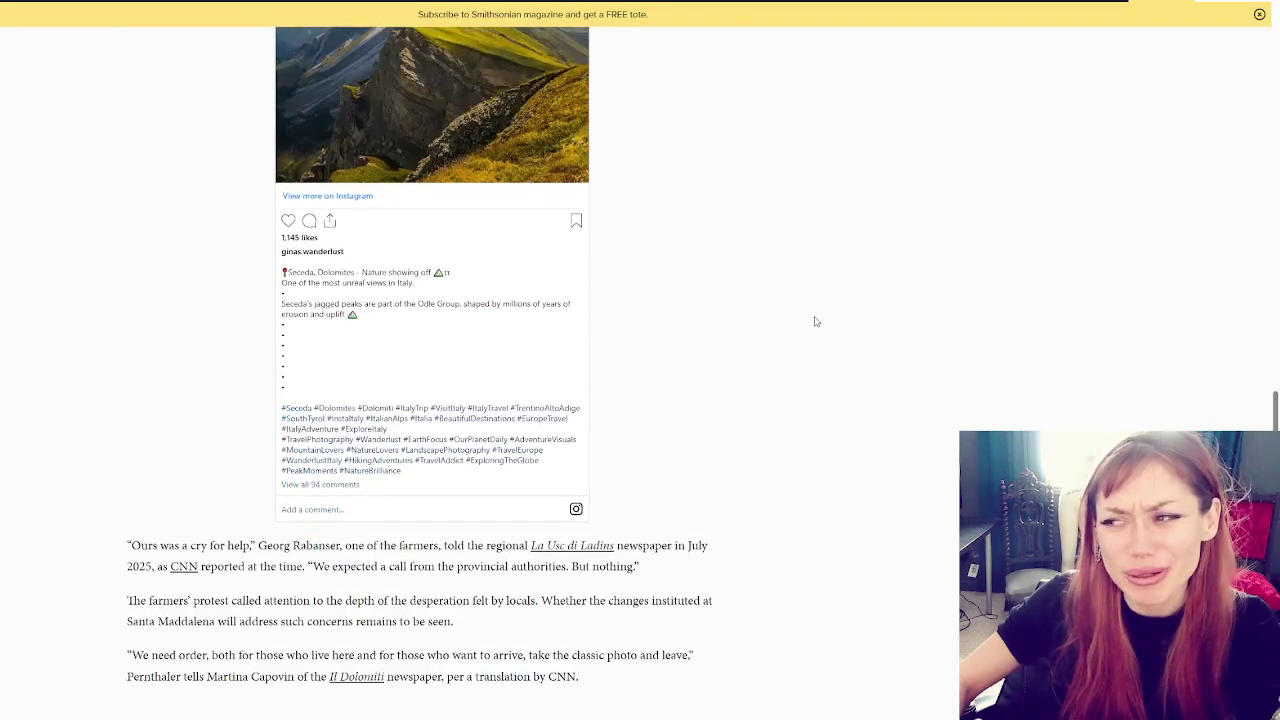
scroll(845, 385, down, 7)
scroll(850, 390, up, 17)
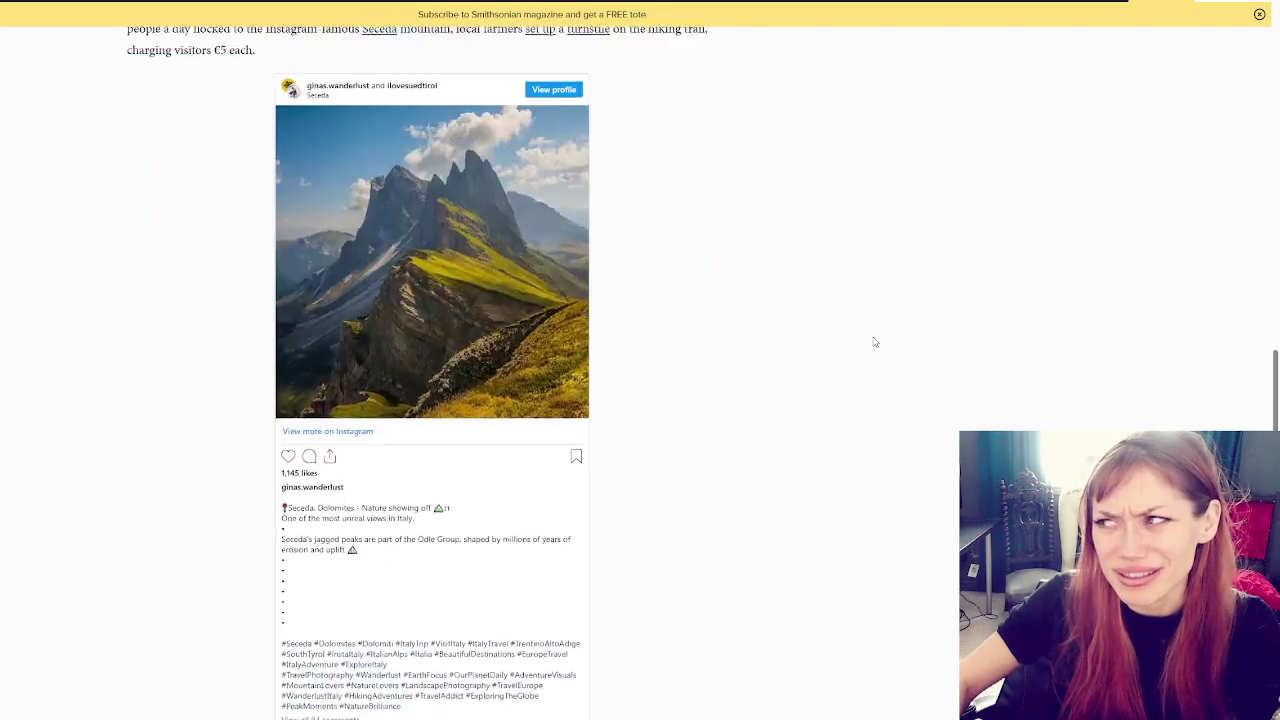
scroll(884, 363, up, 15)
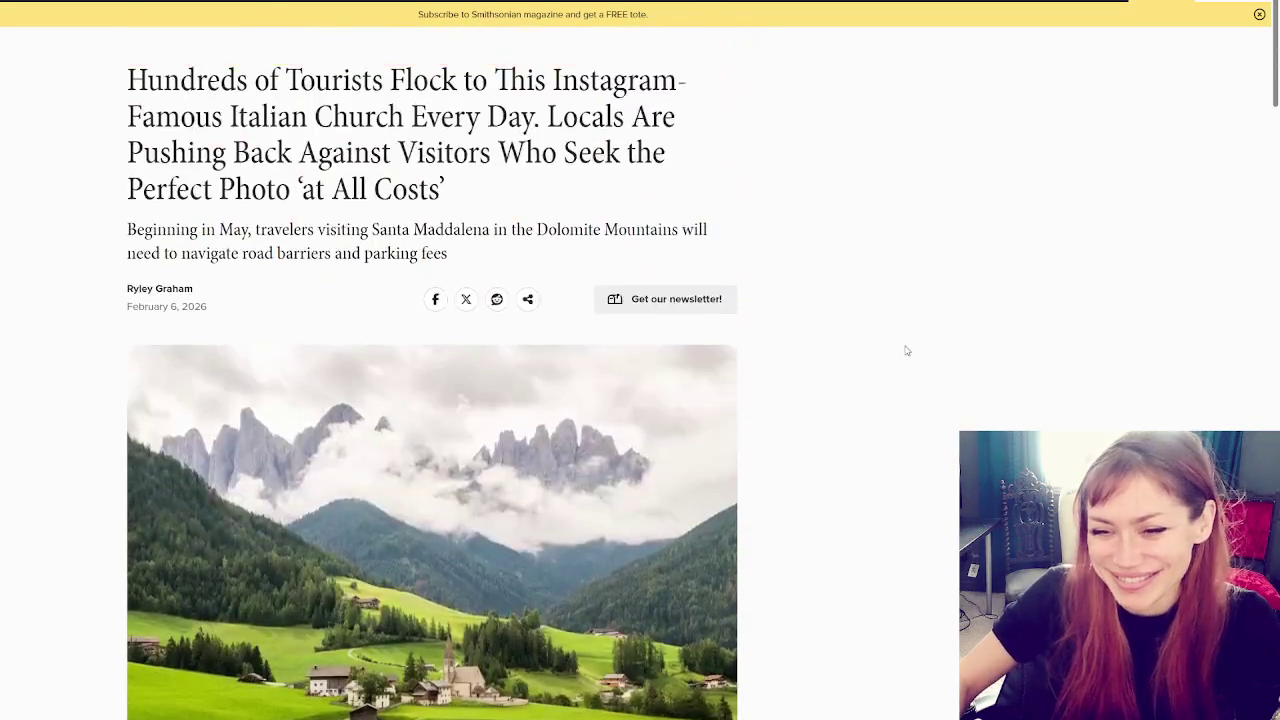
scroll(907, 350, down, 3)
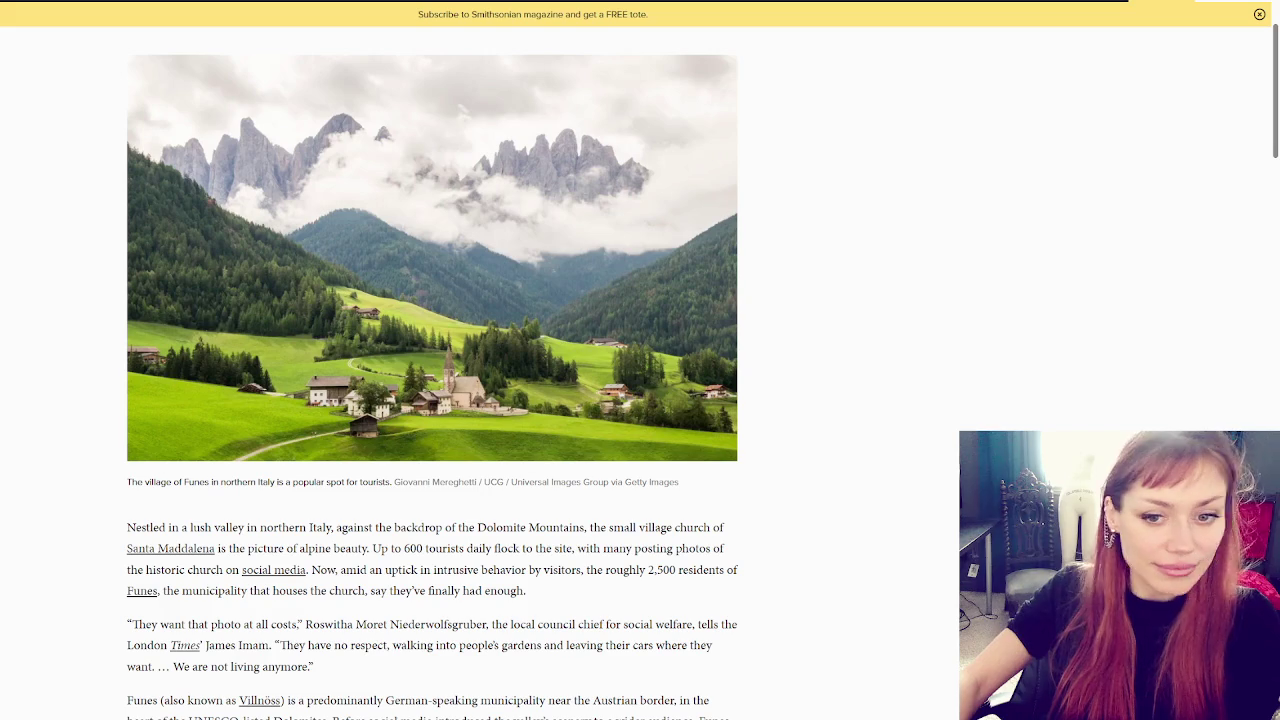
Scroll through the rest of the Smithsonian article about the Italian church
scroll(757, 366, down, 20)
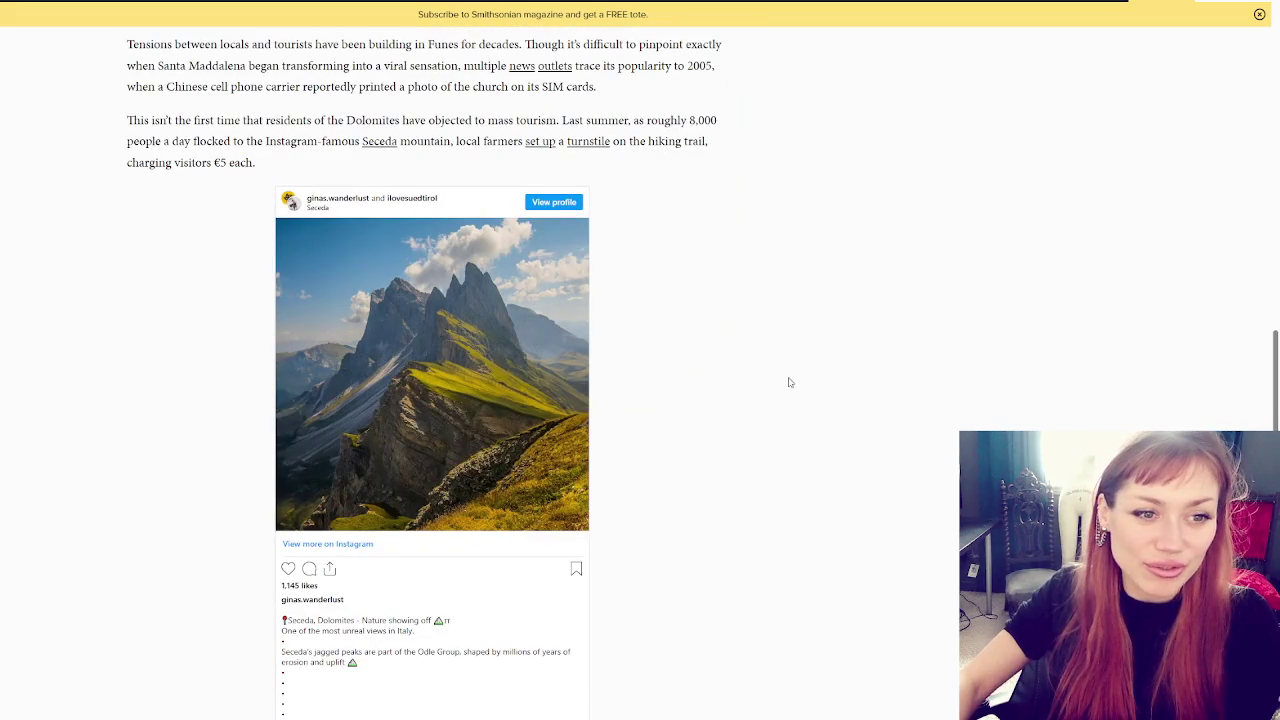
scroll(880, 364, down, 7)
scroll(894, 349, up, 8)
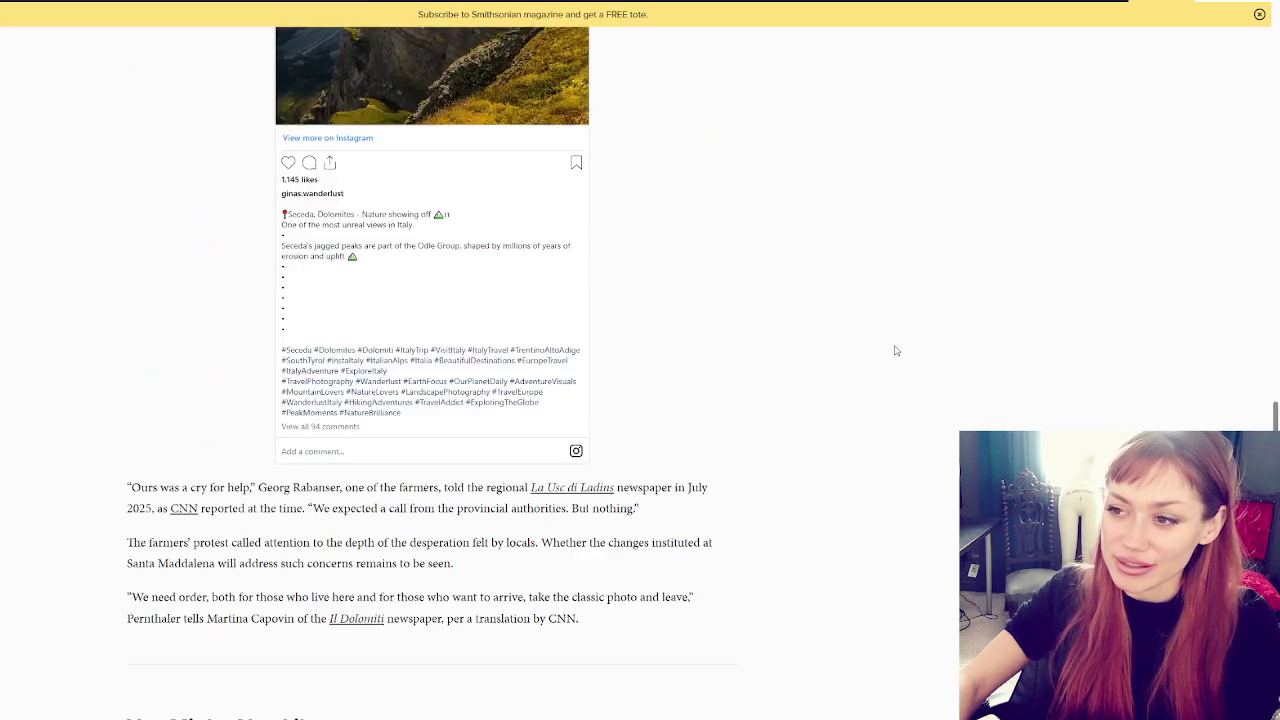
scroll(903, 356, up, 15)
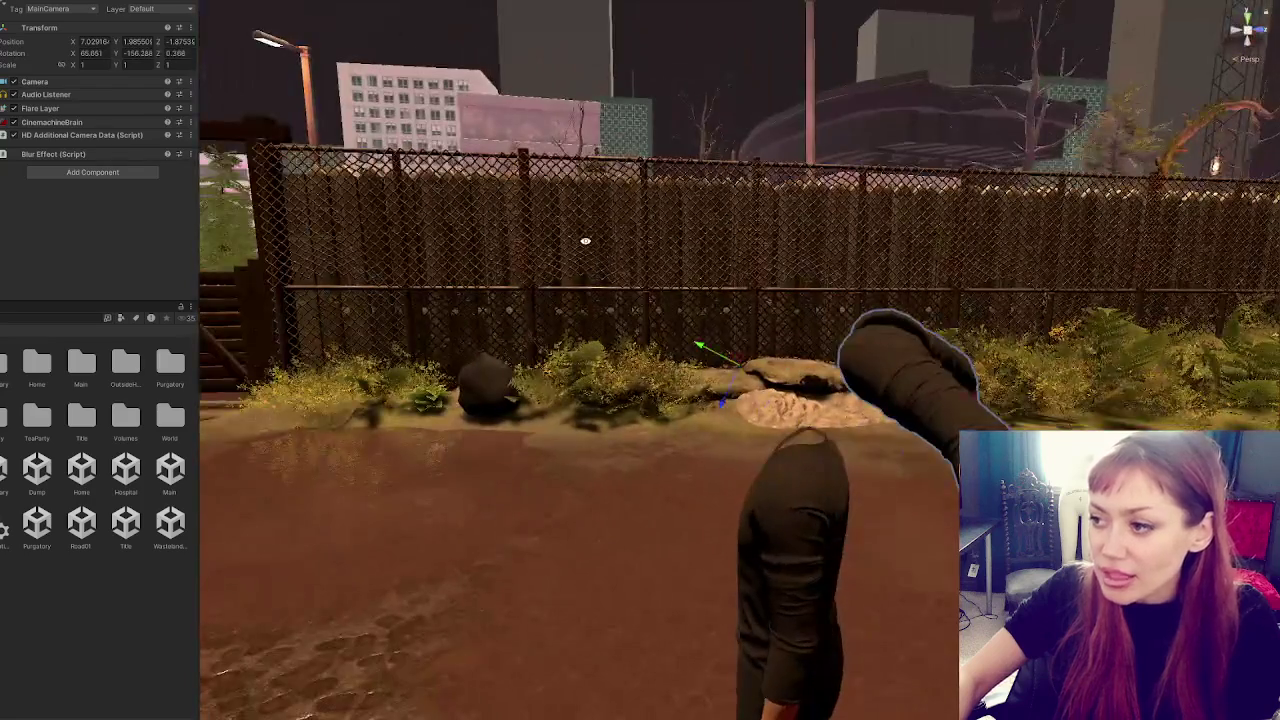
Pan the Scene view toward the character, enter Play mode, and pause with Escape
drag(585, 241, 643, 77)
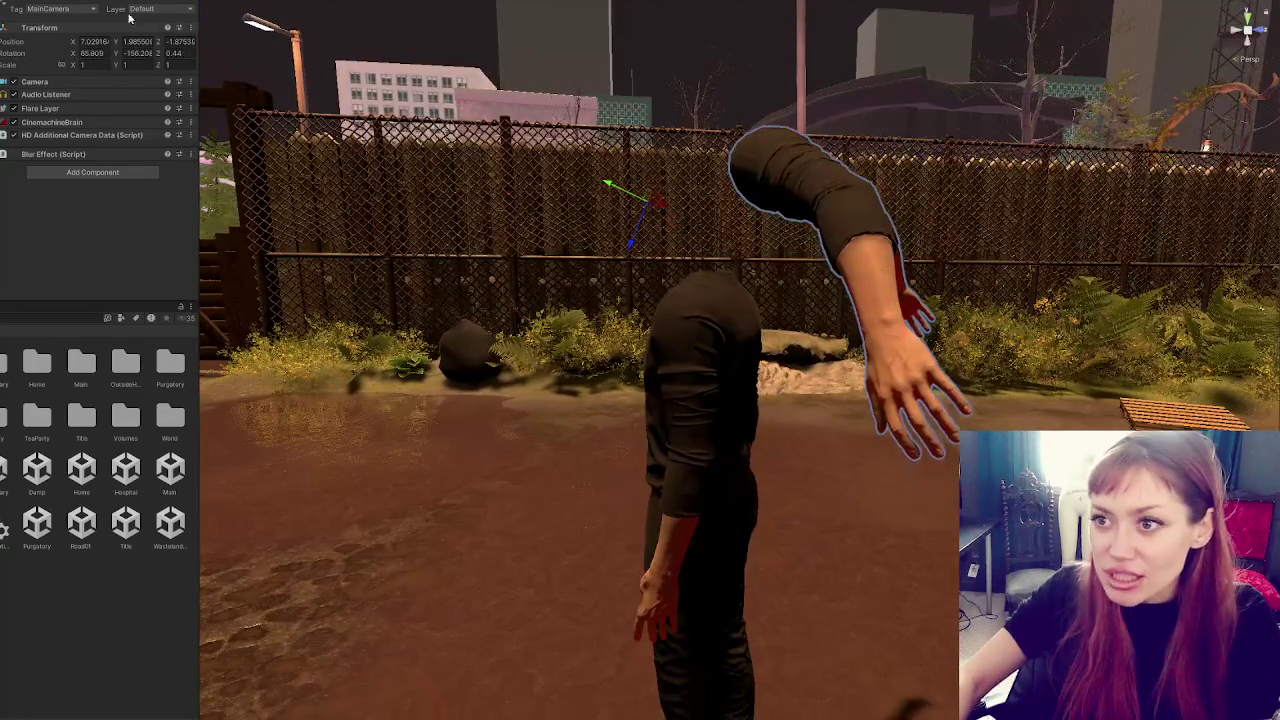
key(ctrl+p)
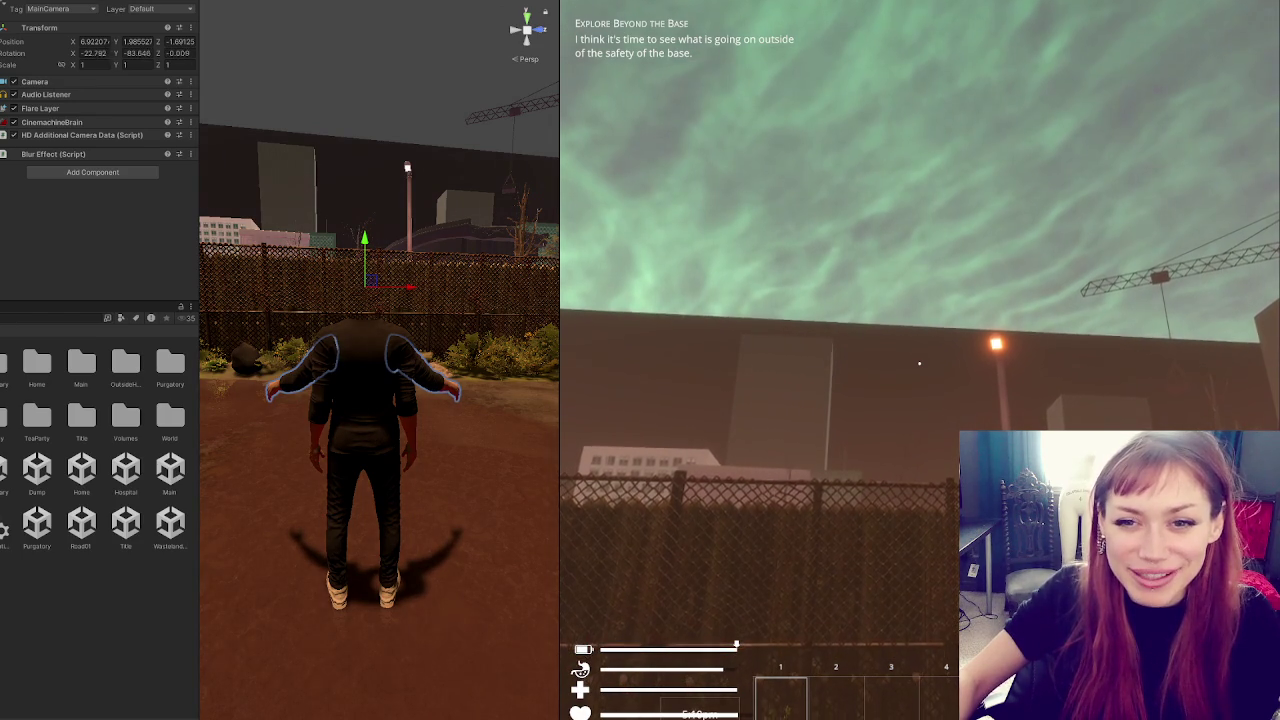
key(Escape)
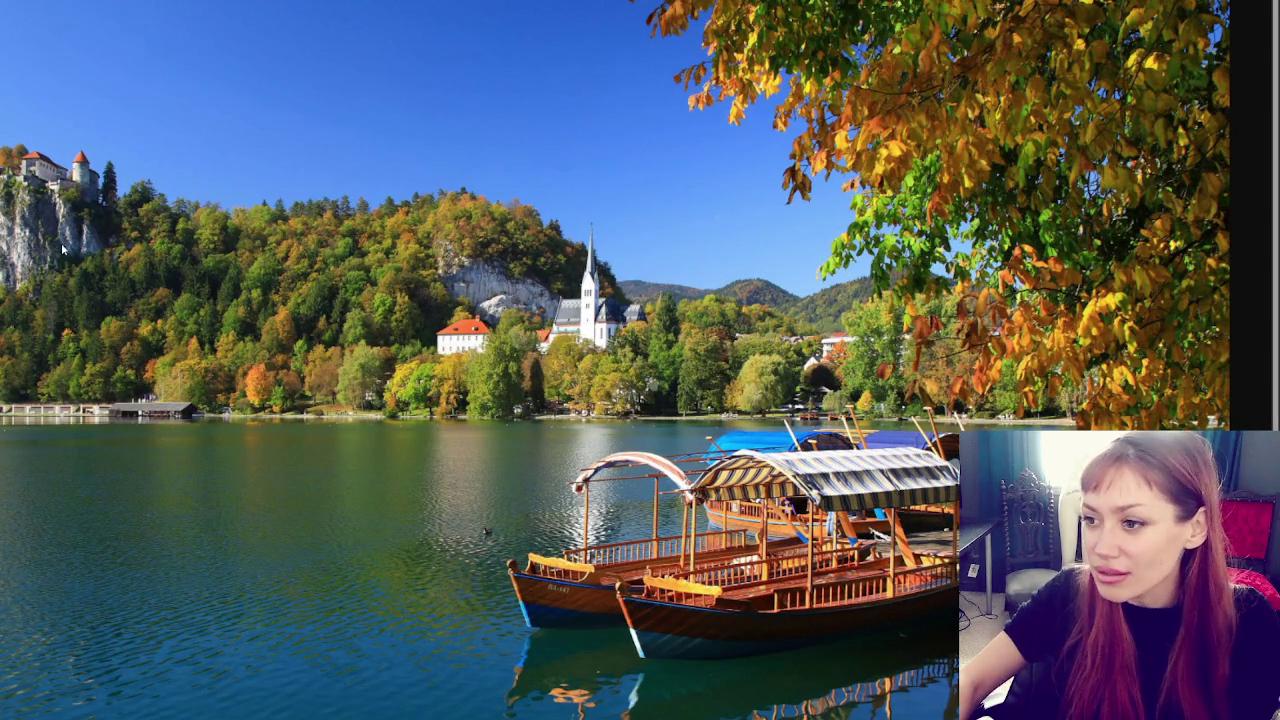
scroll(532, 289, down, 3)
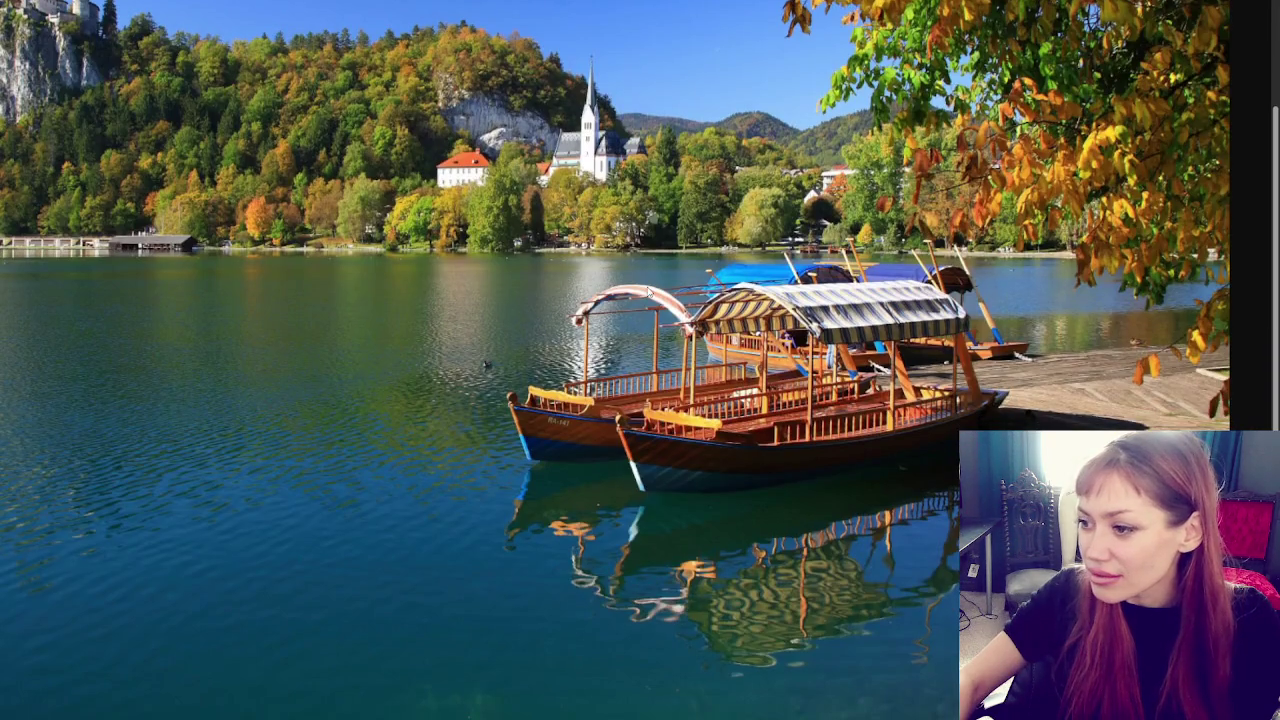
scroll(647, 291, up, 1)
scroll(647, 290, up, 1)
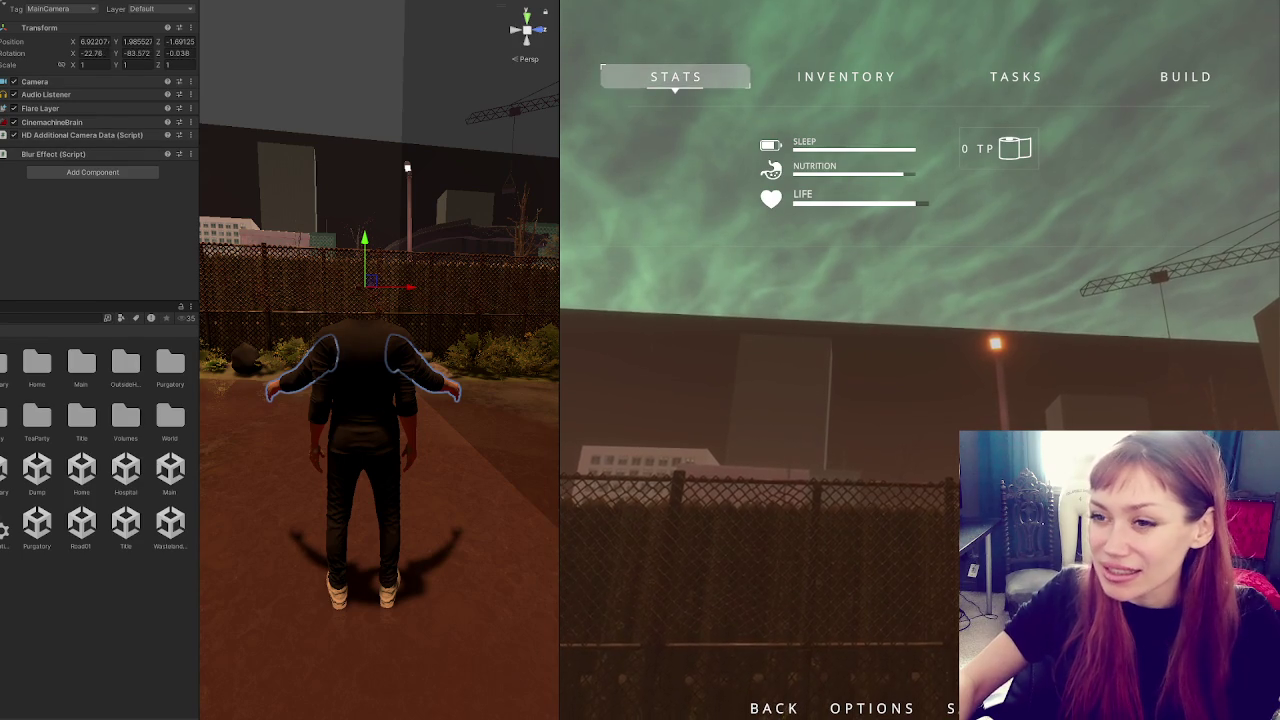
Check the arms' Animator (Player Arms controller, no avatar), then stop the running game
click(40, 645)
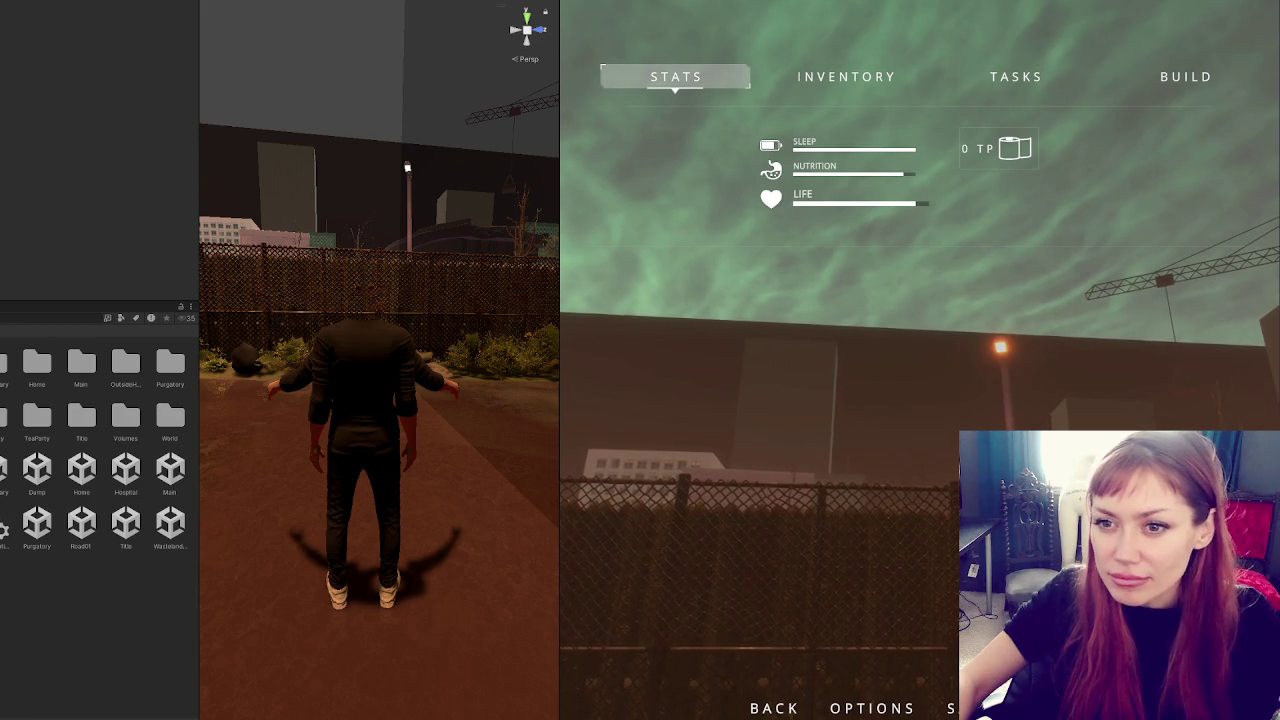
click(360, 420)
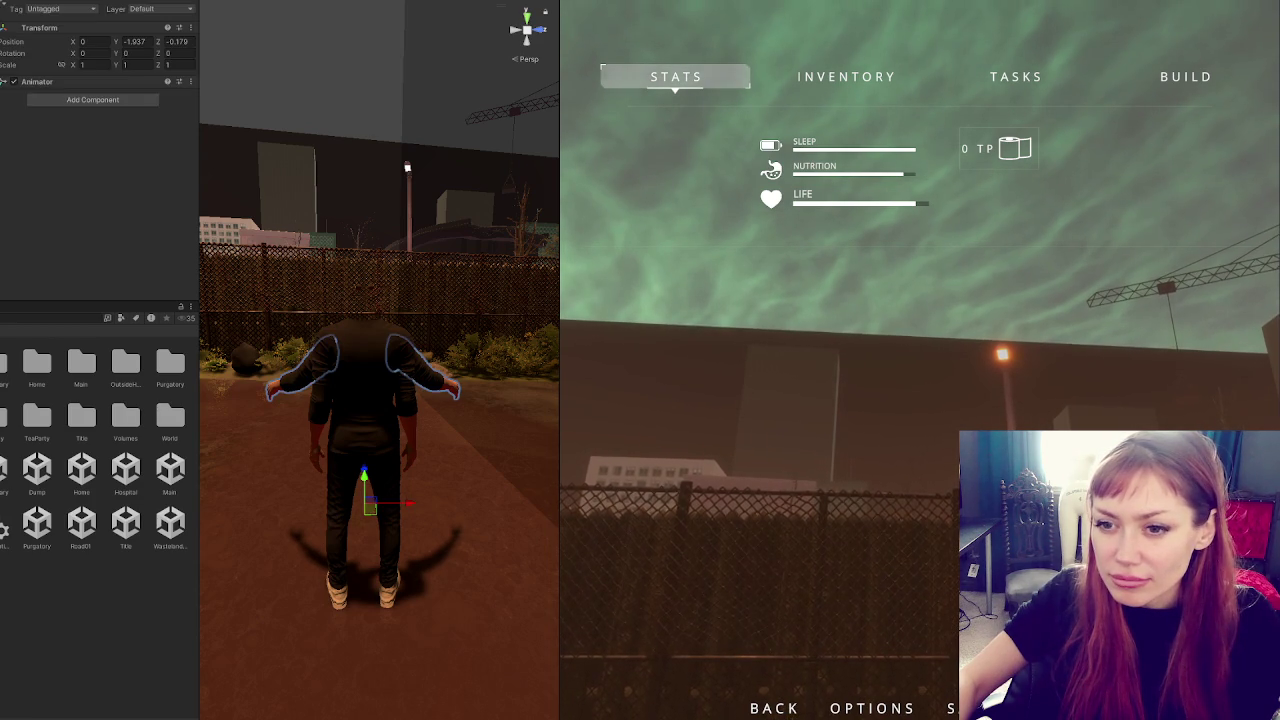
click(6, 81)
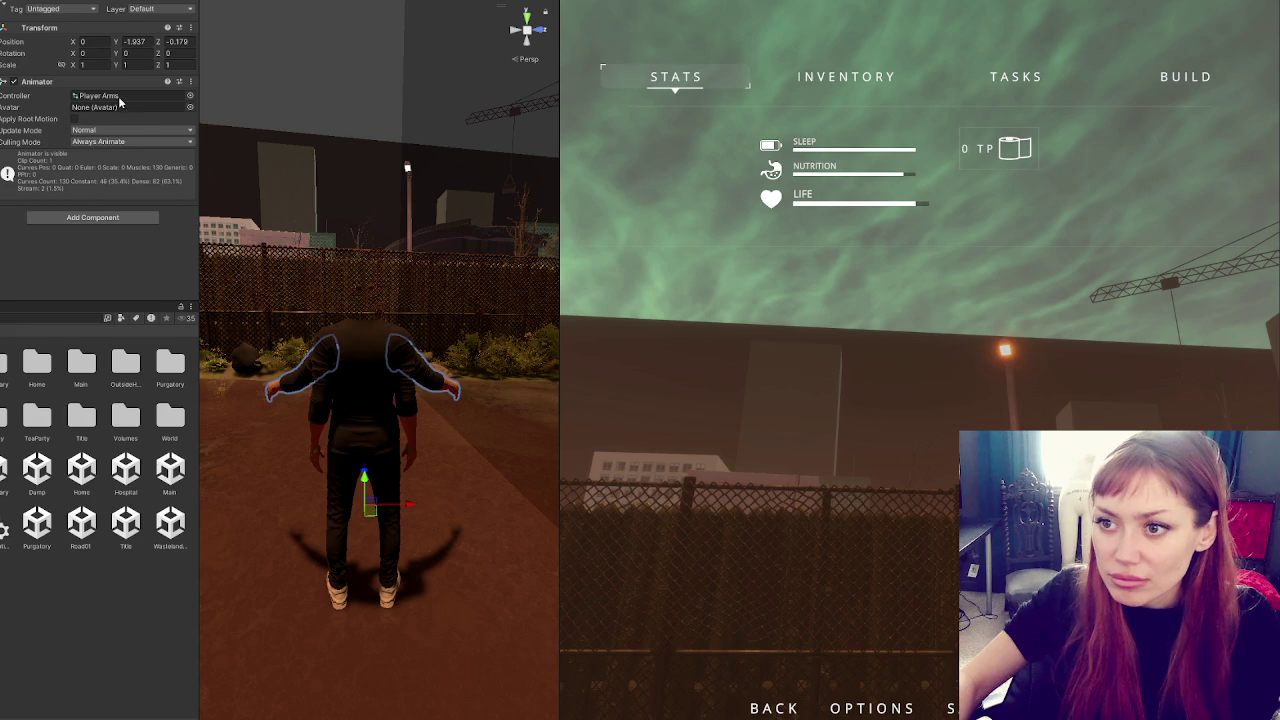
key(ctrl+p)
click(165, 472)
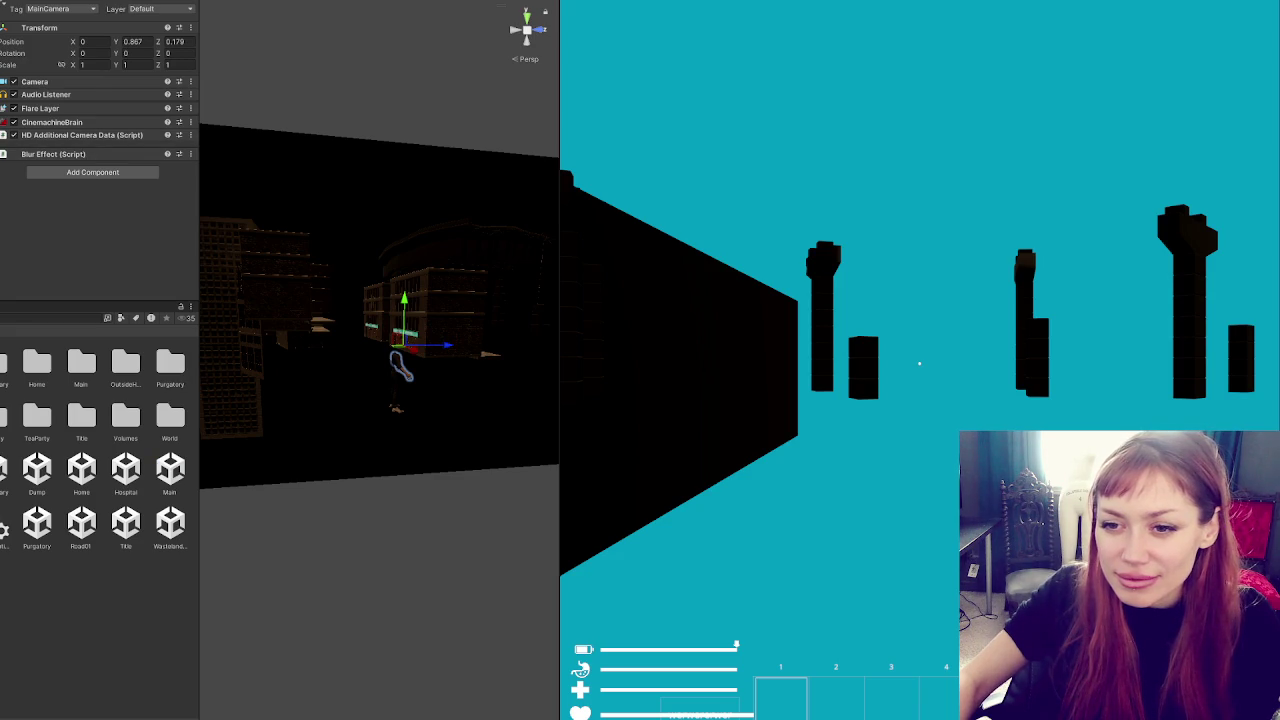
Try FirstPersonArmsAvatar as the Player-Arms Animator's avatar
key(Down)
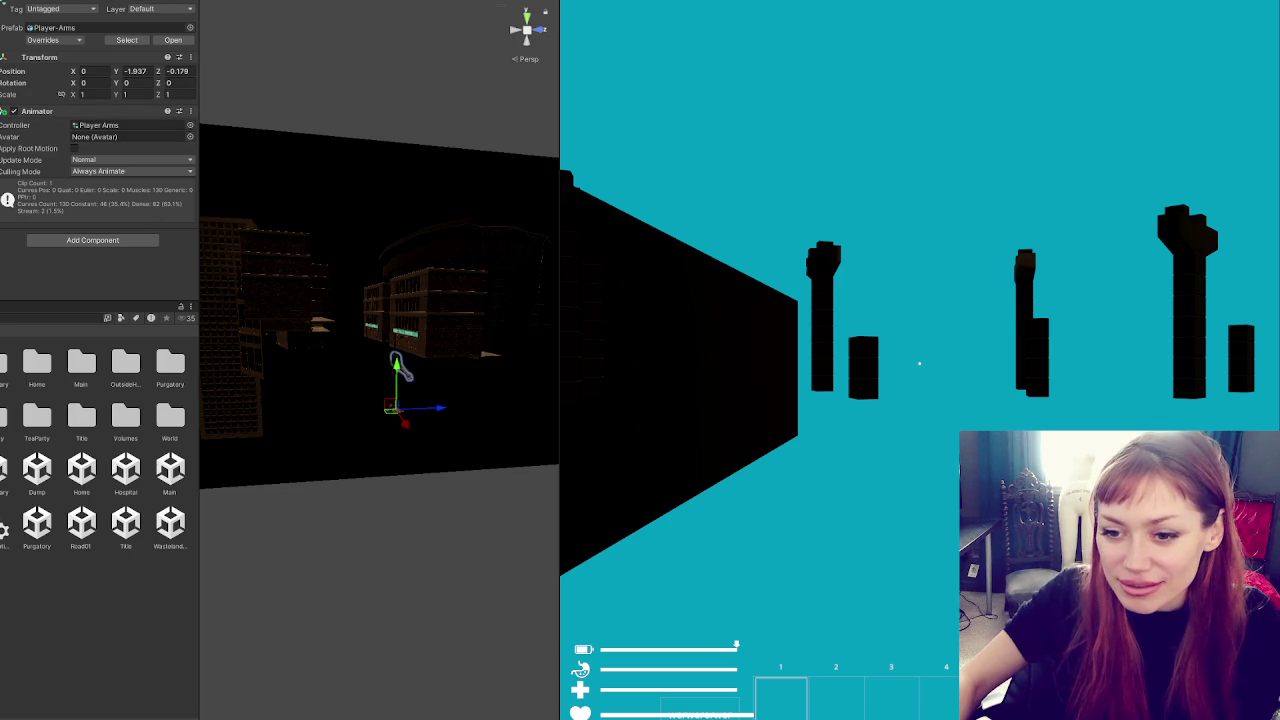
scroll(68, 497, down, 10)
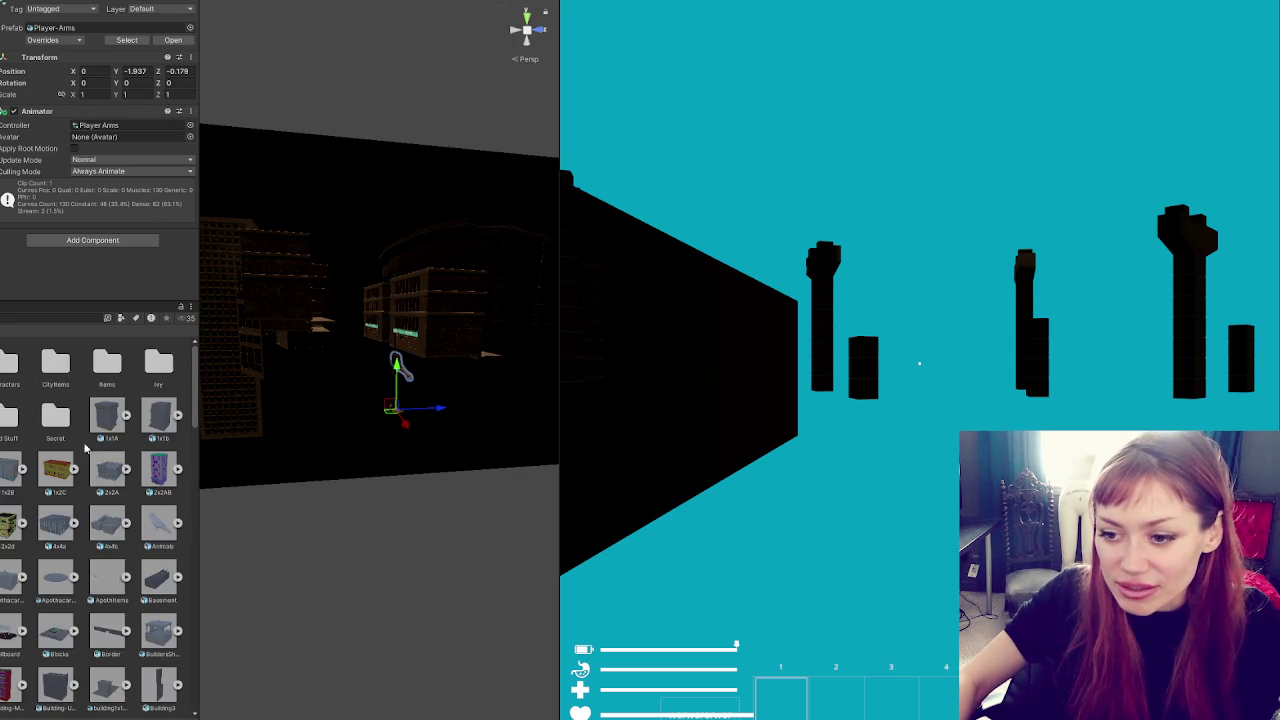
scroll(68, 497, up, 3)
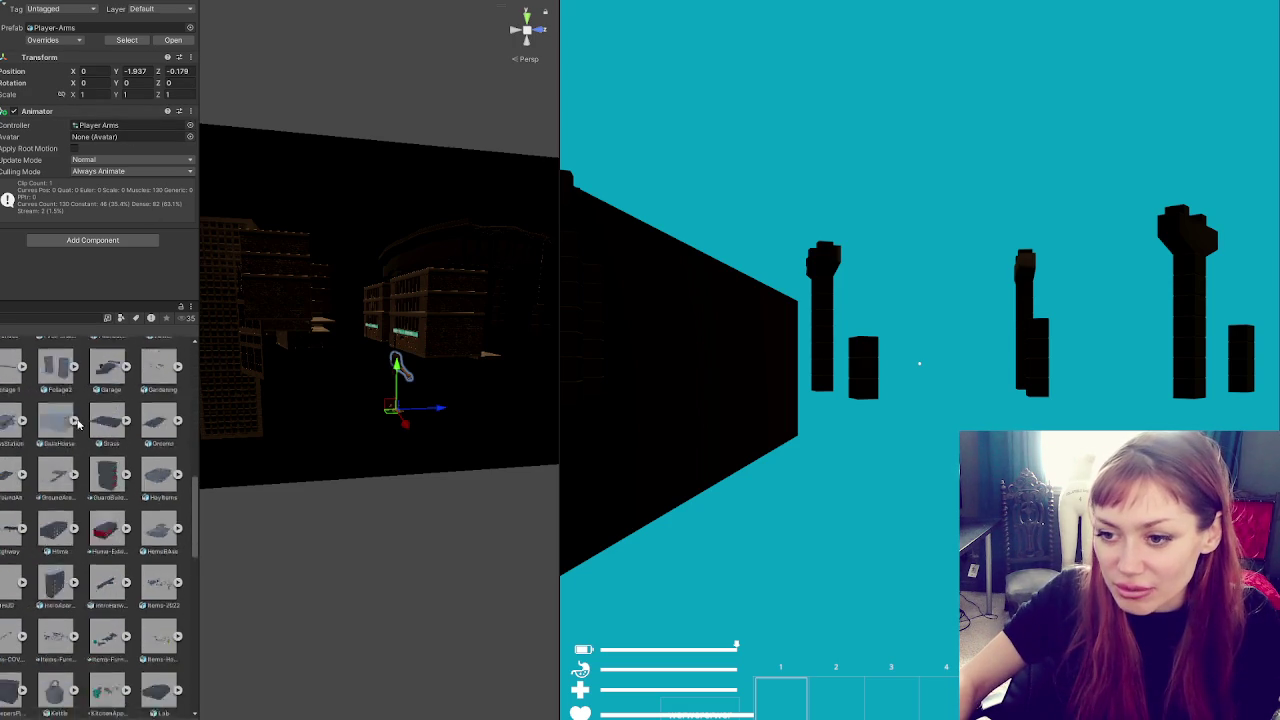
mouse_move(127, 395)
mouse_down()
mouse_move(120, 112)
mouse_move(120, 136)
mouse_up()
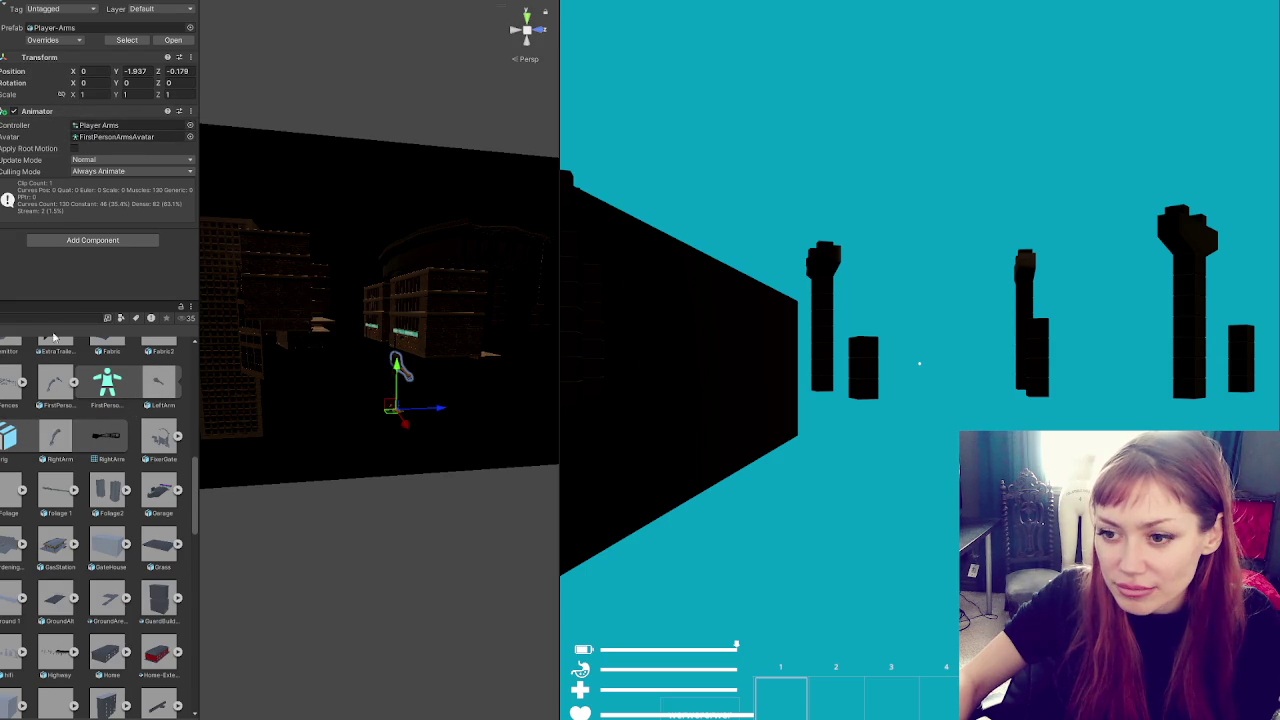
click(75, 386)
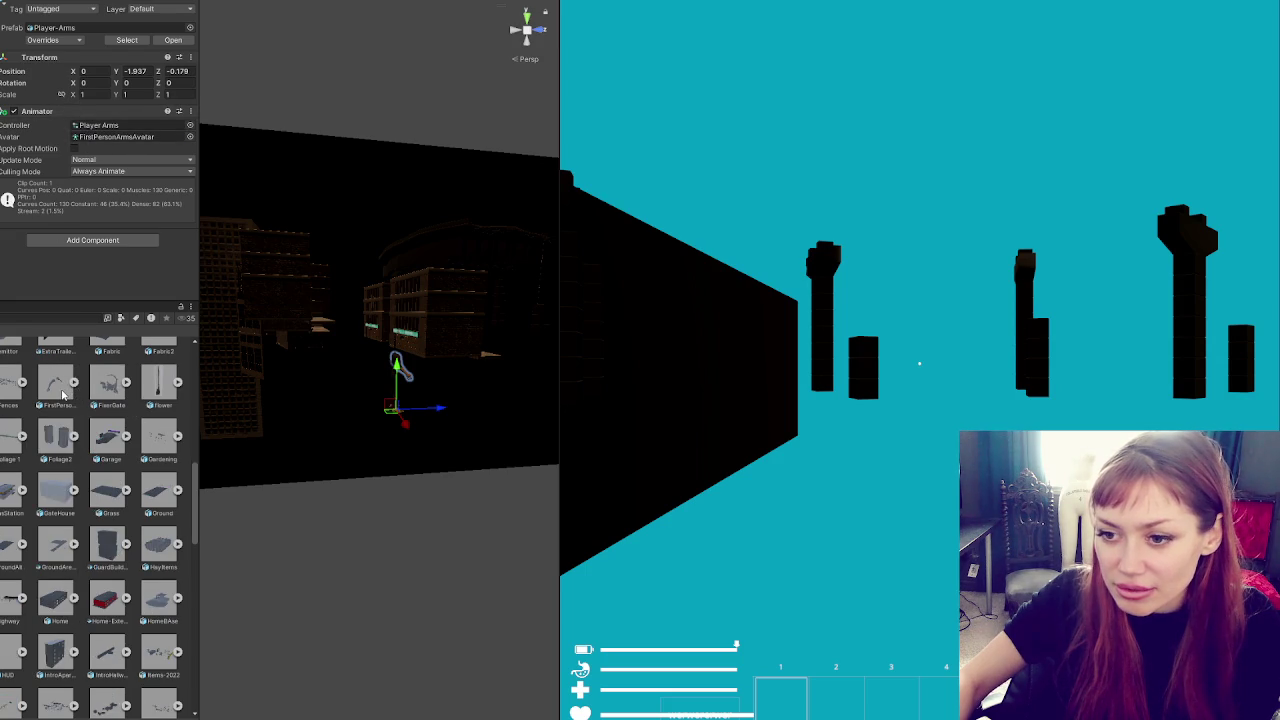
scroll(60, 402, down, 6)
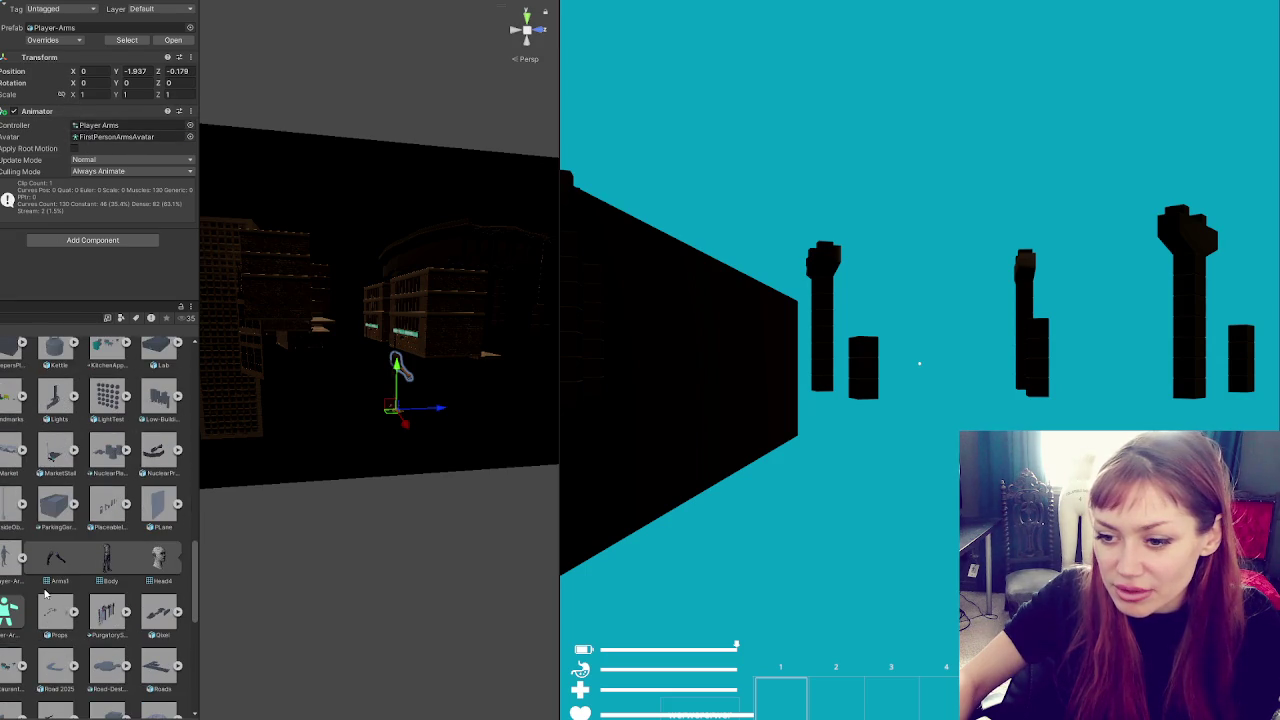
Switch the avatar to Player-ArmsAvatar, save the scene, and open the Title scene
drag(10, 612, 118, 137)
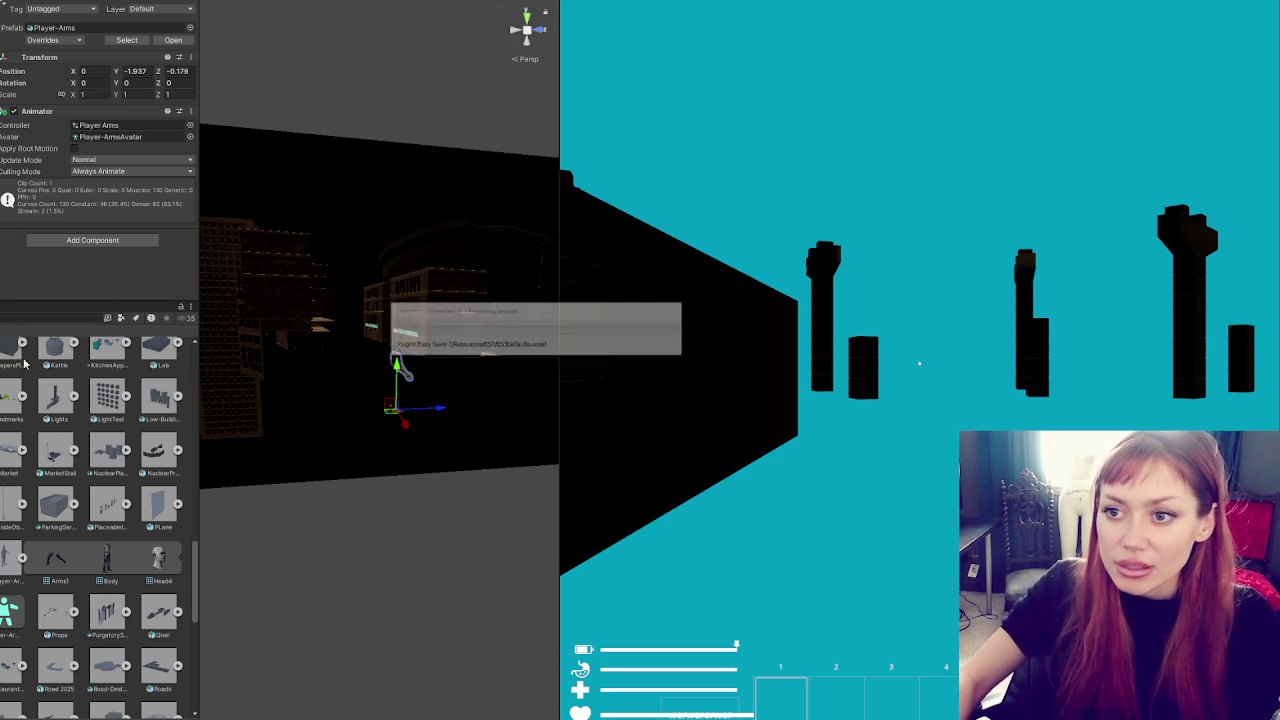
key(ctrl+s)
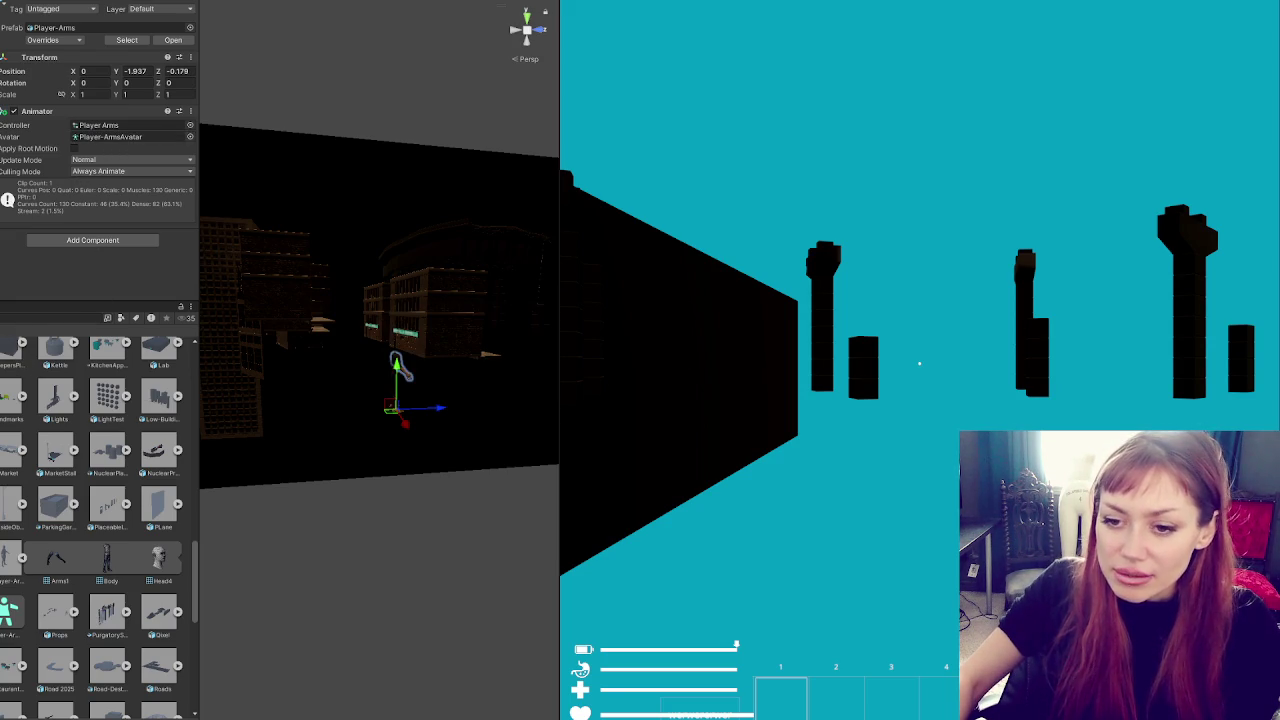
double_click(125, 522)
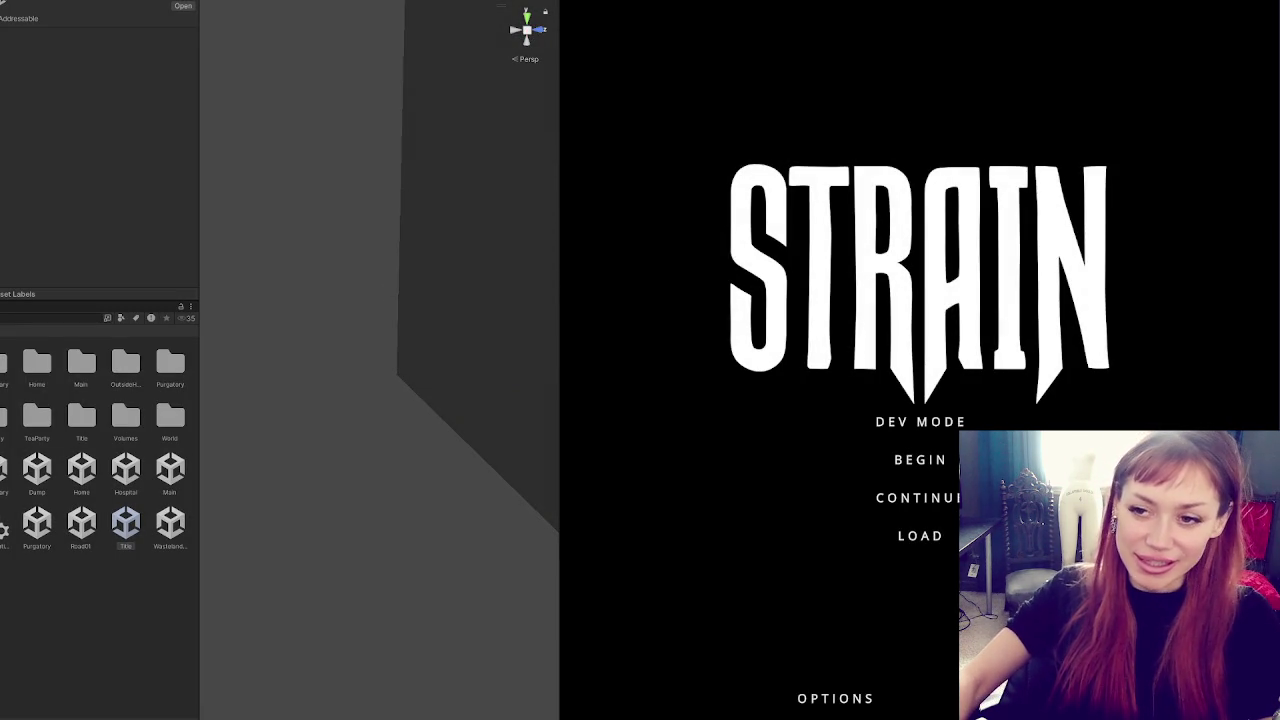
Widen the scene view and launch the game through DEV MODE on the STRAIN menu
drag(200, 130, 149, 126)
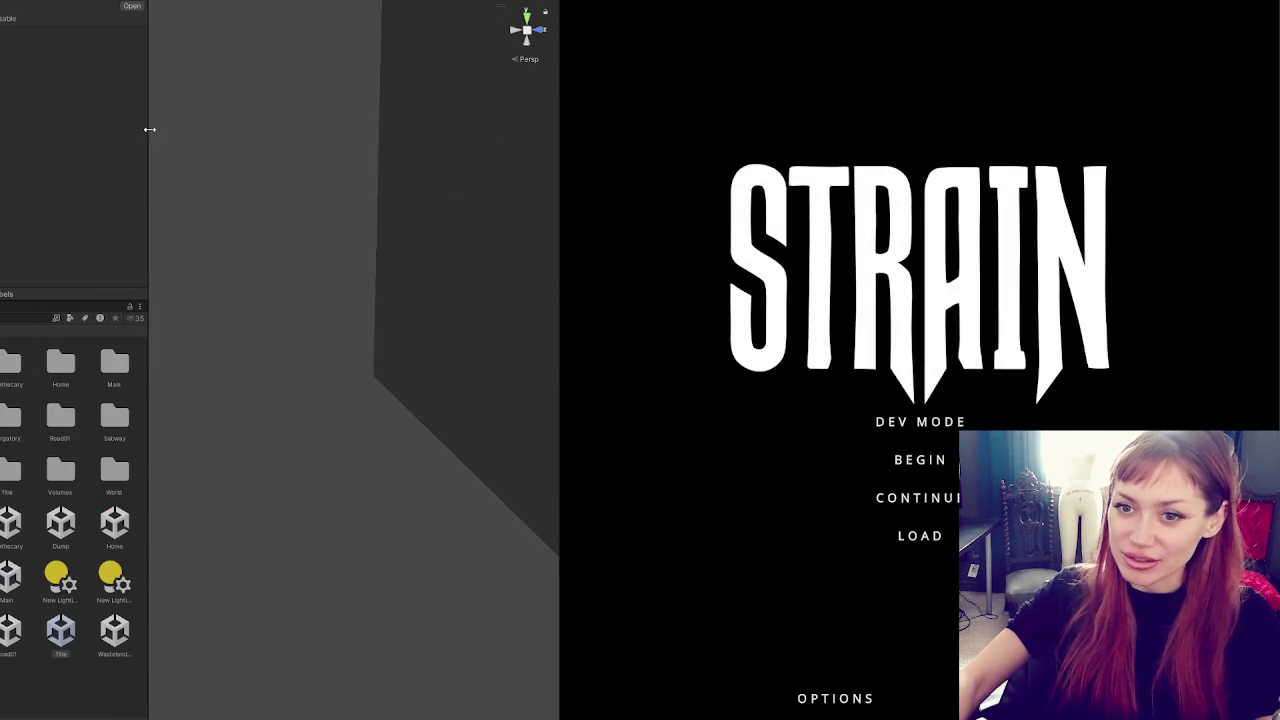
click(955, 418)
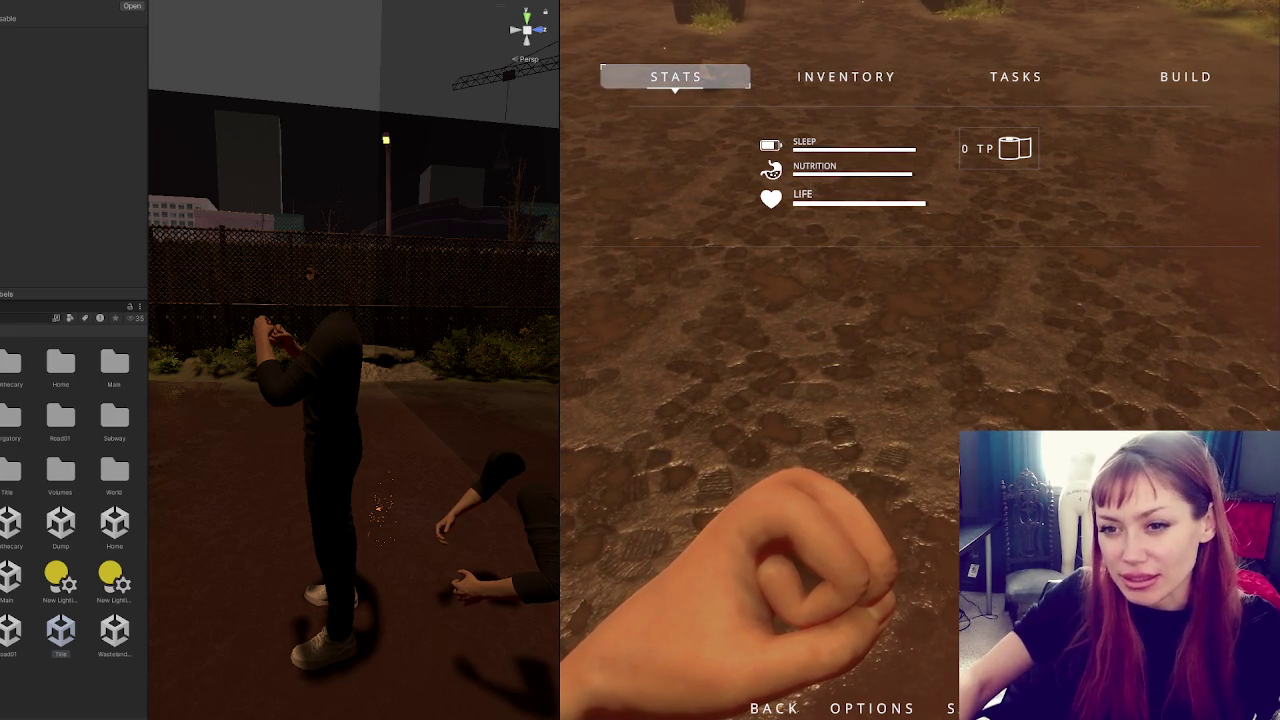
Inspect Player Arms' Any State/Punching graph in play, open the stats menu, then switch to FightControls.cs
click(505, 480)
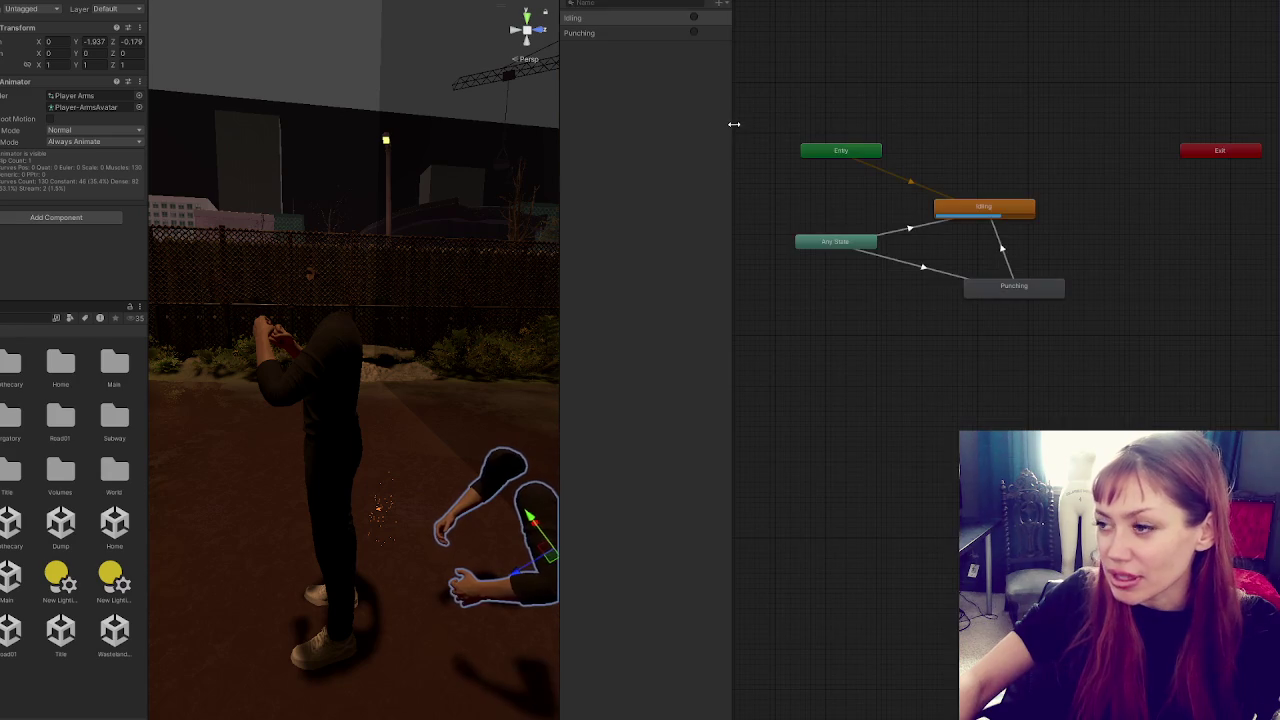
click(415, 163)
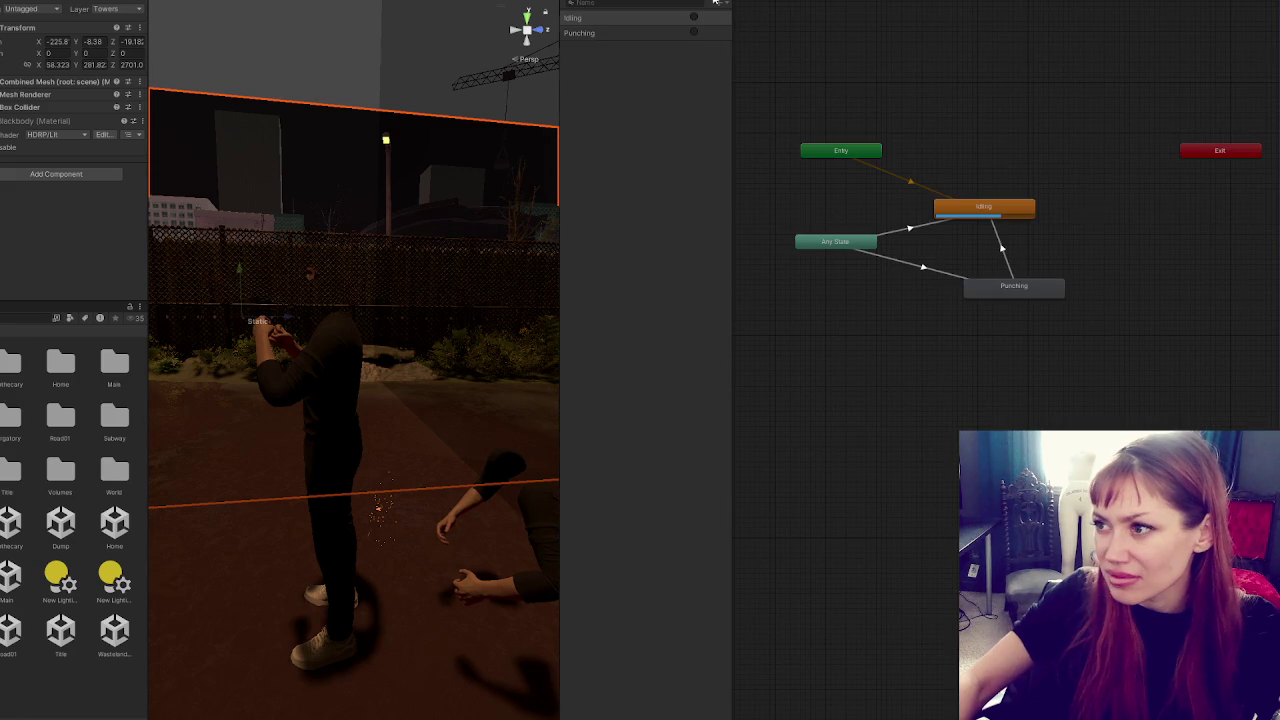
key(a)
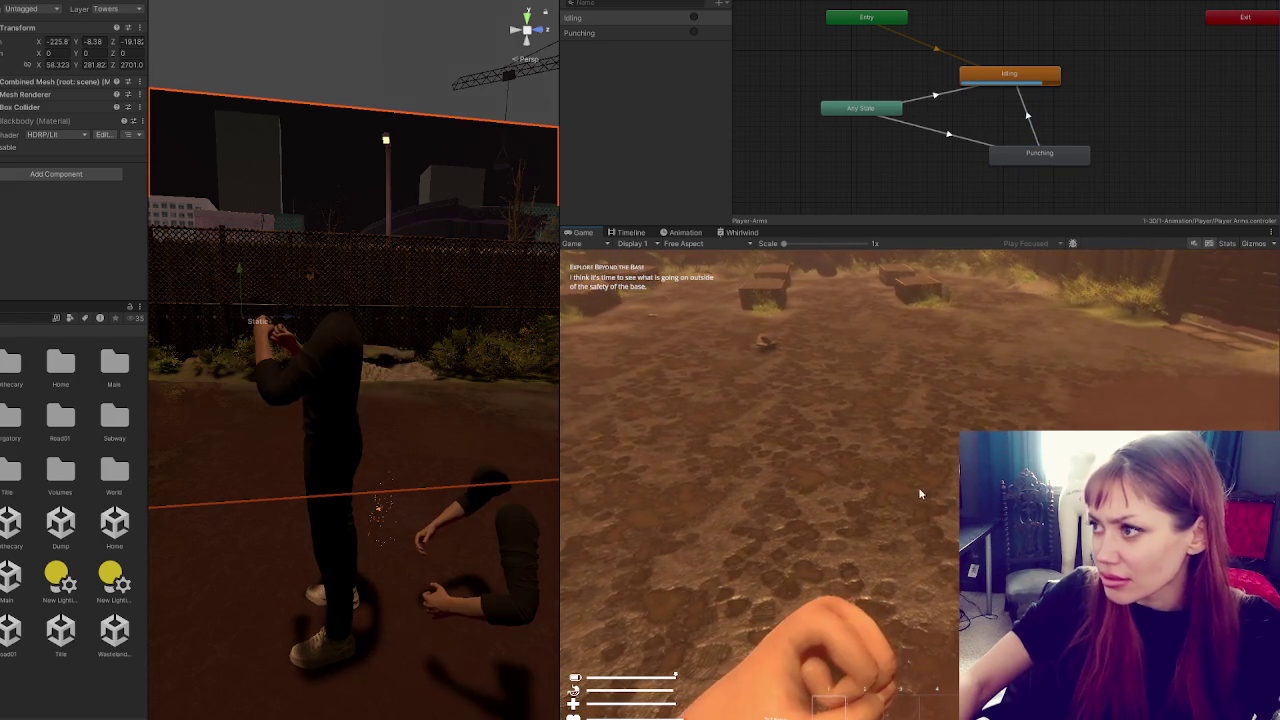
key(Tab)
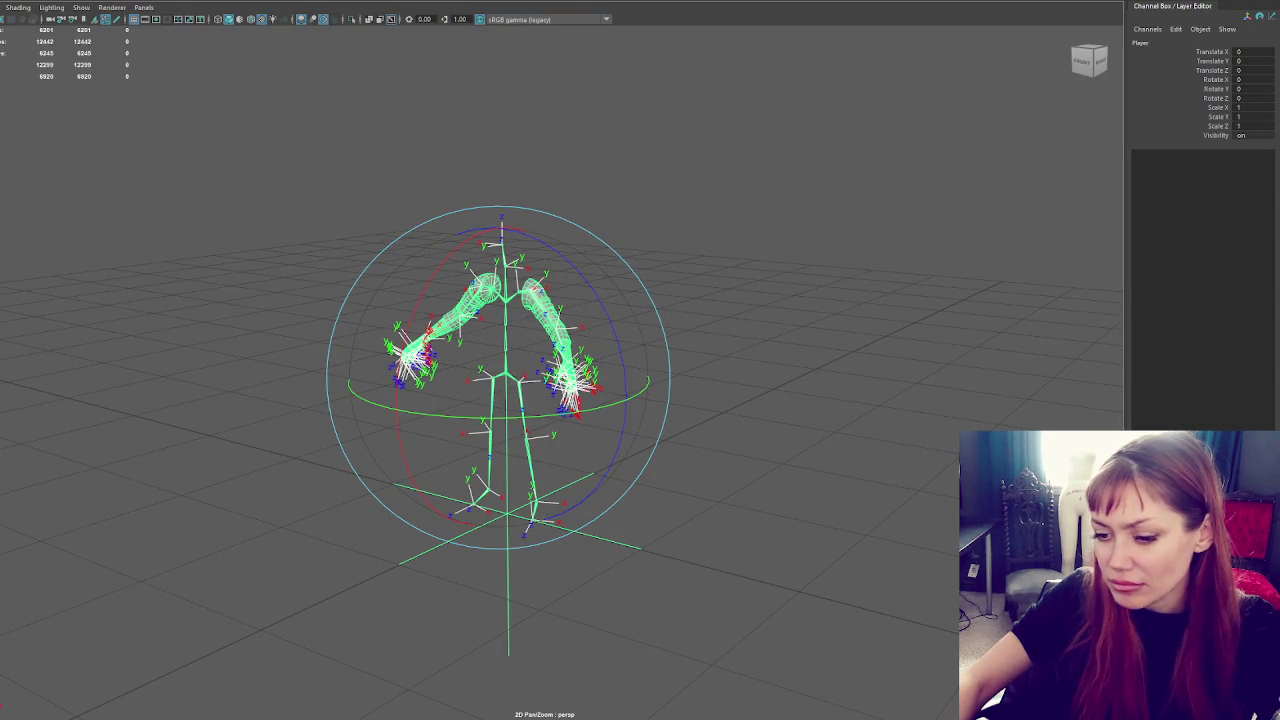
key(alt+Tab)
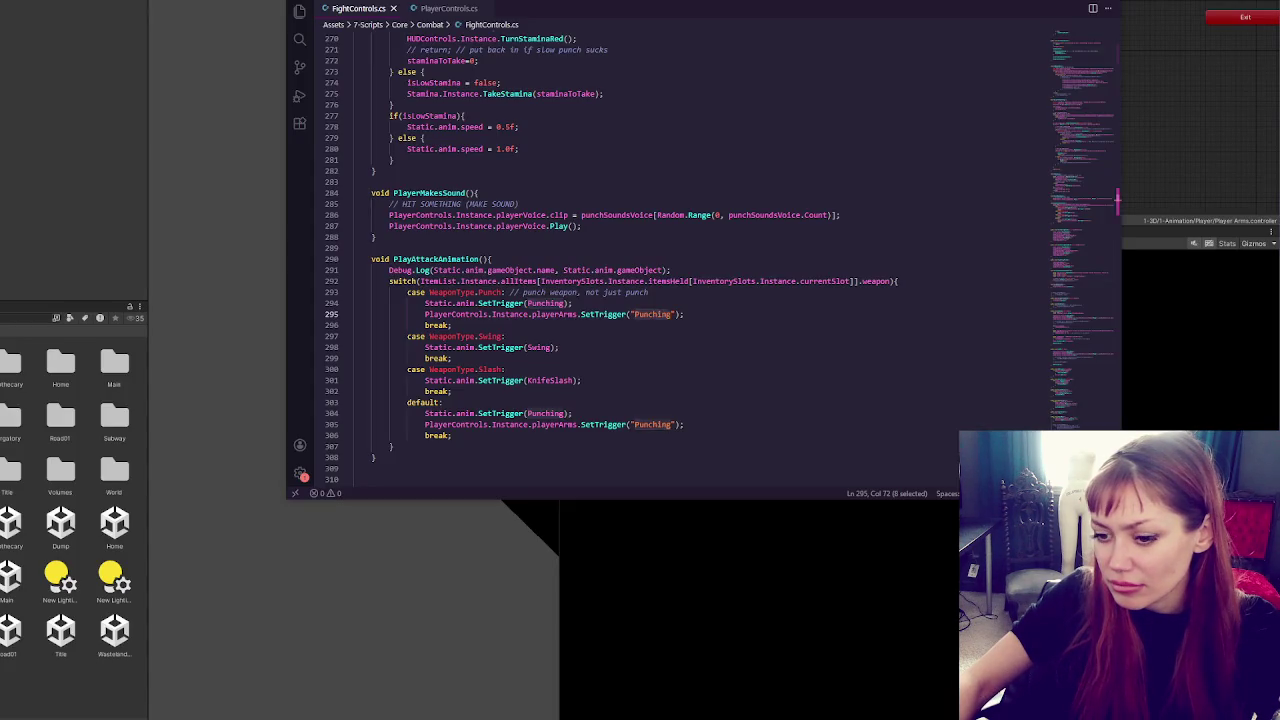
Switch from FightControls.cs to Maya and orbit around the arm rig
key(alt+Tab)
mouse_move(570, 320)
mouse_down()
mouse_move(652, 463)
mouse_move(527, 468)
mouse_move(623, 463)
mouse_up()
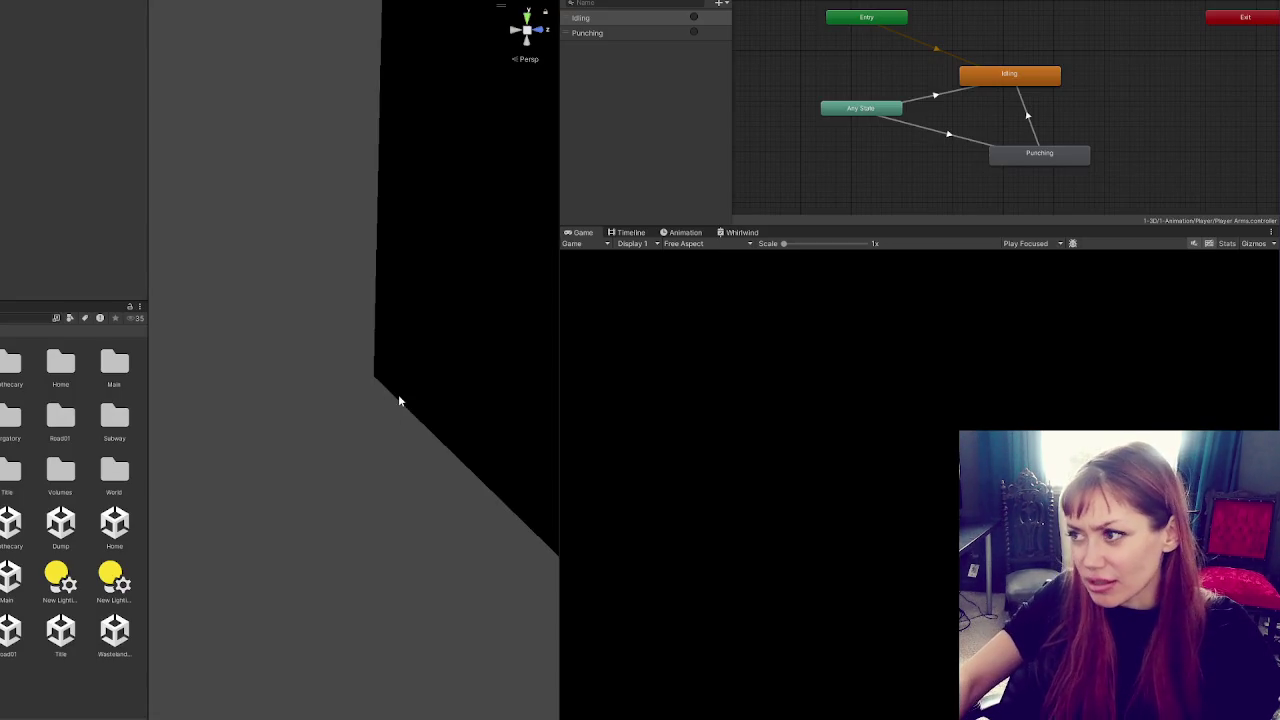
Compare the Idling and Punching states, noting Idling has no motion, then select the Main scene
click(1008, 76)
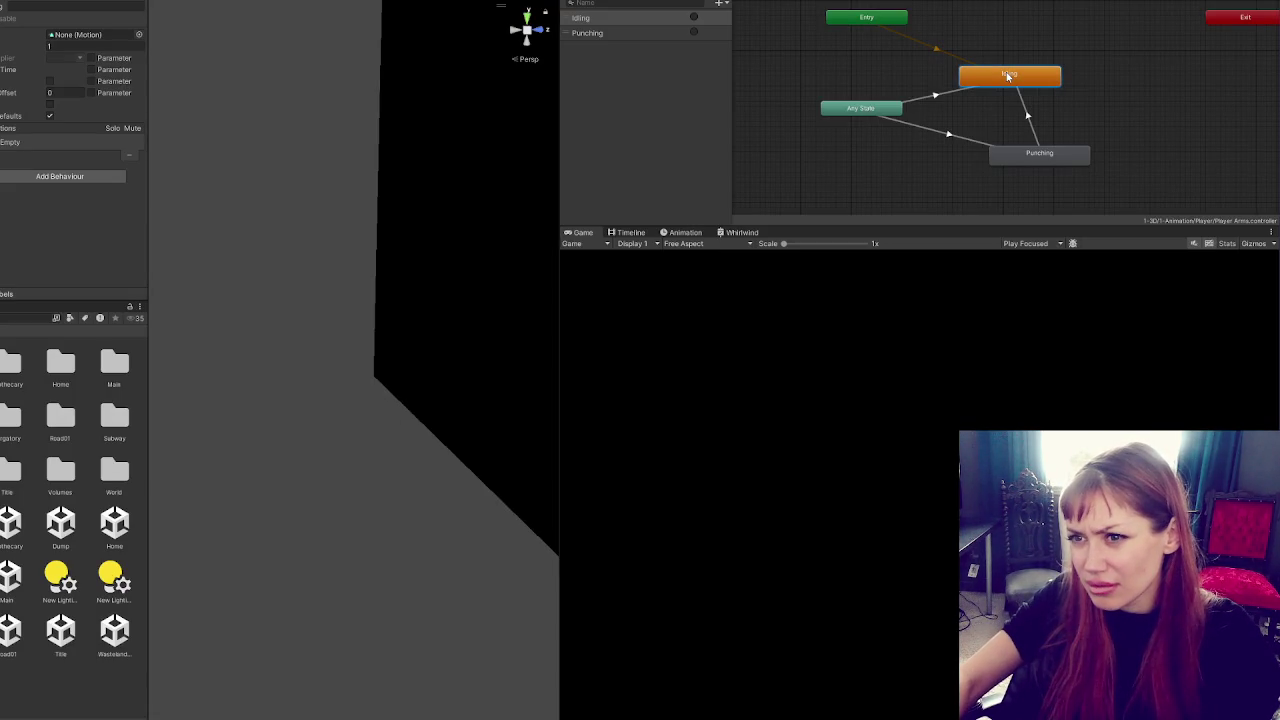
click(1032, 156)
click(1025, 85)
click(1040, 151)
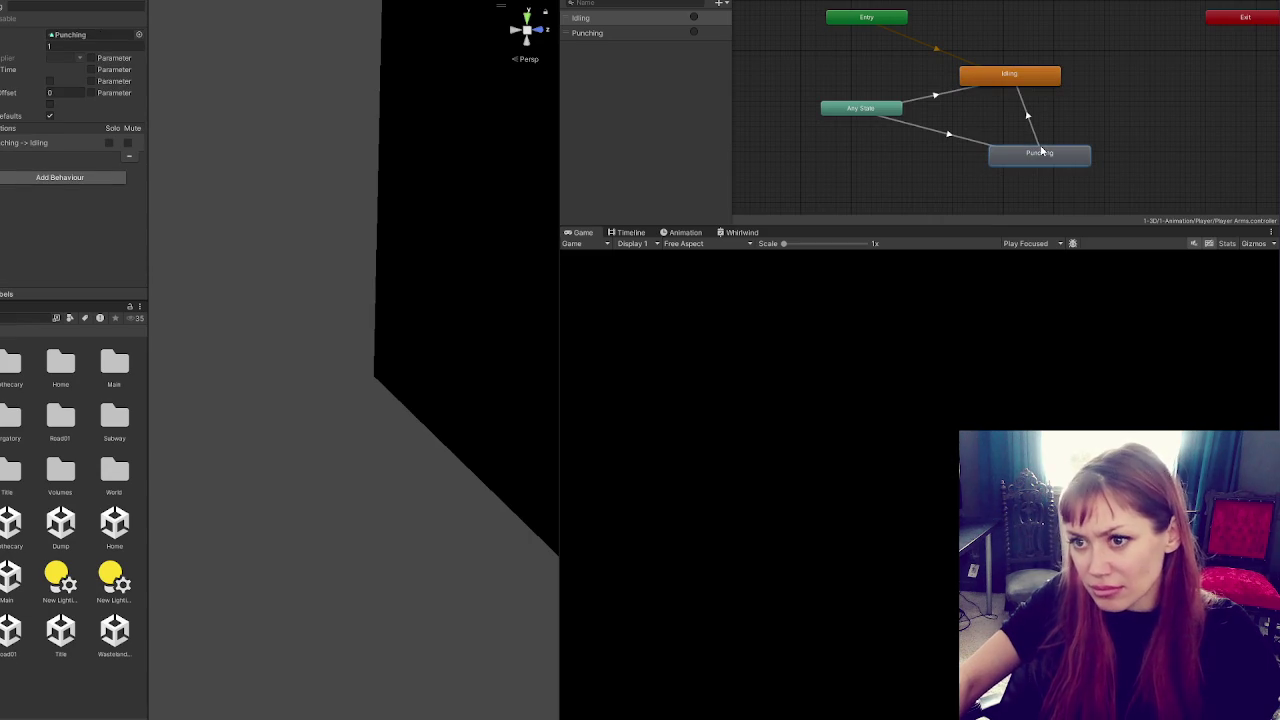
click(1032, 79)
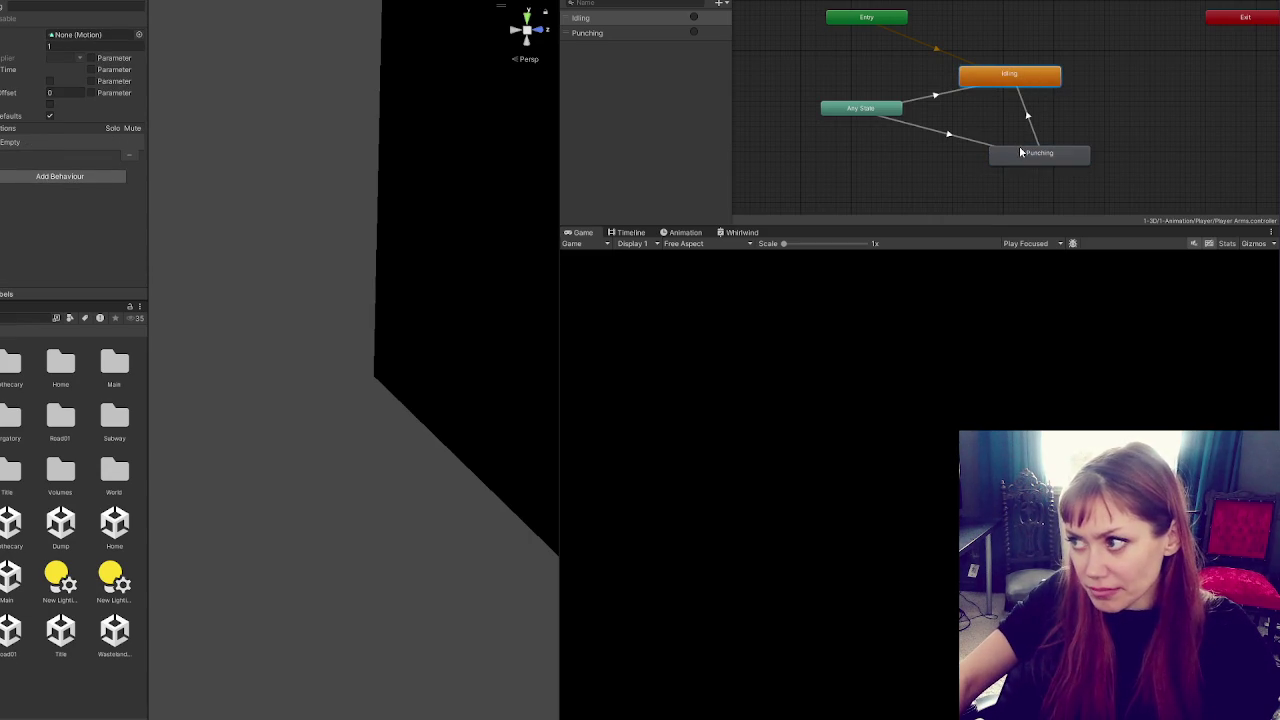
click(1020, 150)
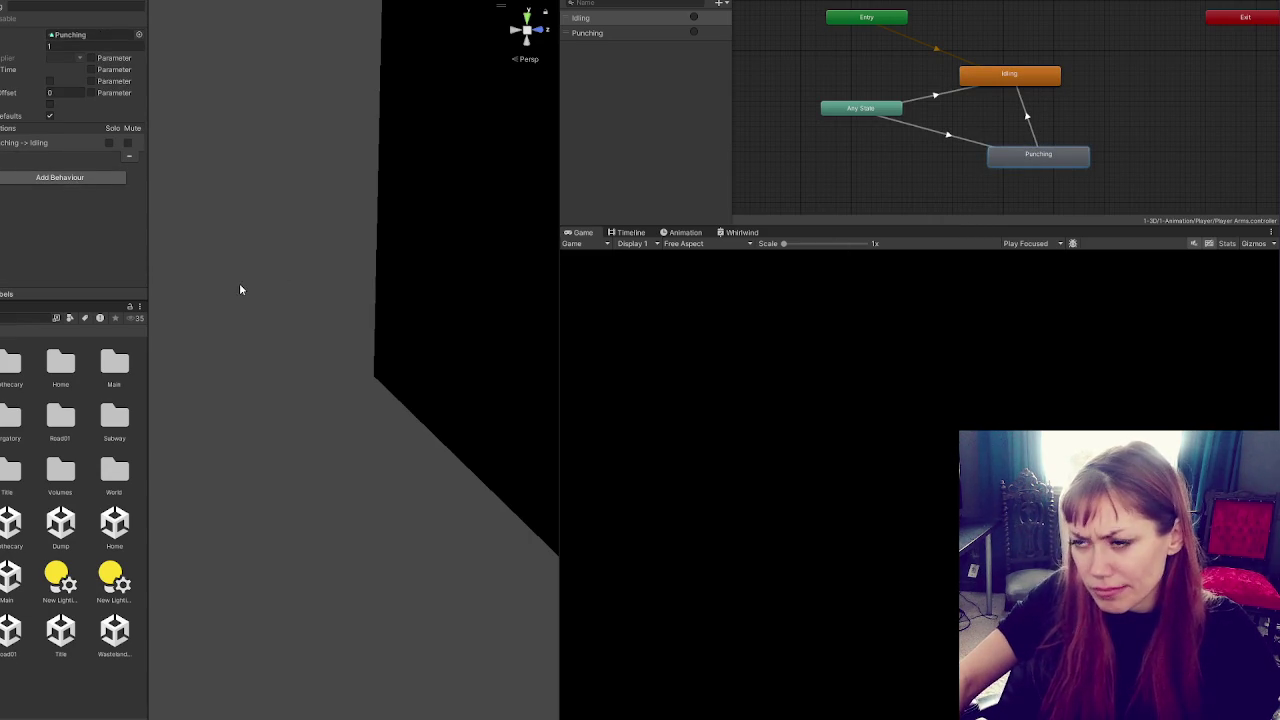
click(14, 586)
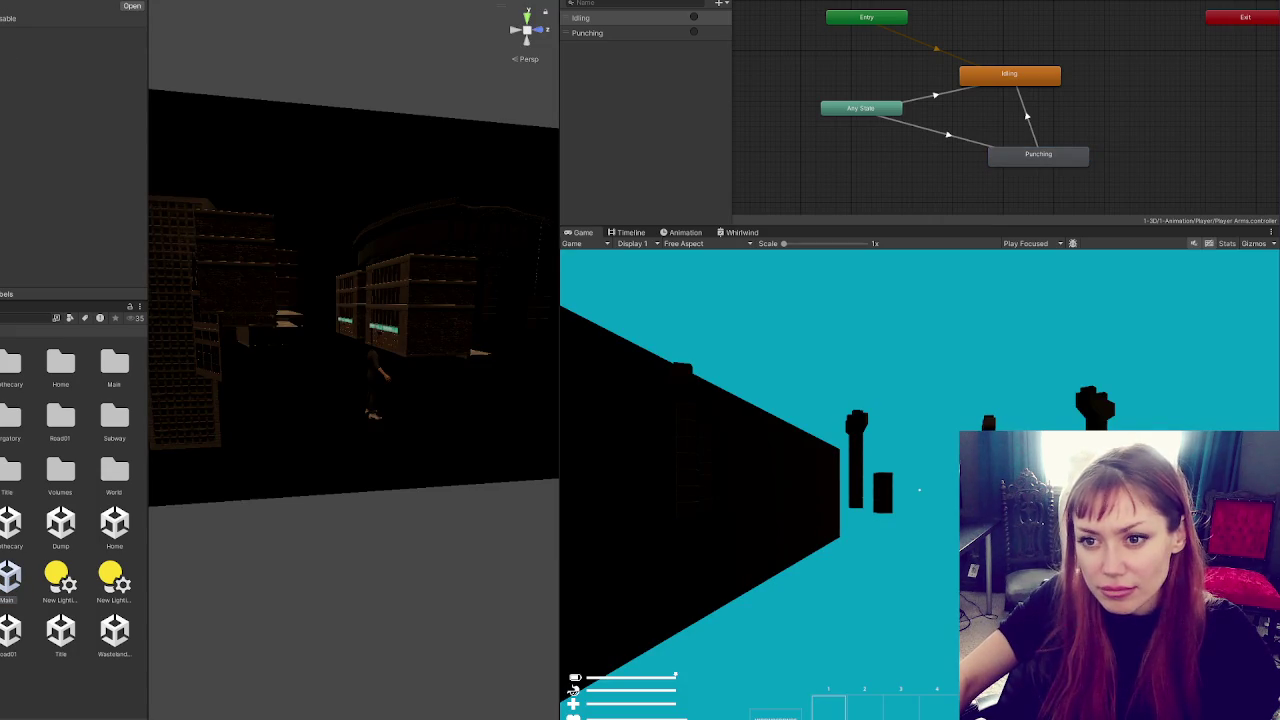
Frame Player-Arms, orbit to look down on it, and check its Animator update mode options
click(373, 385)
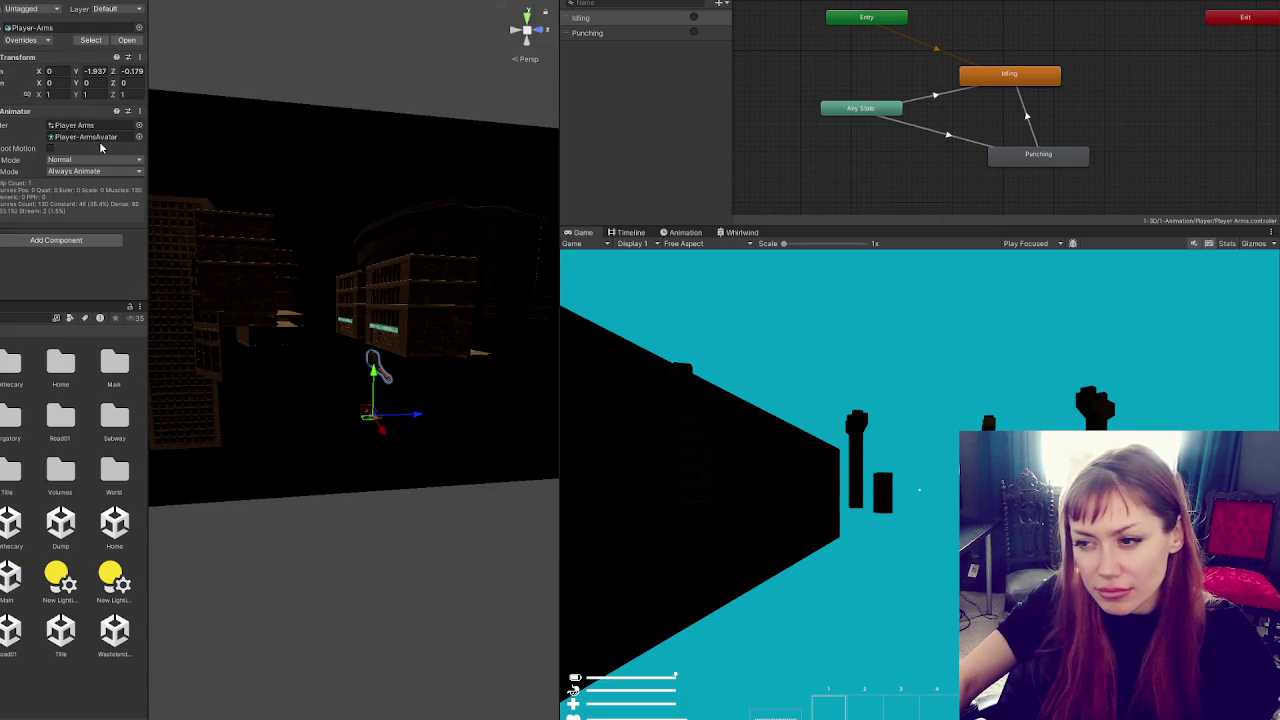
key(f)
mouse_move(448, 400)
mouse_down()
mouse_move(571, 451)
mouse_move(420, 463)
mouse_move(151, 446)
mouse_up()
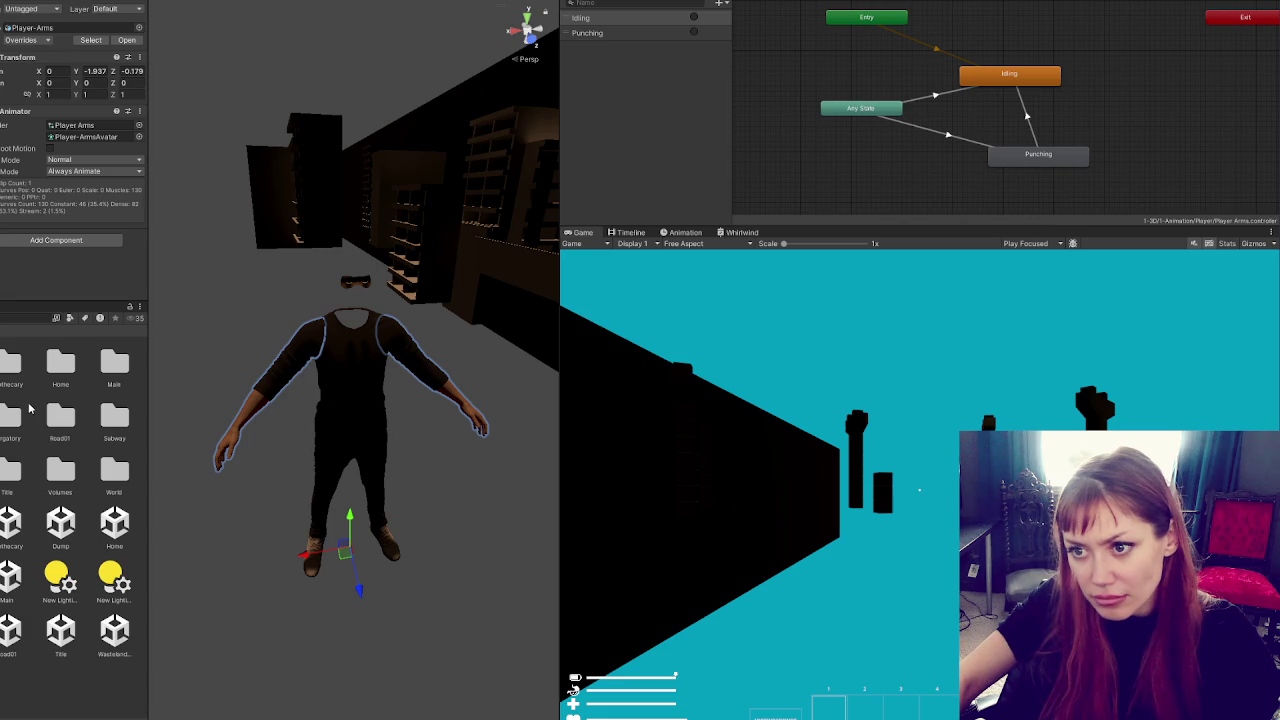
click(89, 159)
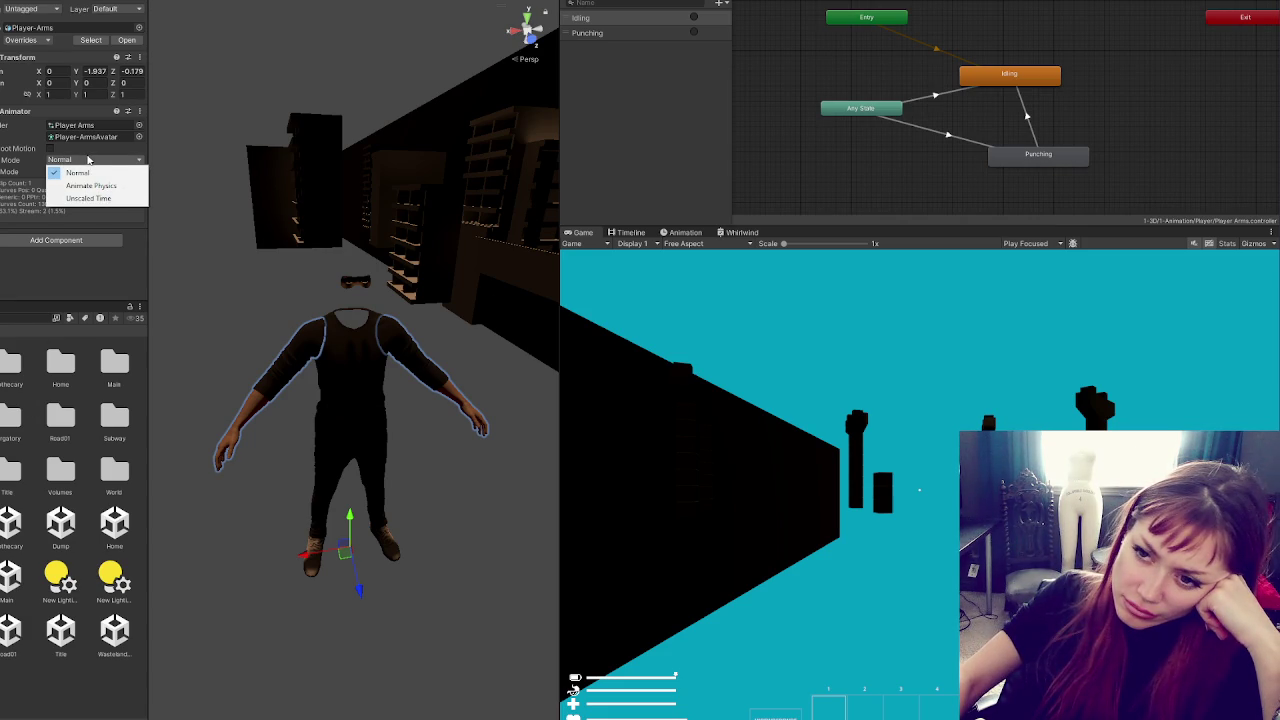
Keep update mode Normal and inspect the main camera, the other camera and Player-Arms
click(95, 159)
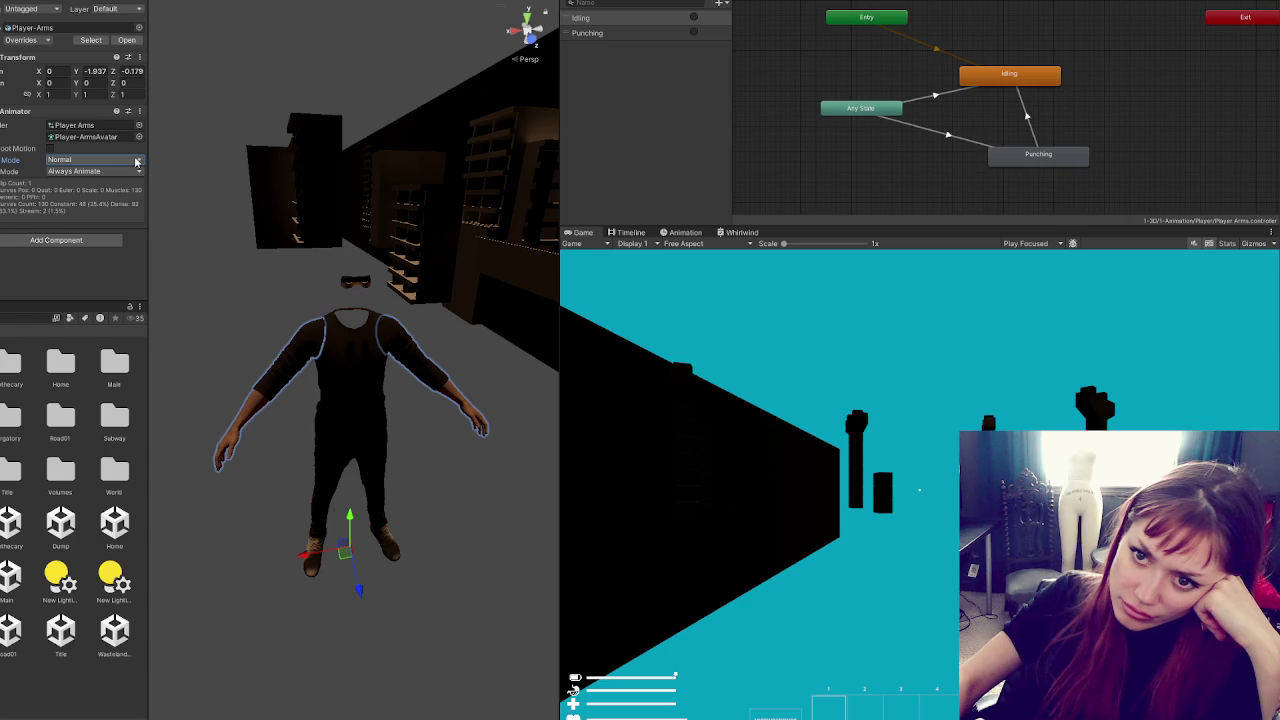
click(355, 281)
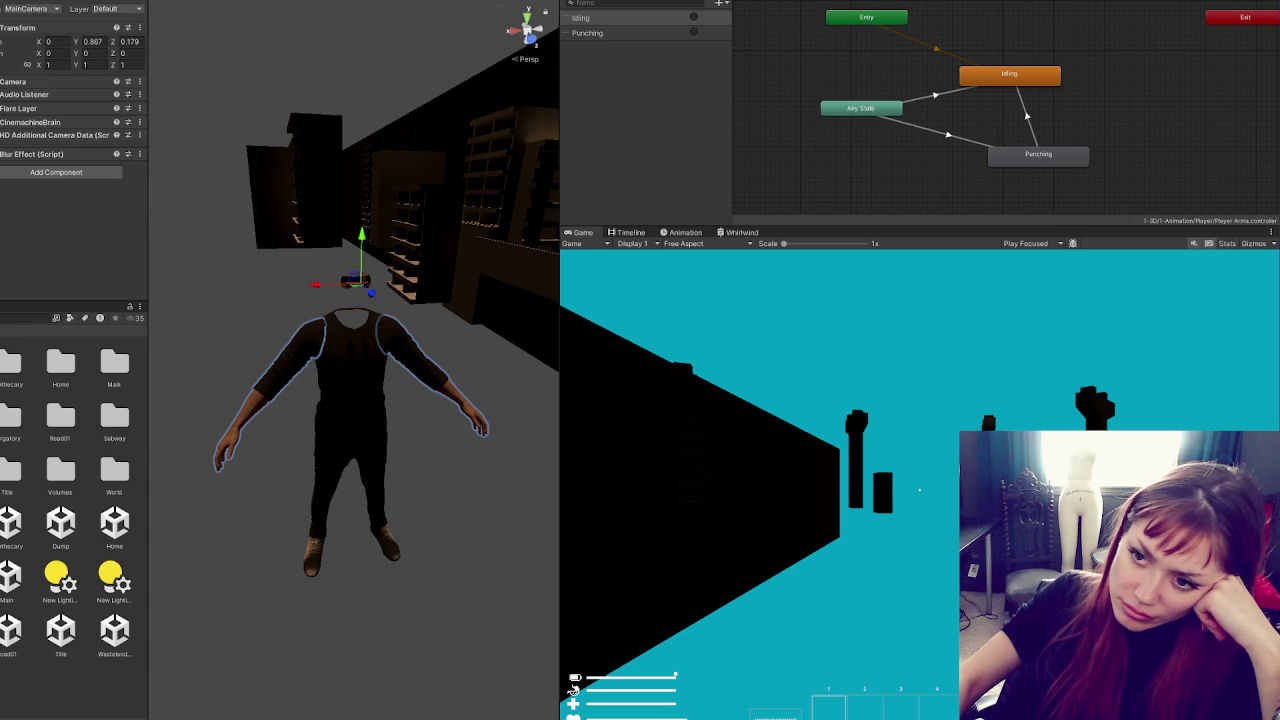
click(277, 210)
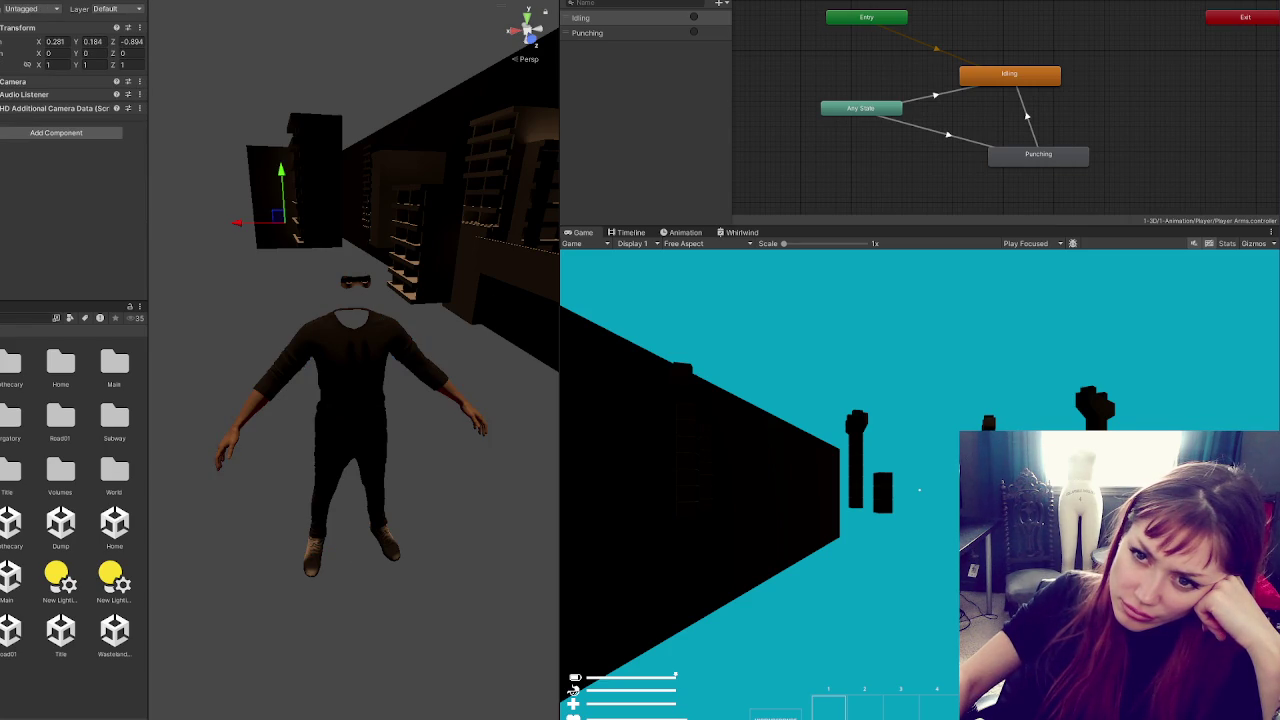
click(355, 281)
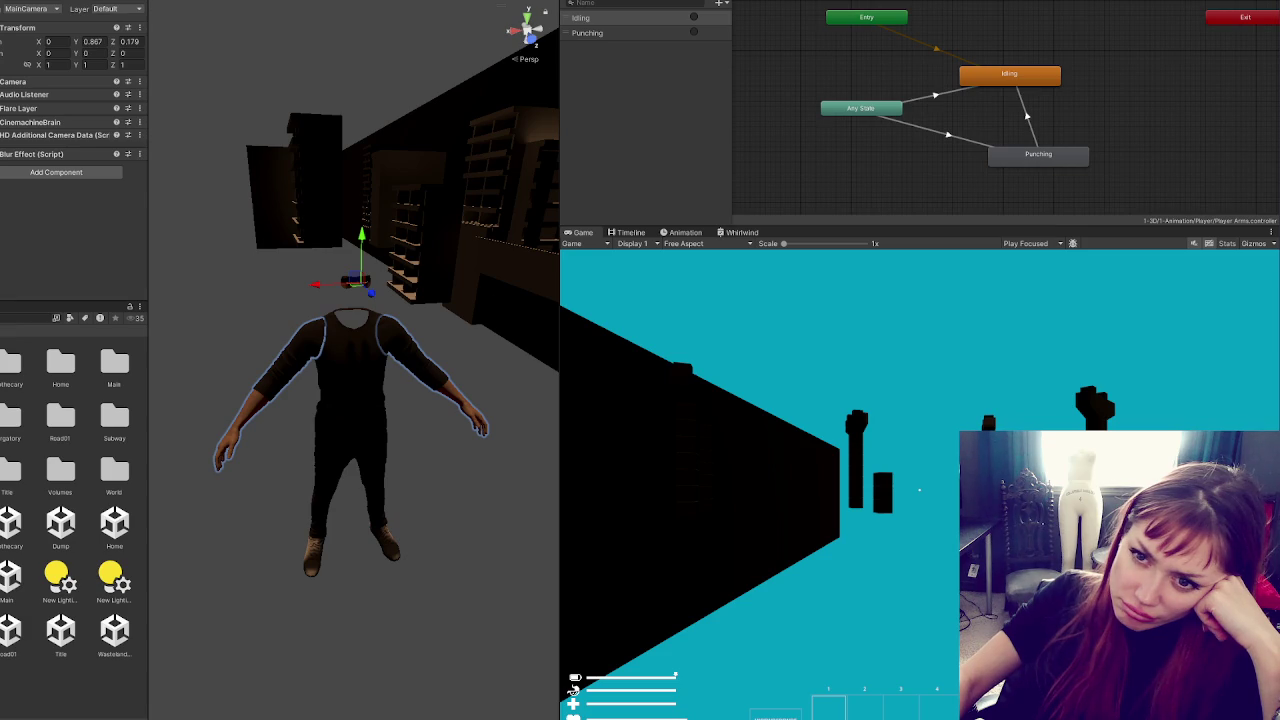
click(350, 400)
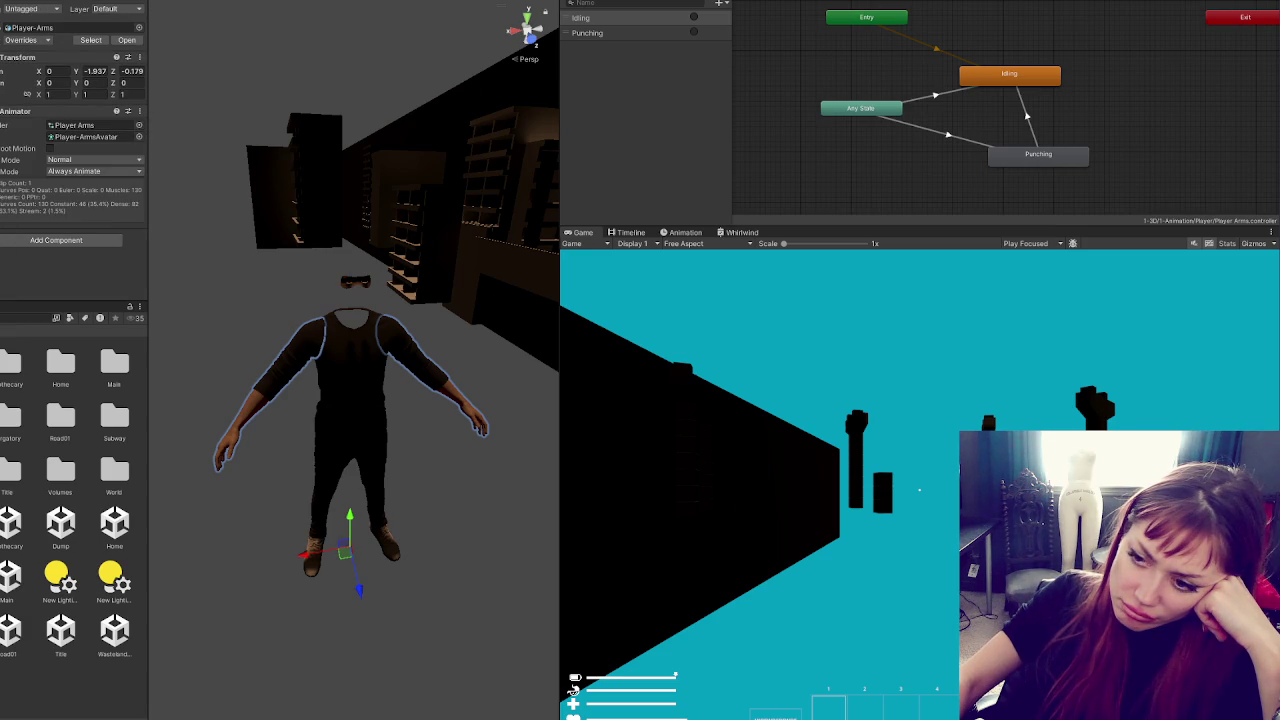
click(355, 282)
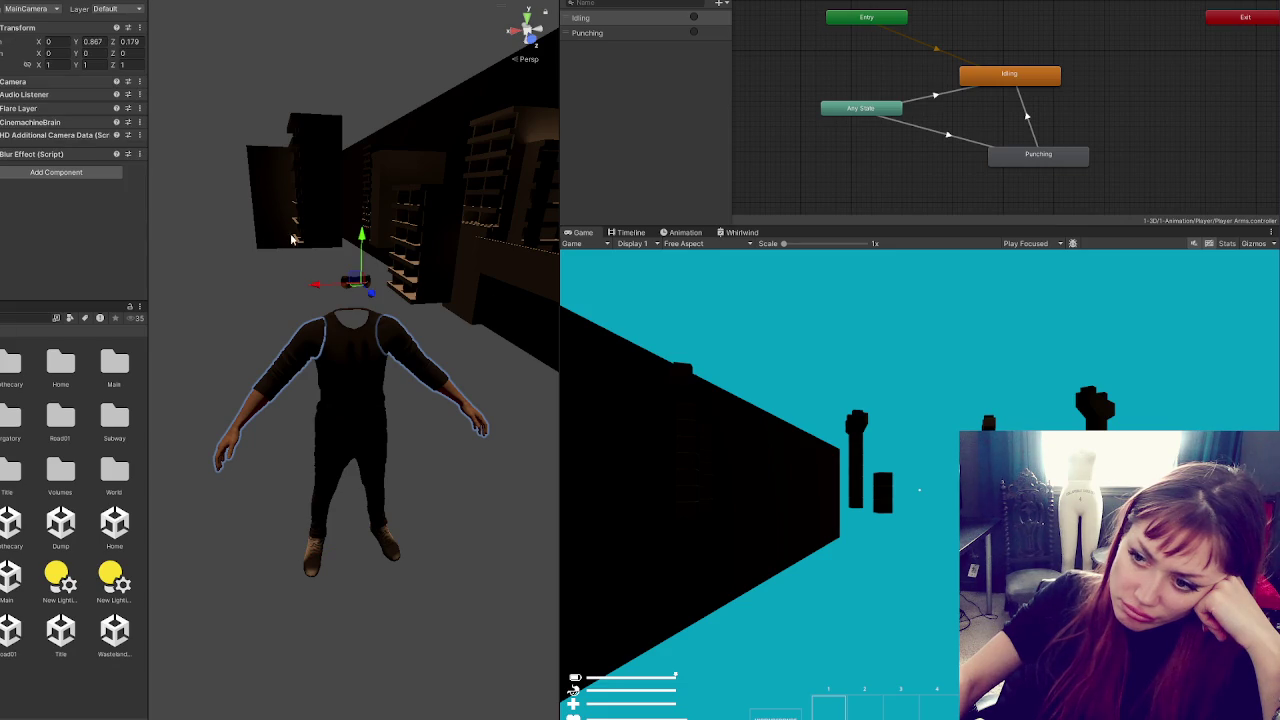
Edit the camera's Y rotation, then undo back until the full Player character shows
key(e)
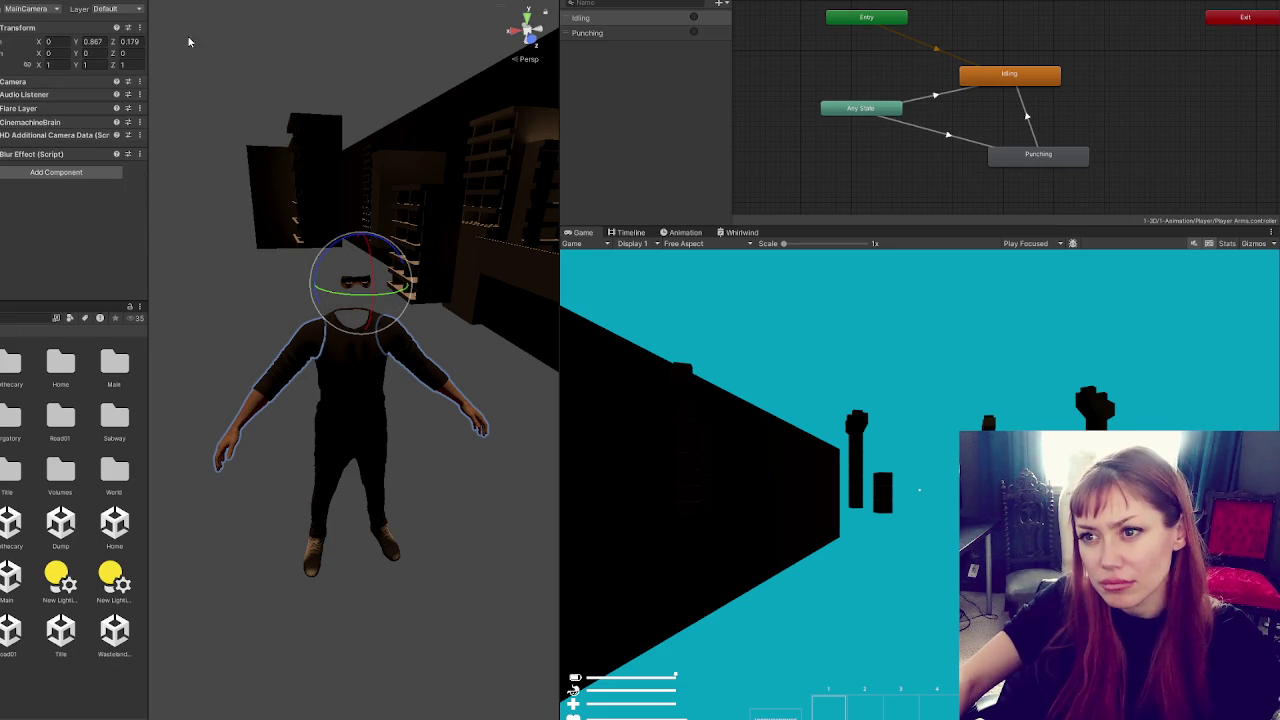
click(74, 53)
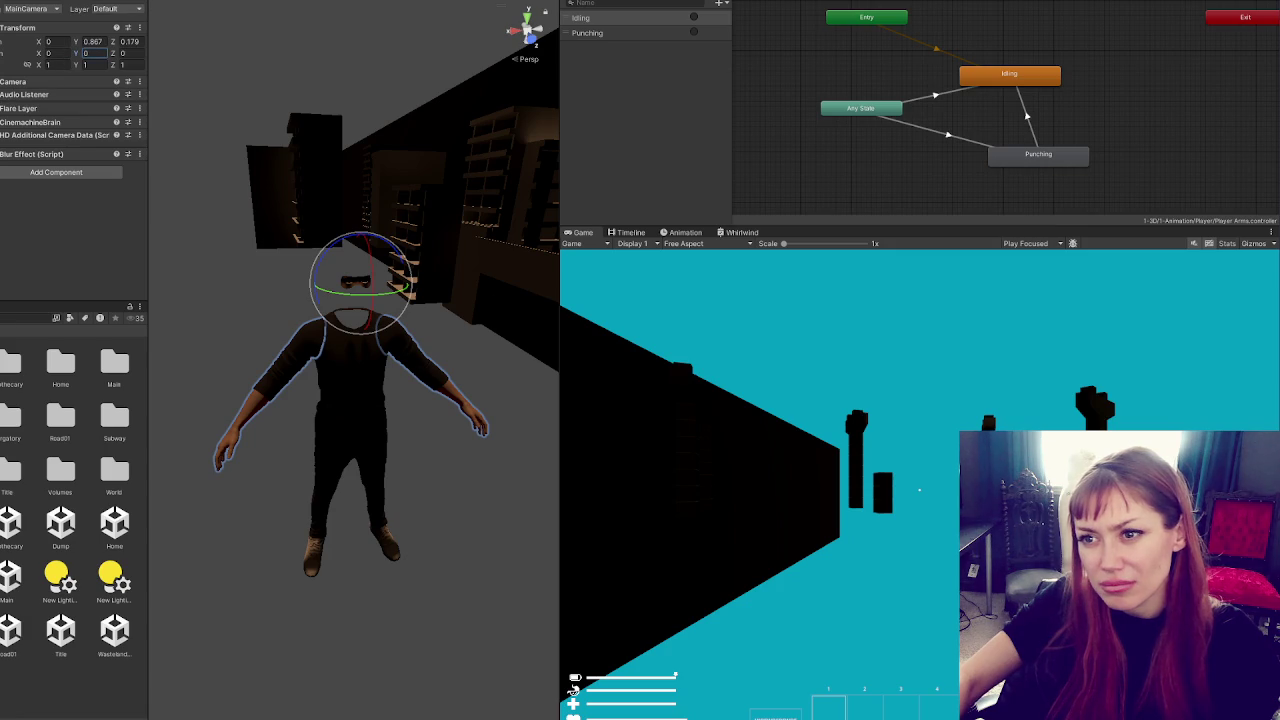
key(ctrl+z)
key(ctrl+z)
key(ctrl+z)
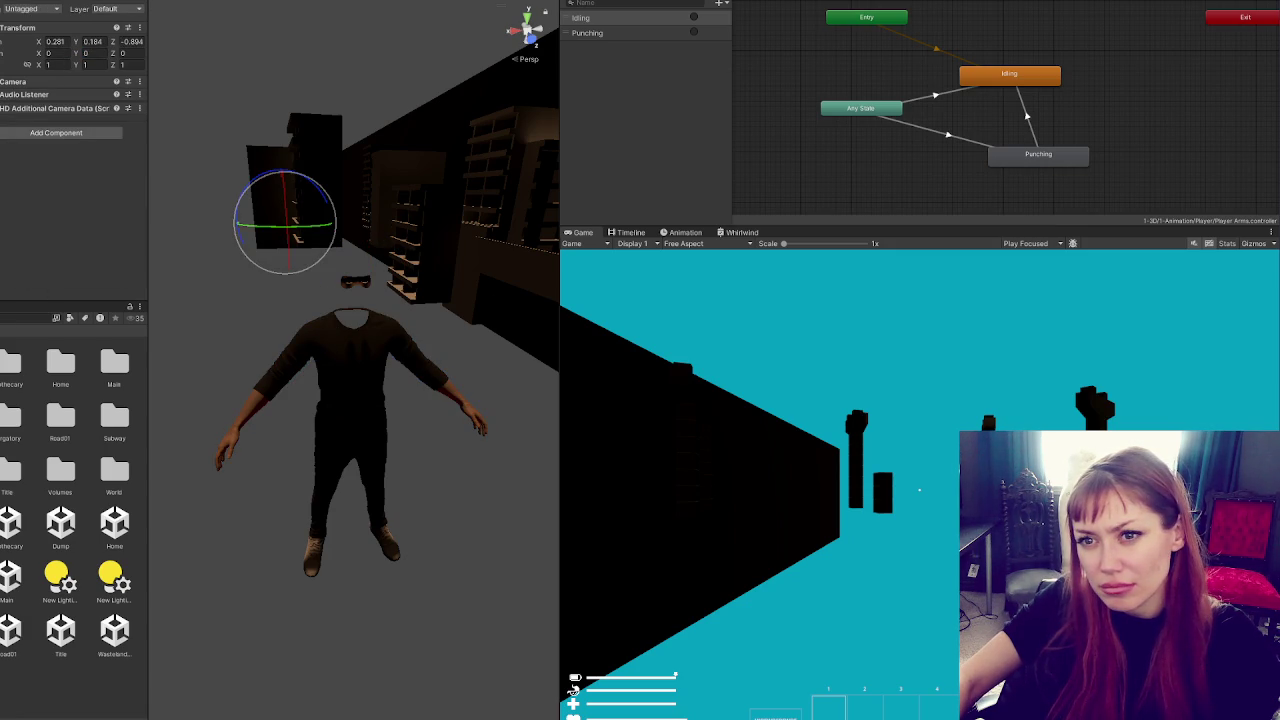
key(ctrl+z)
key(ctrl+z)
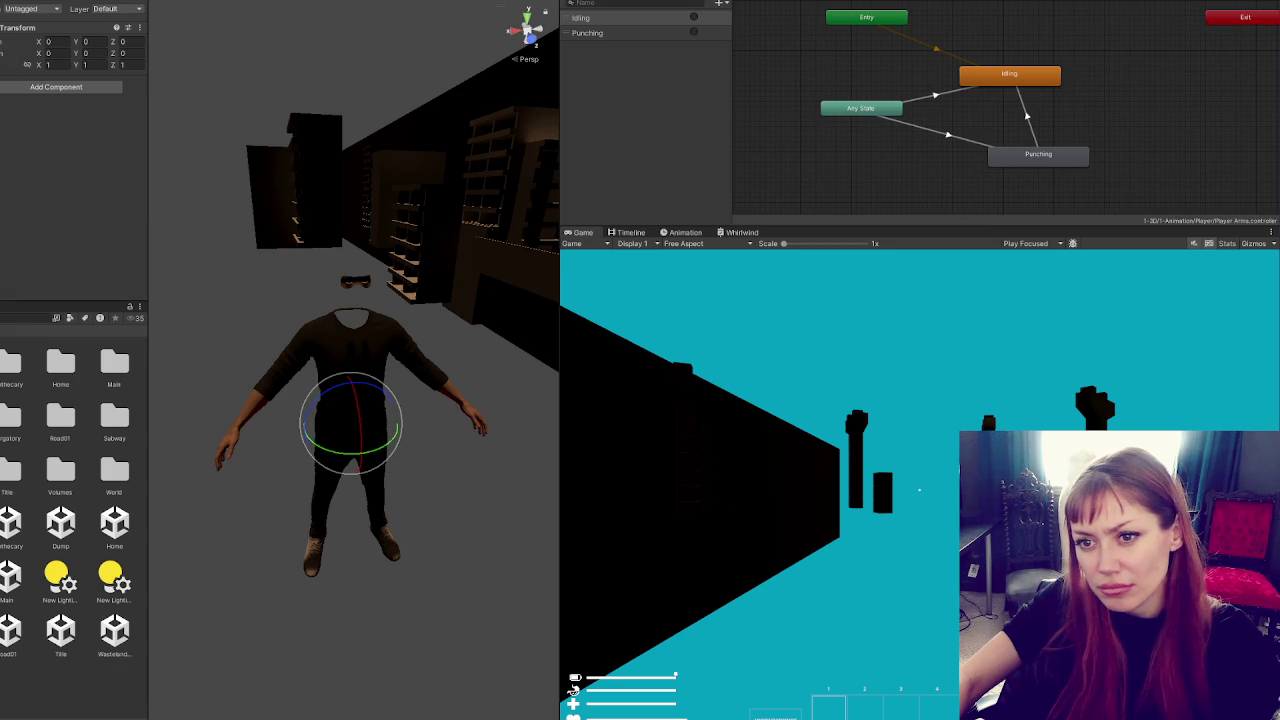
key(ctrl+z)
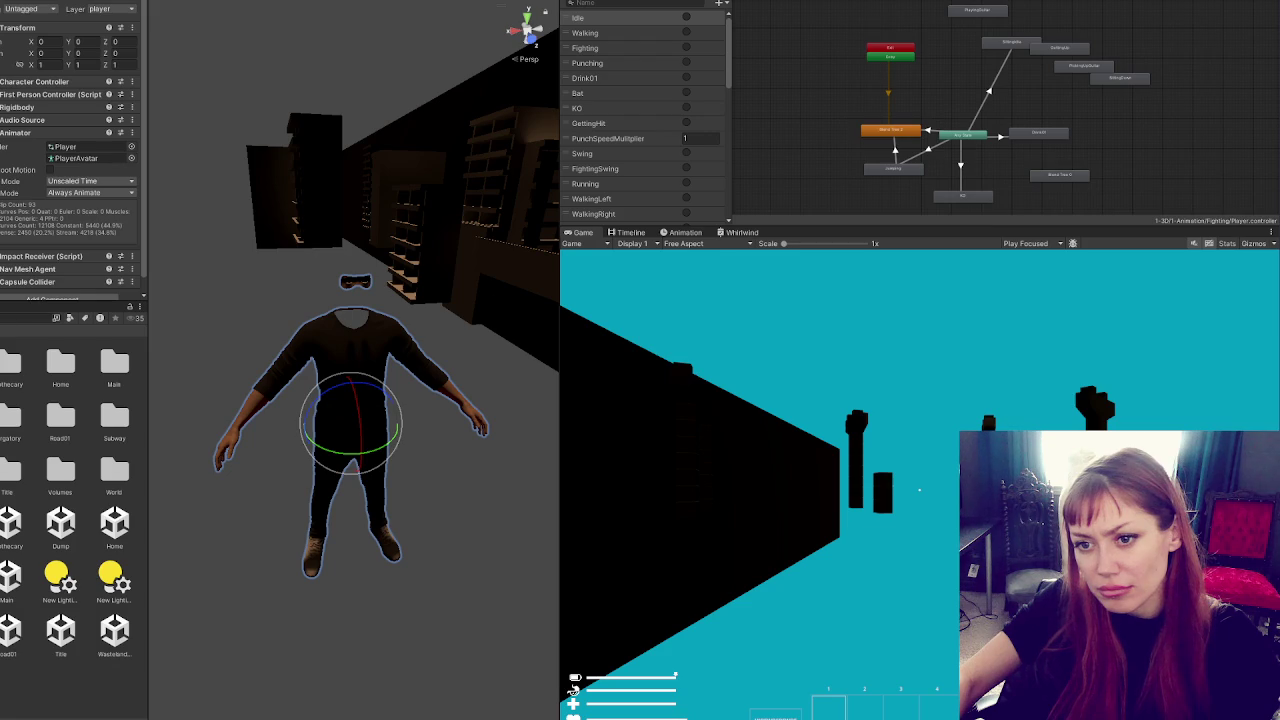
Select the Player prefab, collapse Player Controls and Animator, and open the Title scene without saving
key(ctrl+z)
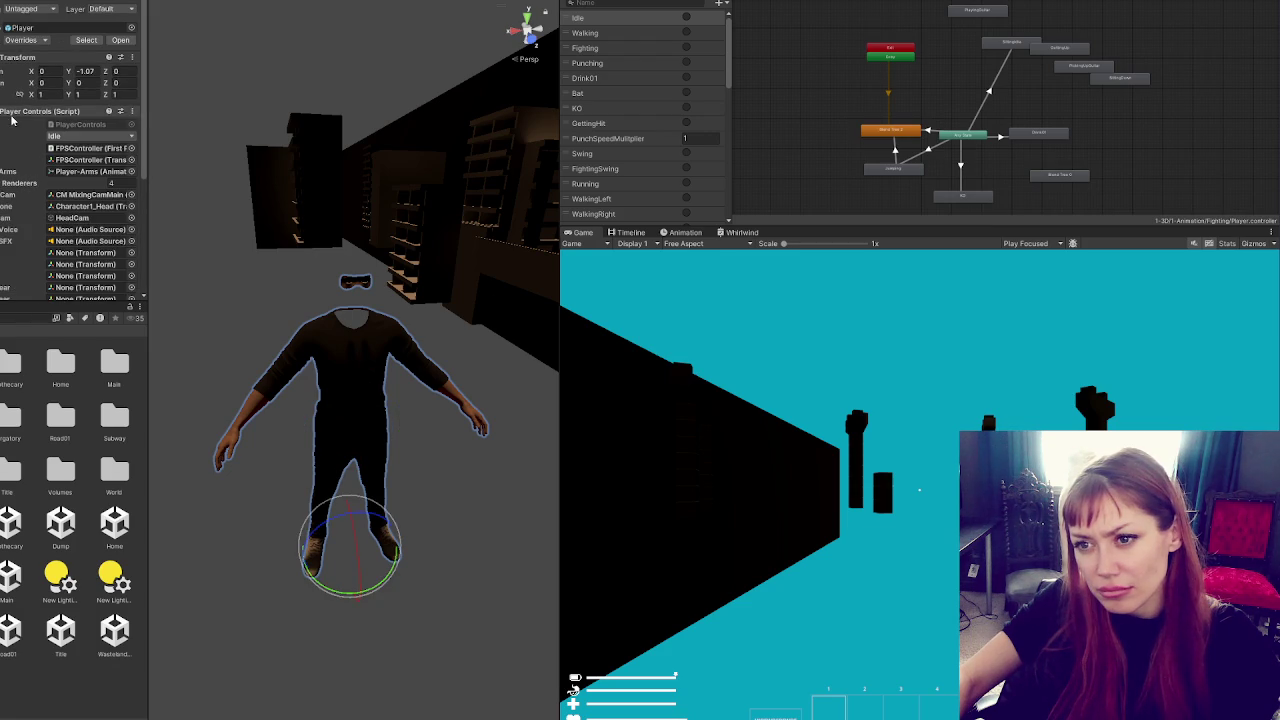
click(40, 111)
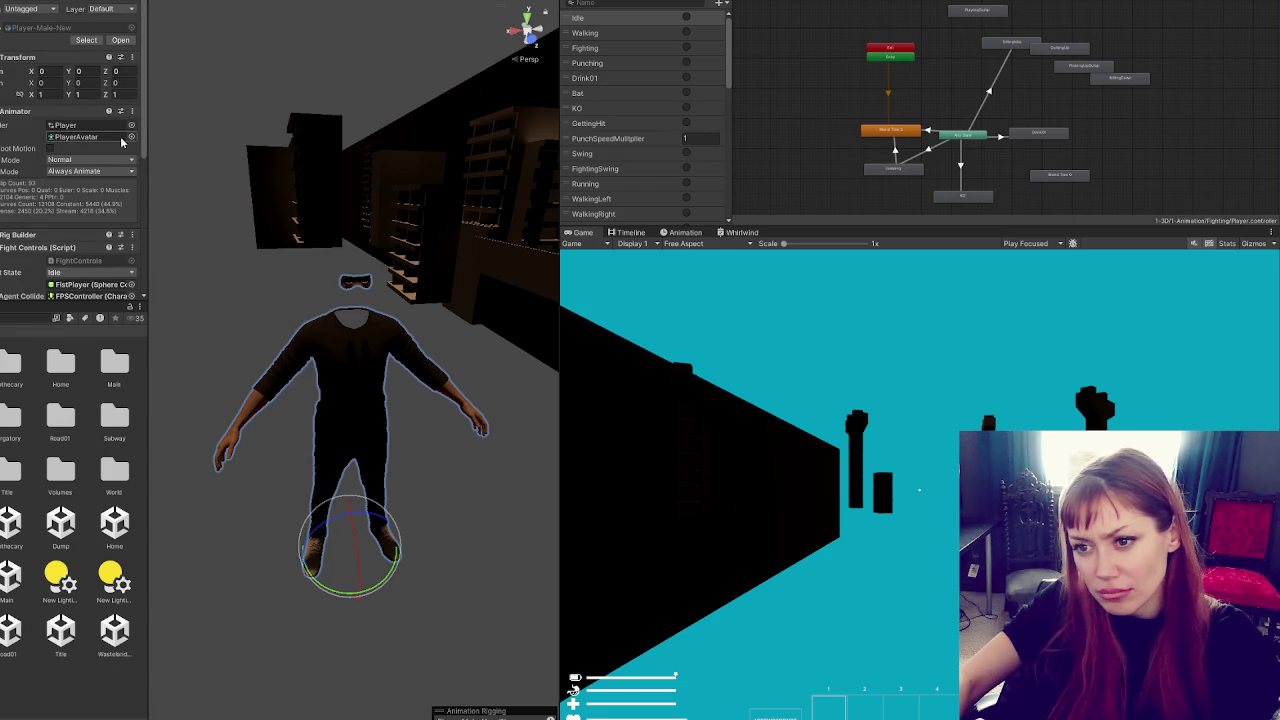
click(44, 112)
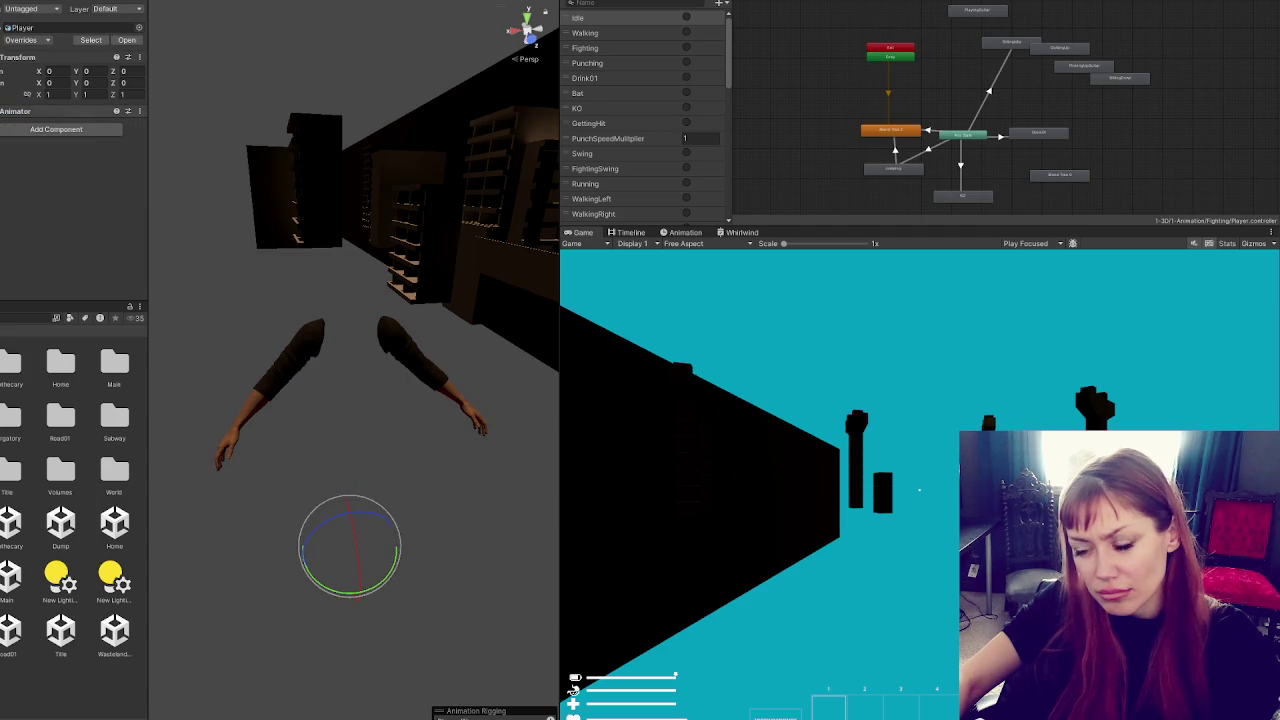
double_click(62, 628)
click(531, 368)
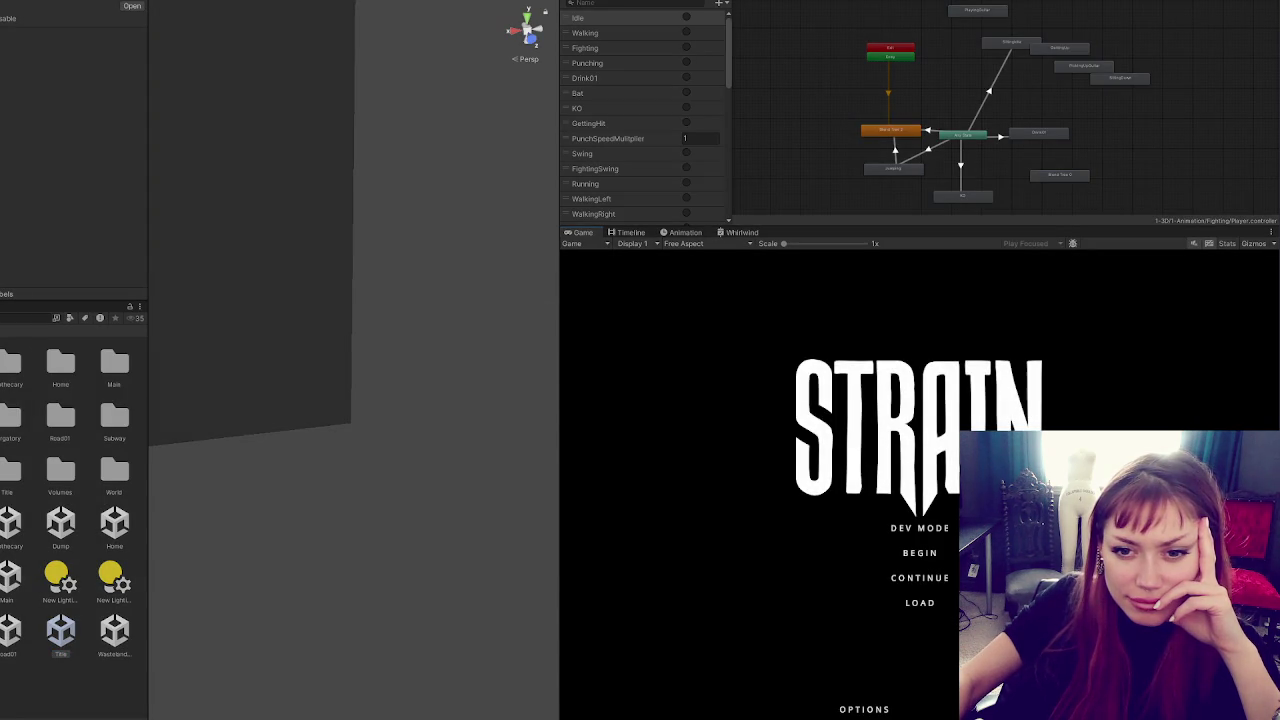
Start the game in DEV MODE and pan the Scene view to the crouched character
click(903, 527)
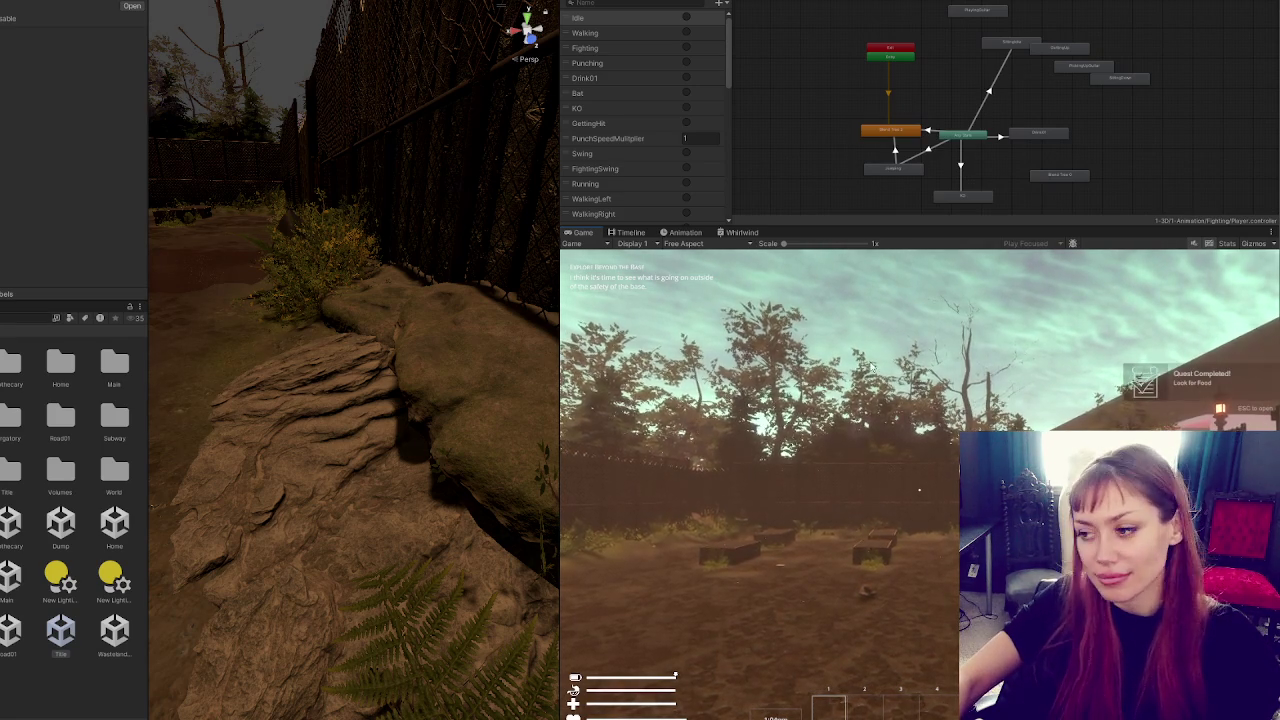
click(848, 463)
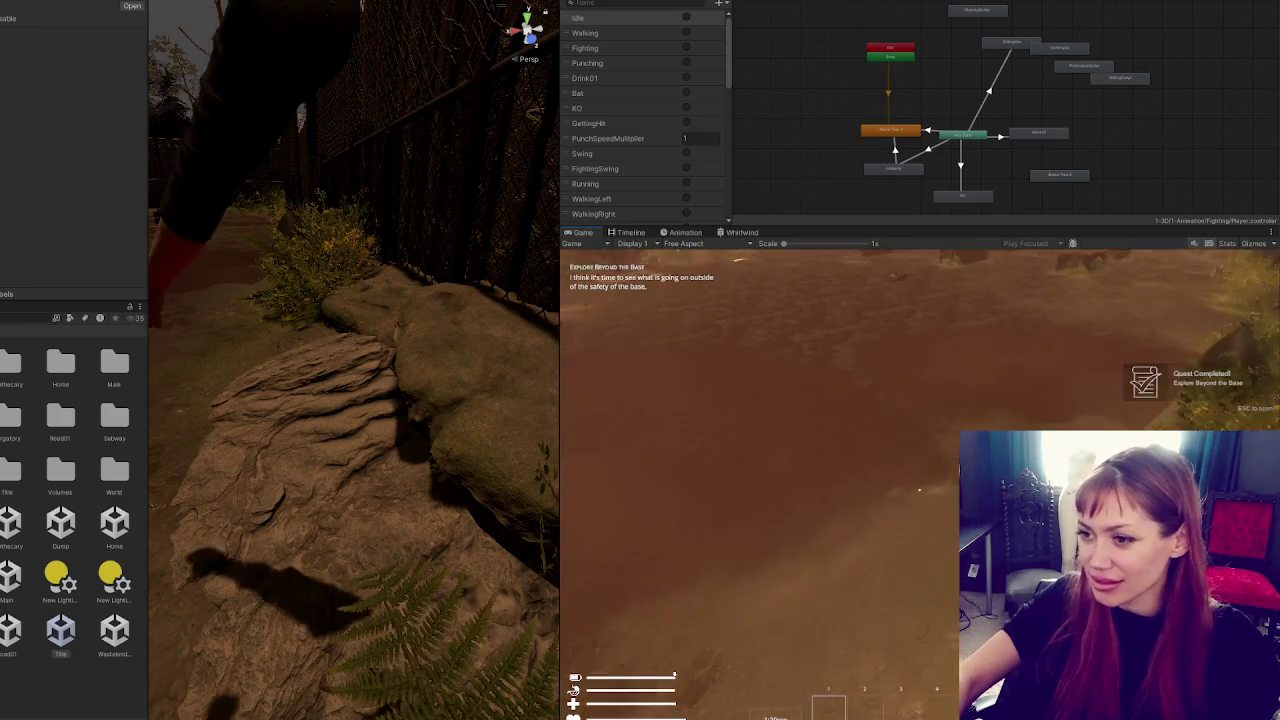
drag(334, 217, 191, 462)
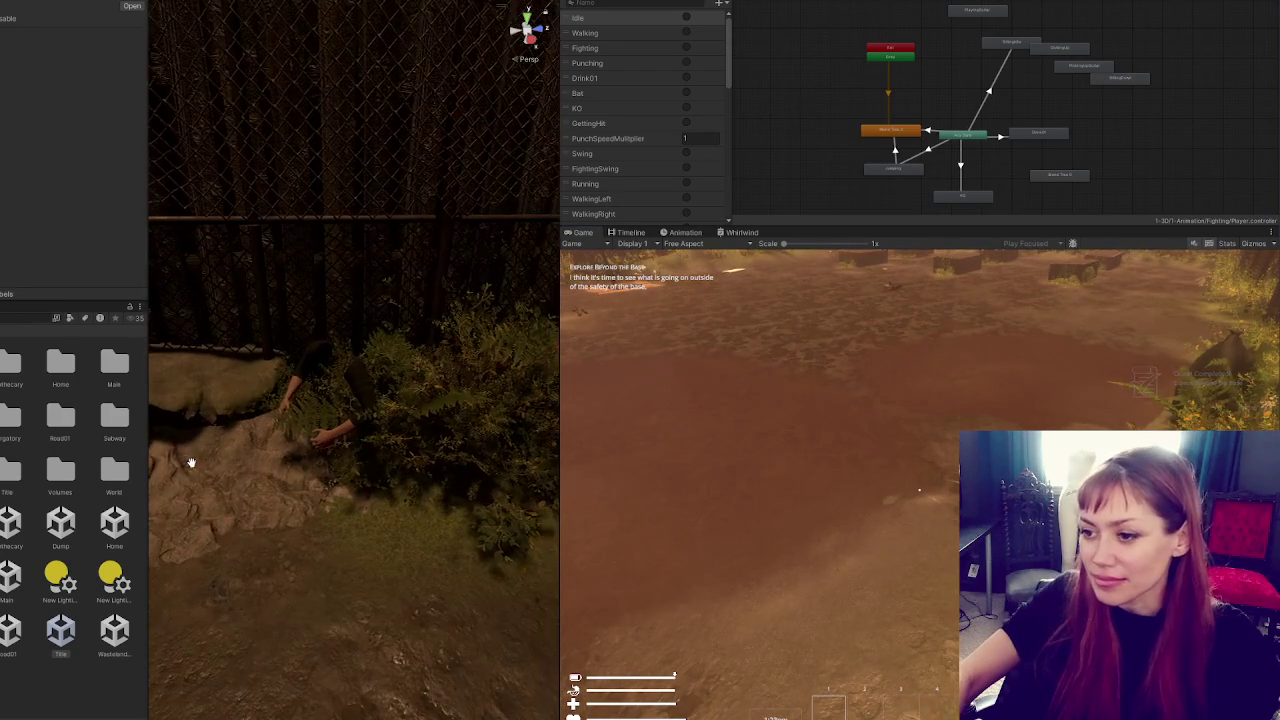
Select the first-person arms object among the crouched character's parts to show Player-Arms
click(289, 385)
click(325, 349)
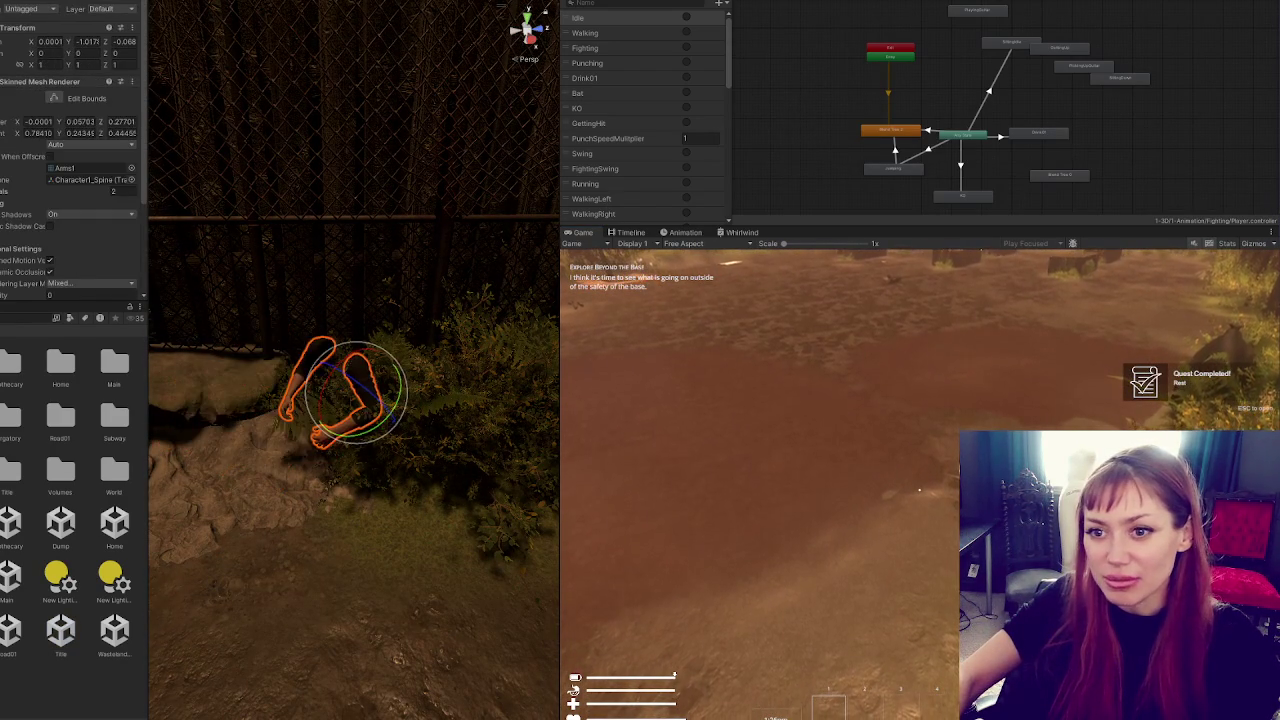
click(330, 395)
click(330, 395)
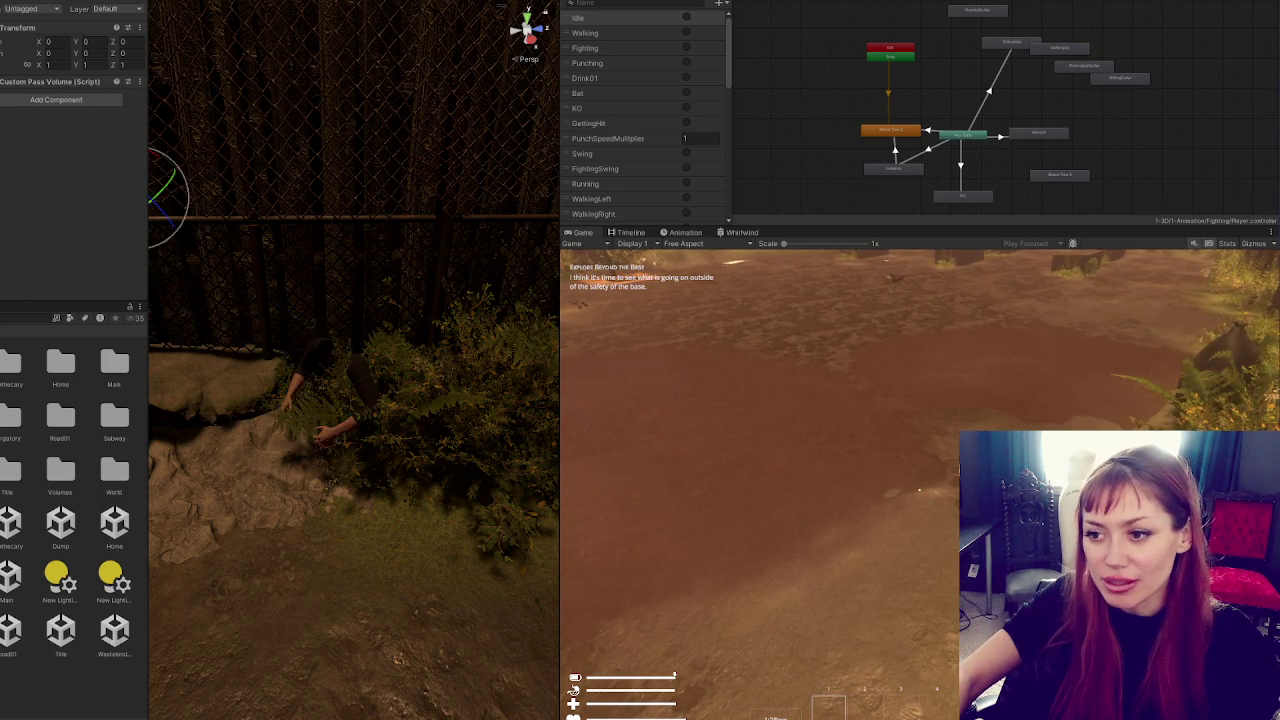
drag(401, 253, 360, 253)
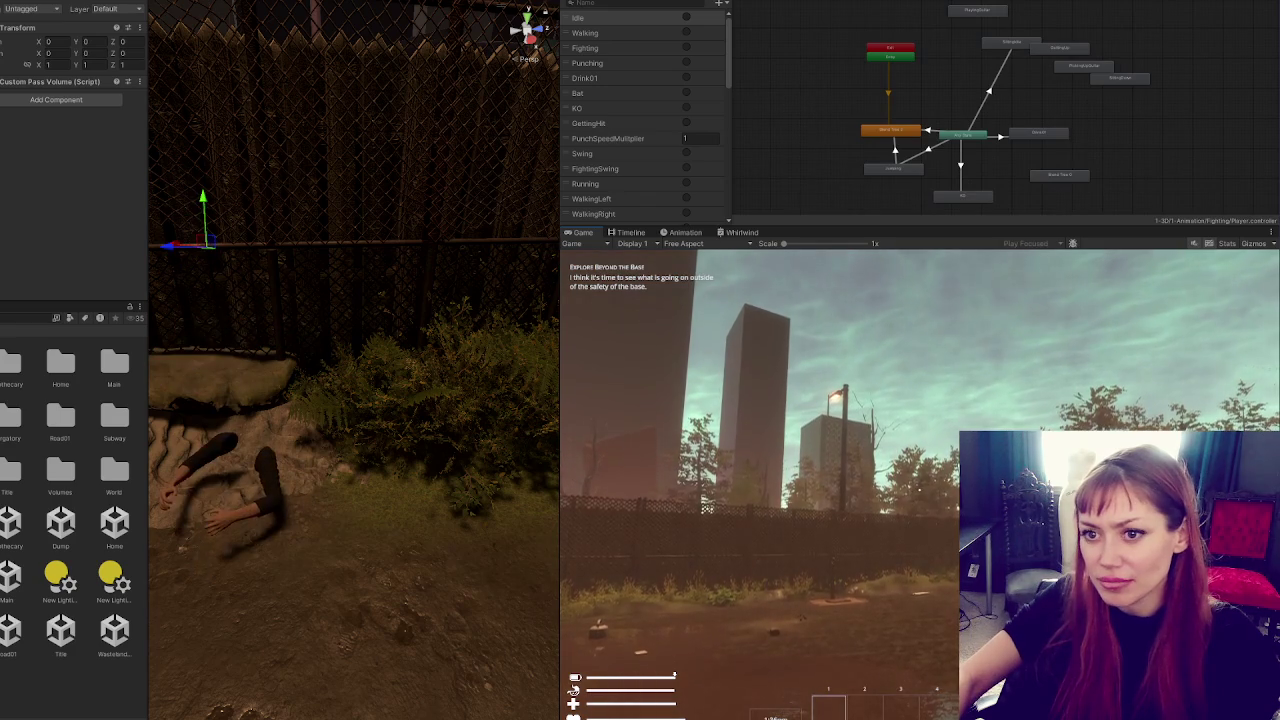
click(228, 478)
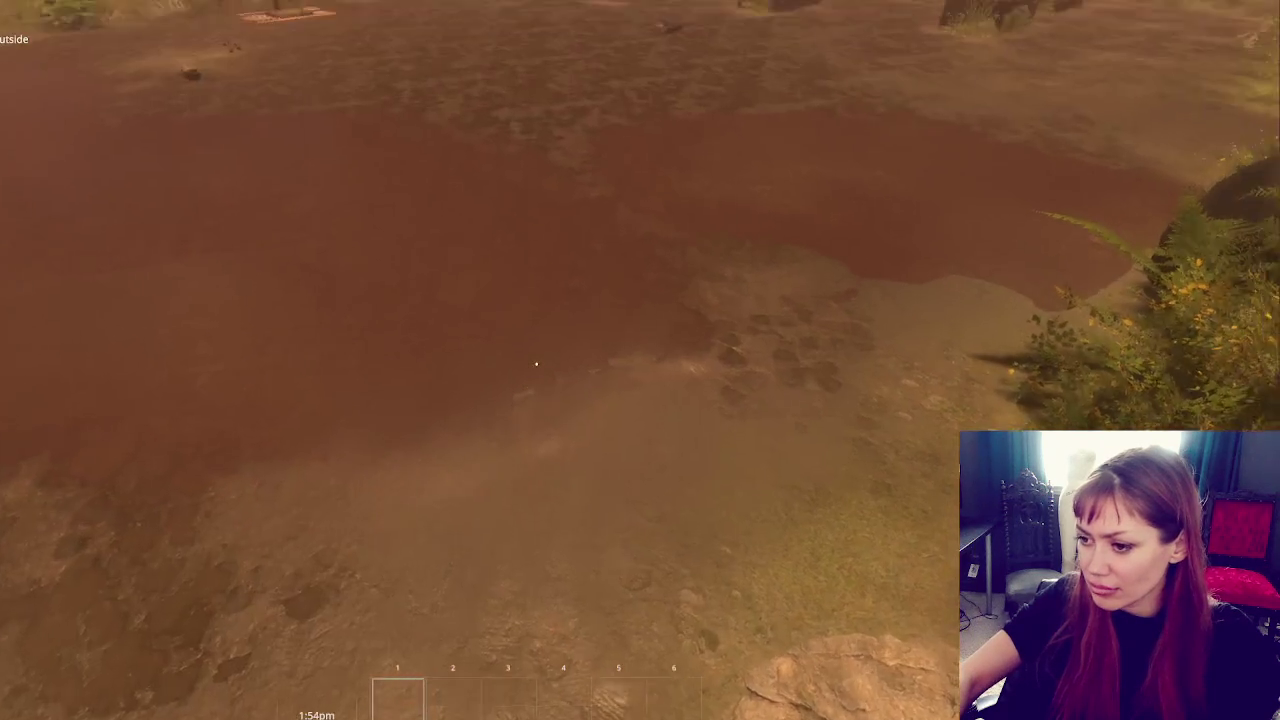
Click repeatedly in the full-screen running game so the first-person arm throws eight punches
click(536, 364)
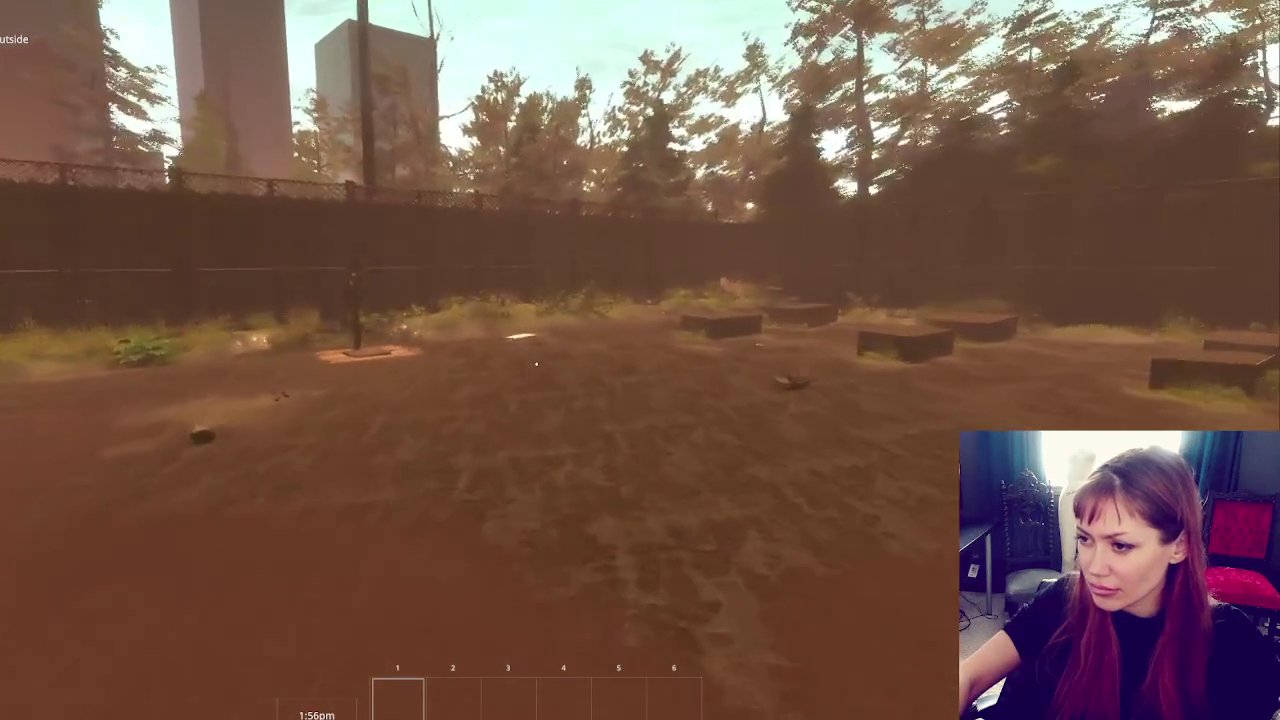
click(536, 364)
click(536, 364)
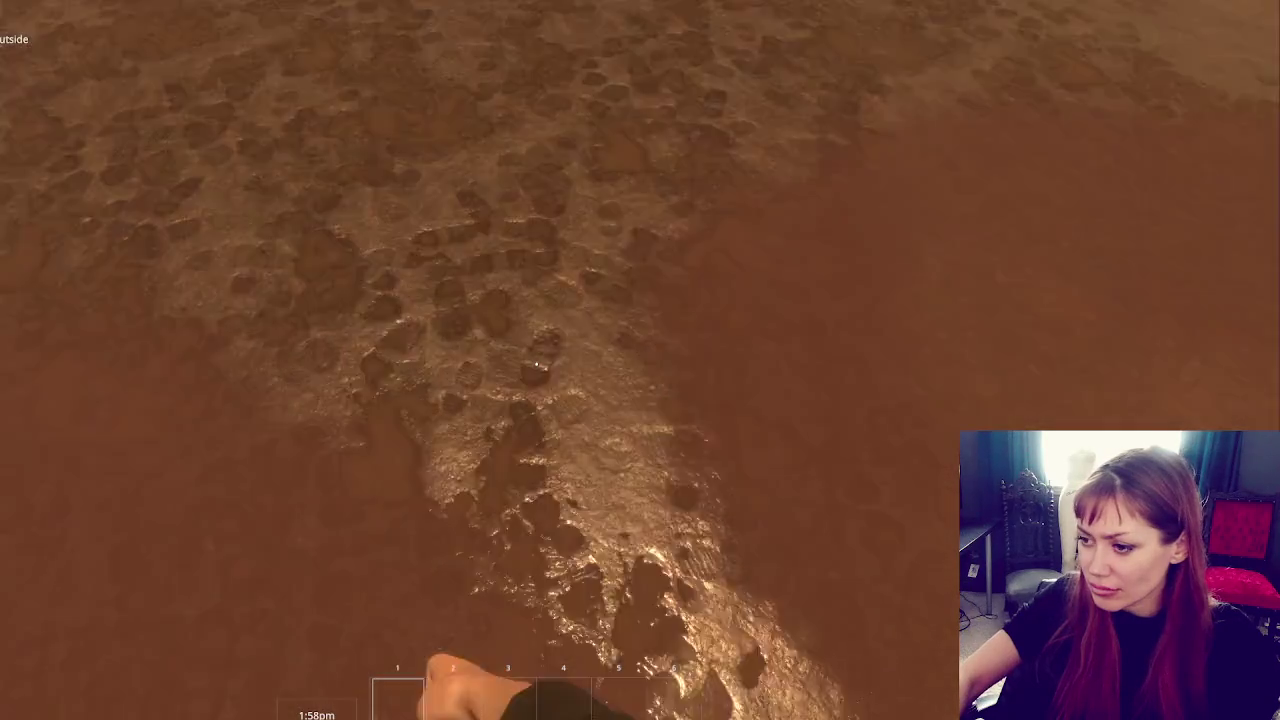
click(537, 364)
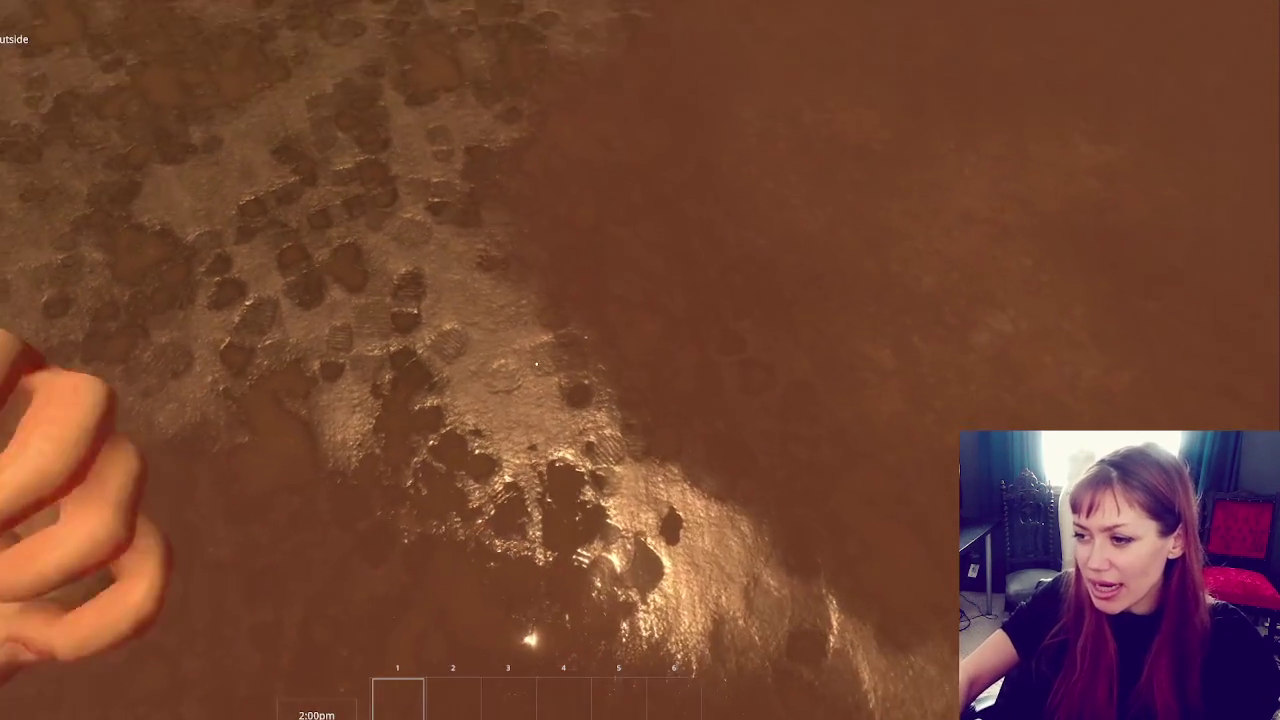
click(536, 364)
click(537, 364)
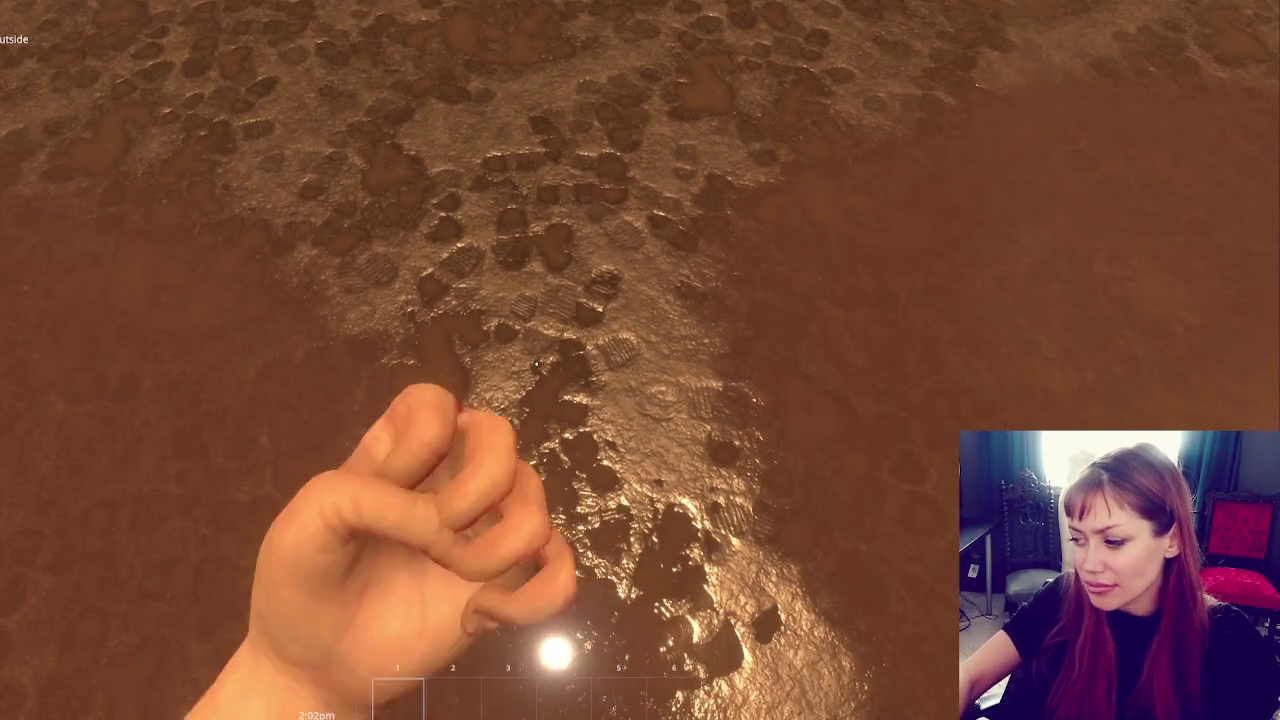
click(537, 364)
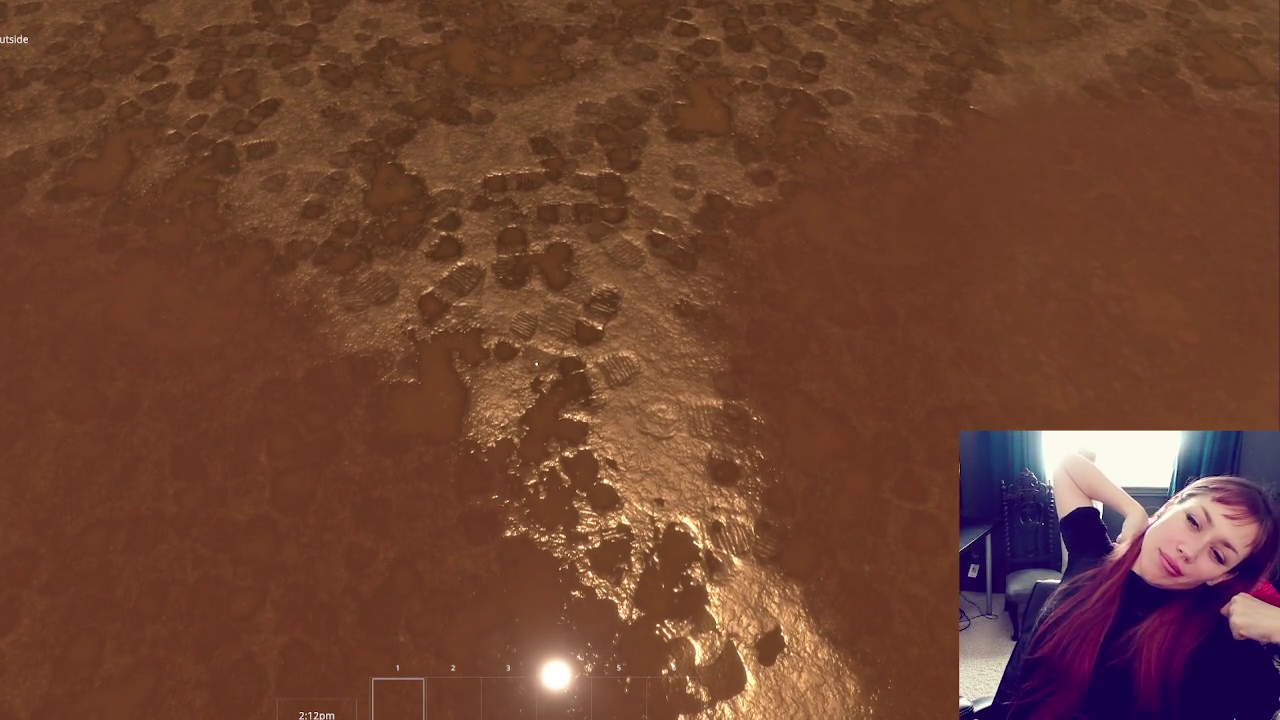
mouse_move(537, 364)
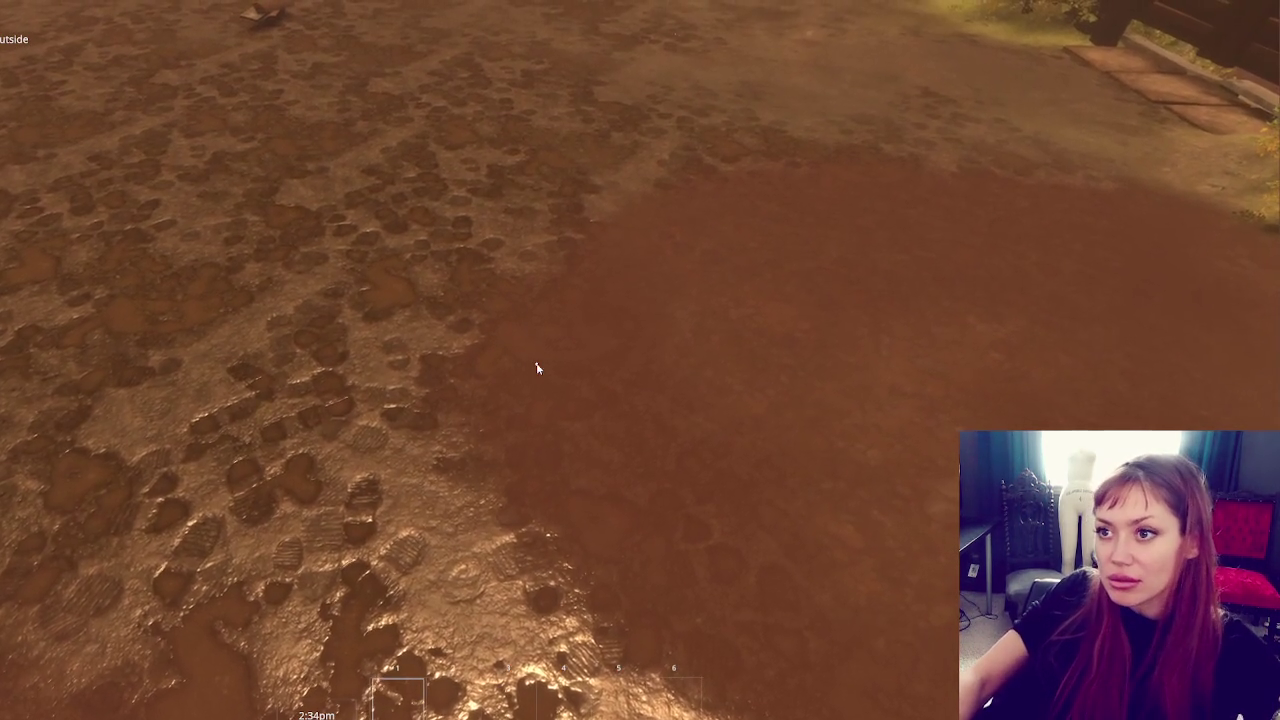
click(536, 364)
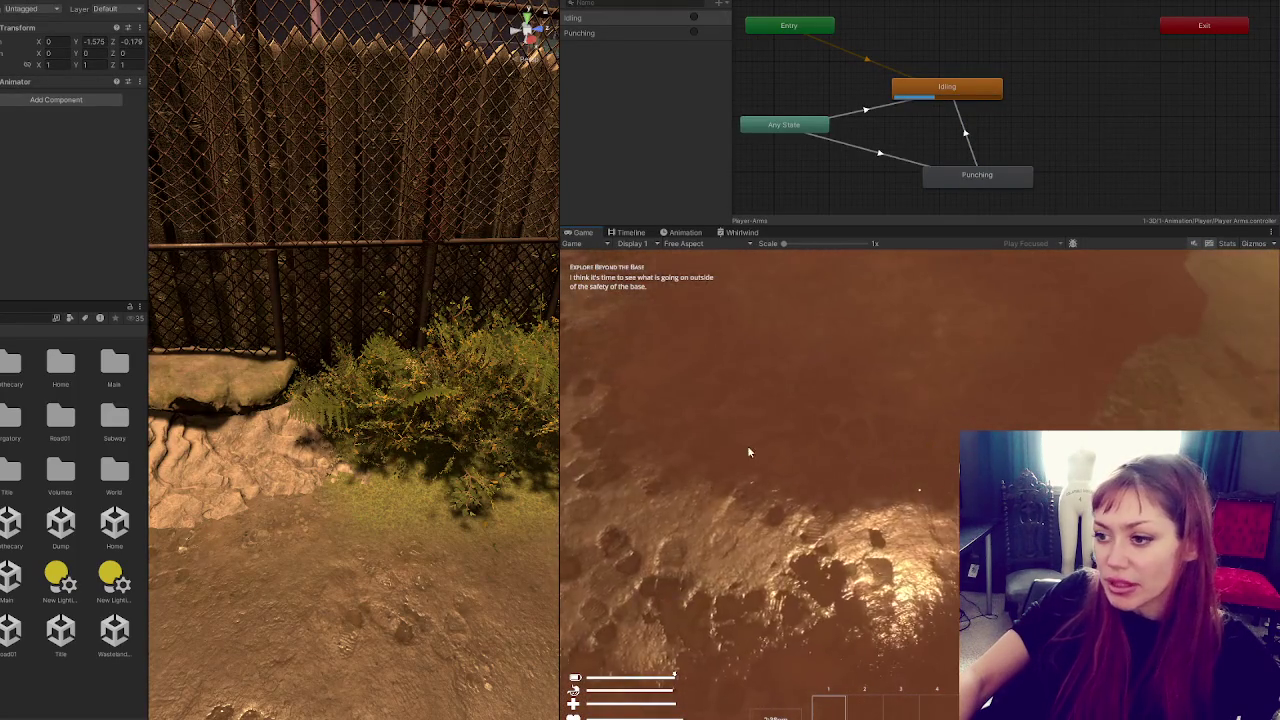
Frame the player, then select the full Player, the arm mesh, and its parent Arms object
key(f)
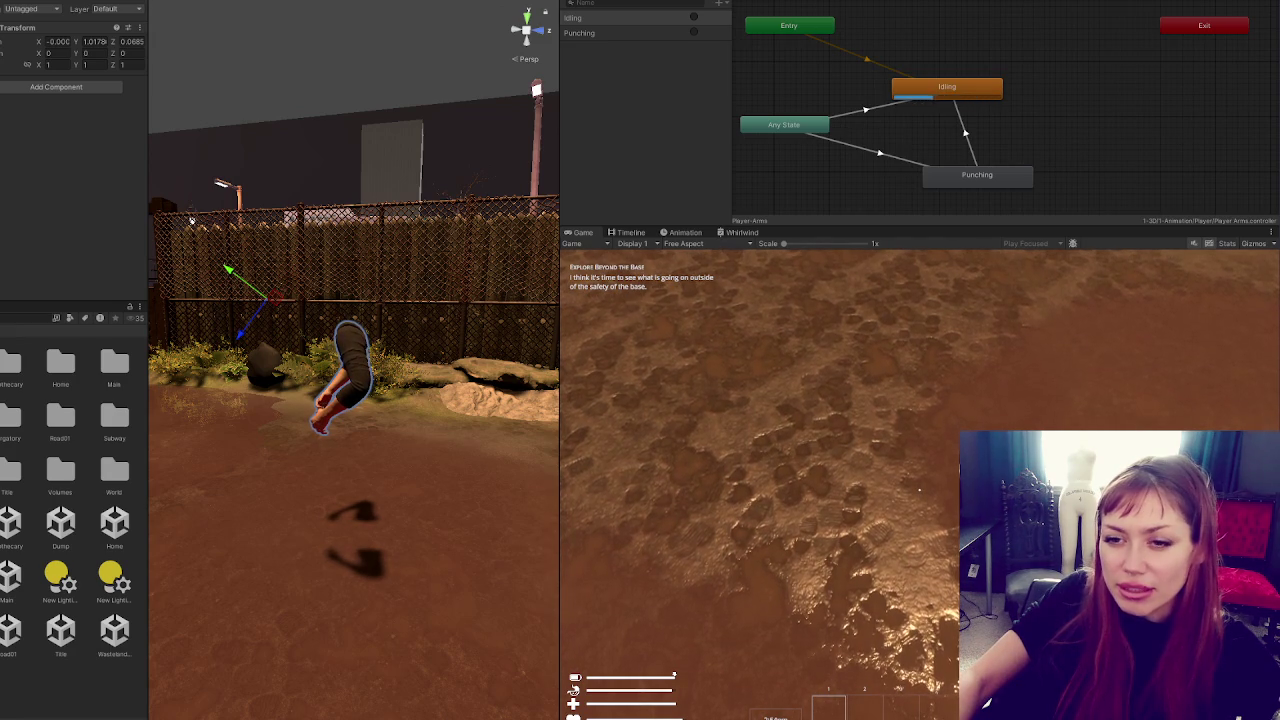
click(111, 337)
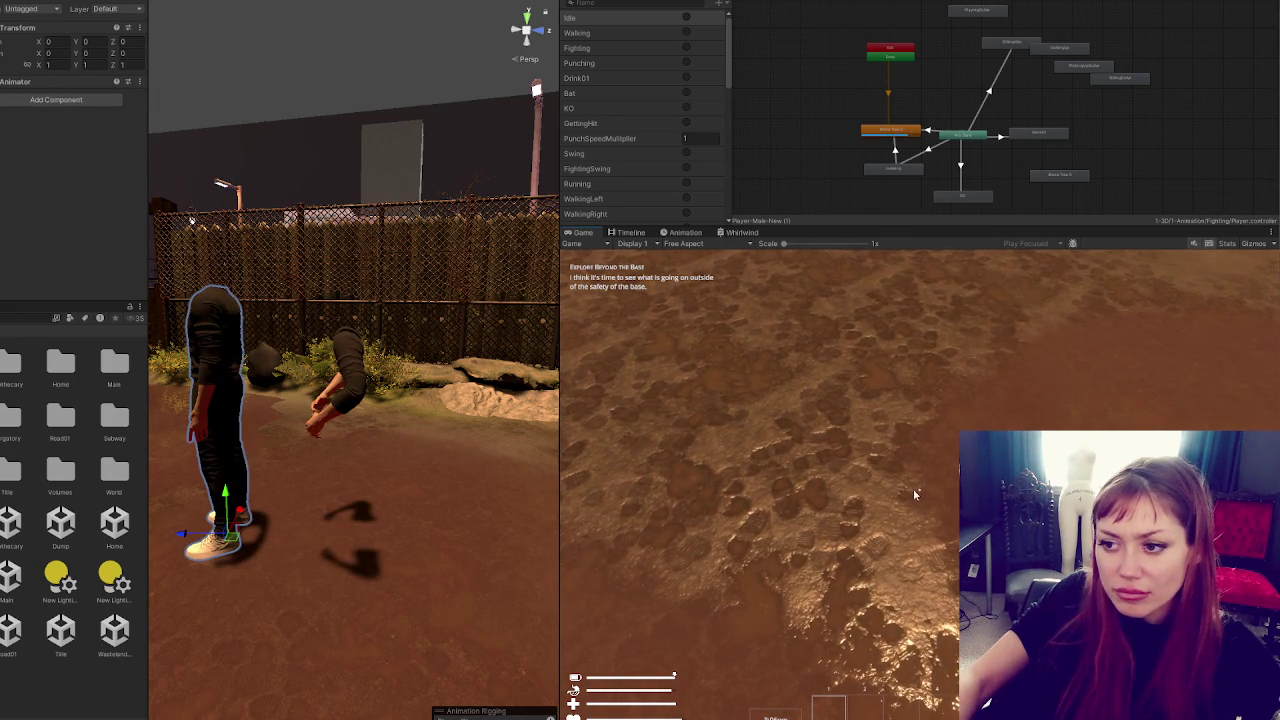
click(350, 370)
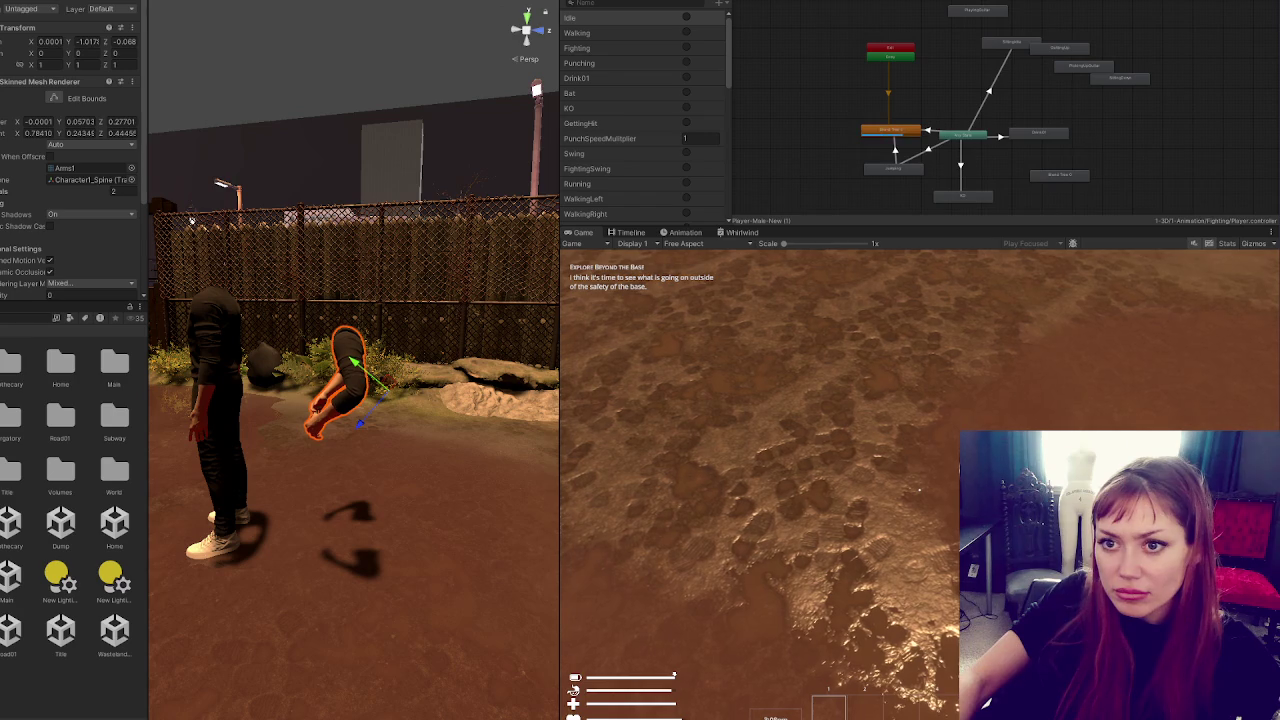
click(352, 362)
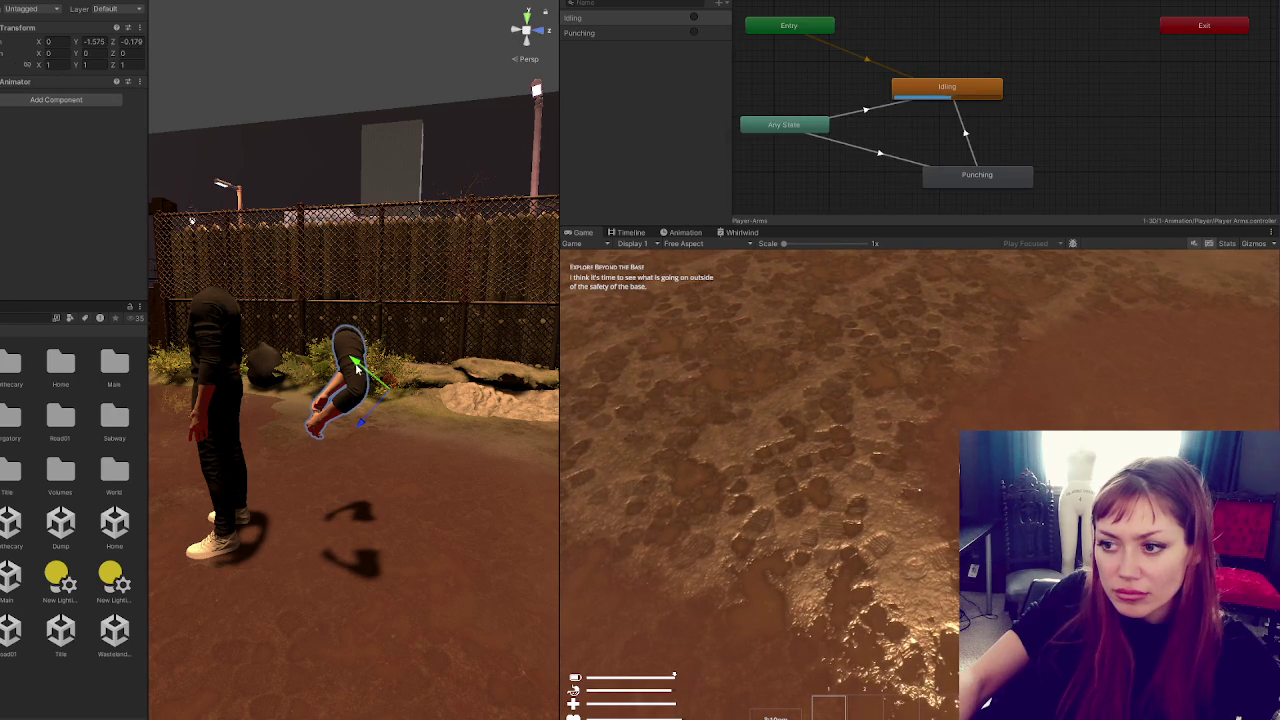